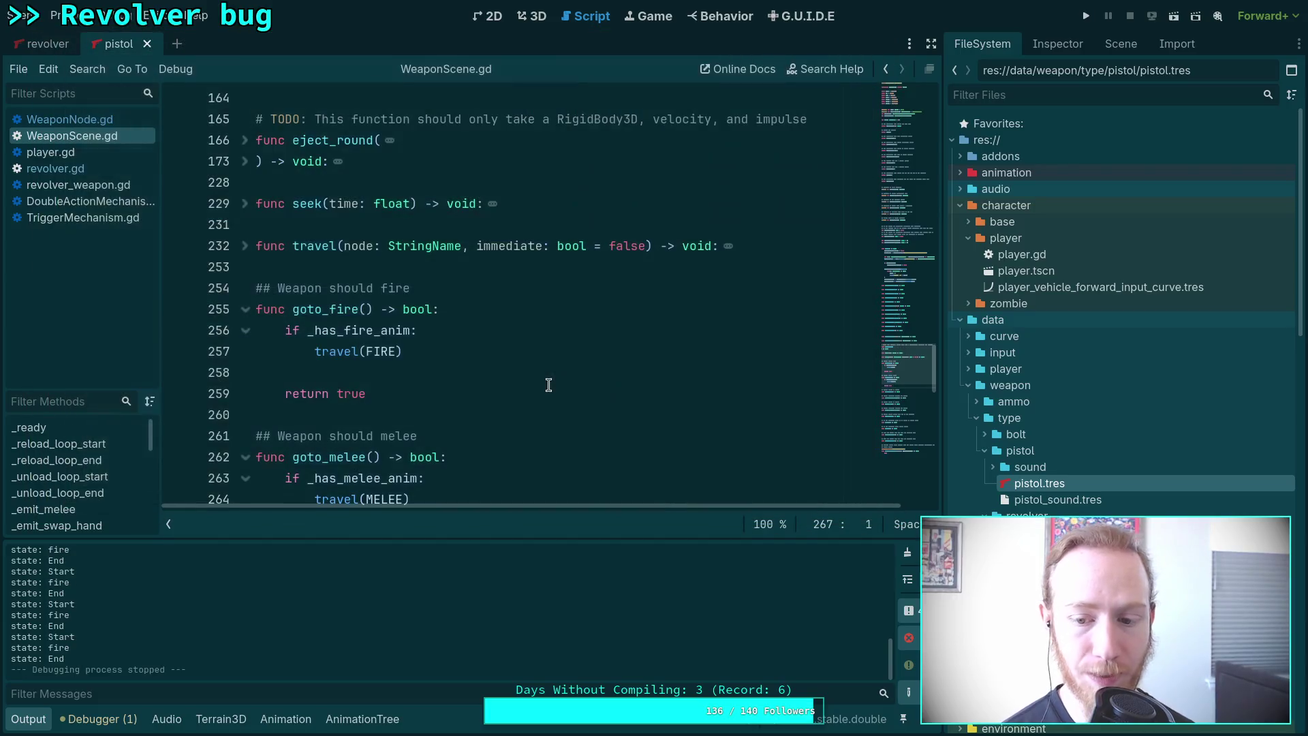
Enlarge the Output panel and read back through its log lines.
scroll(64, 606, up, 2)
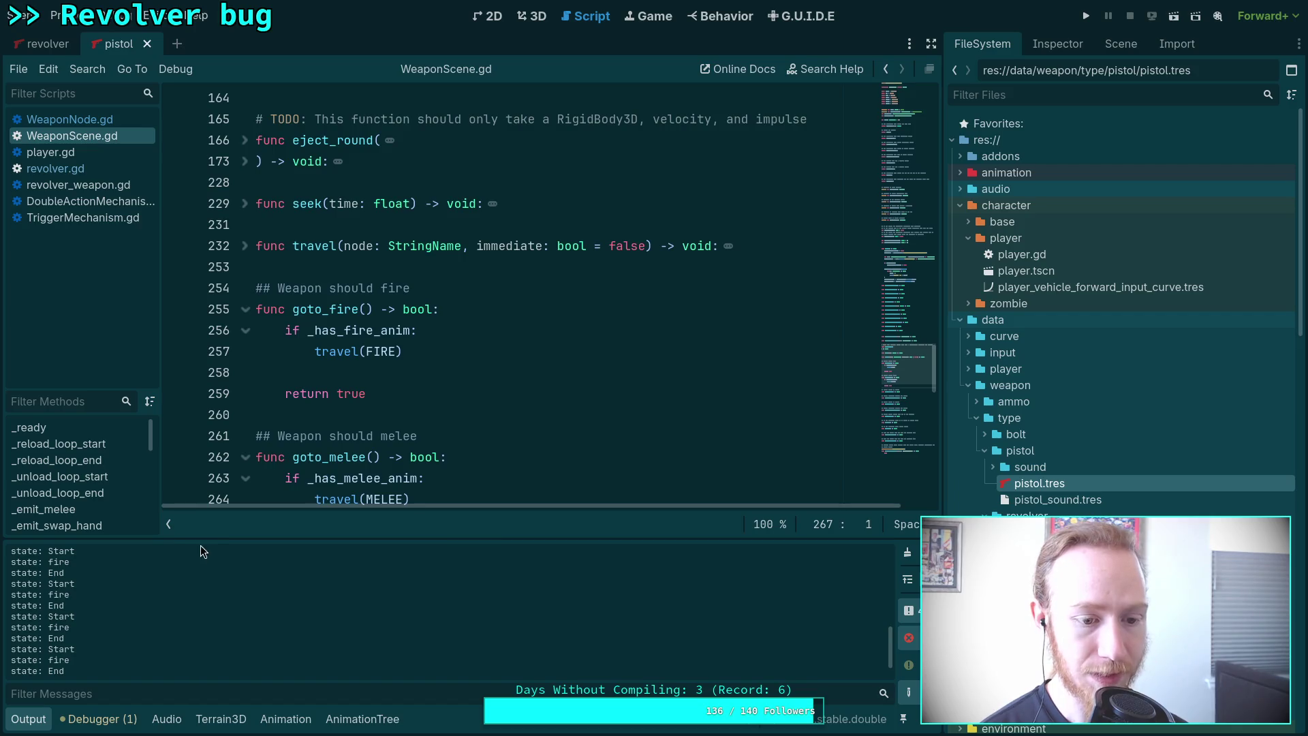
drag(205, 537, 197, 469)
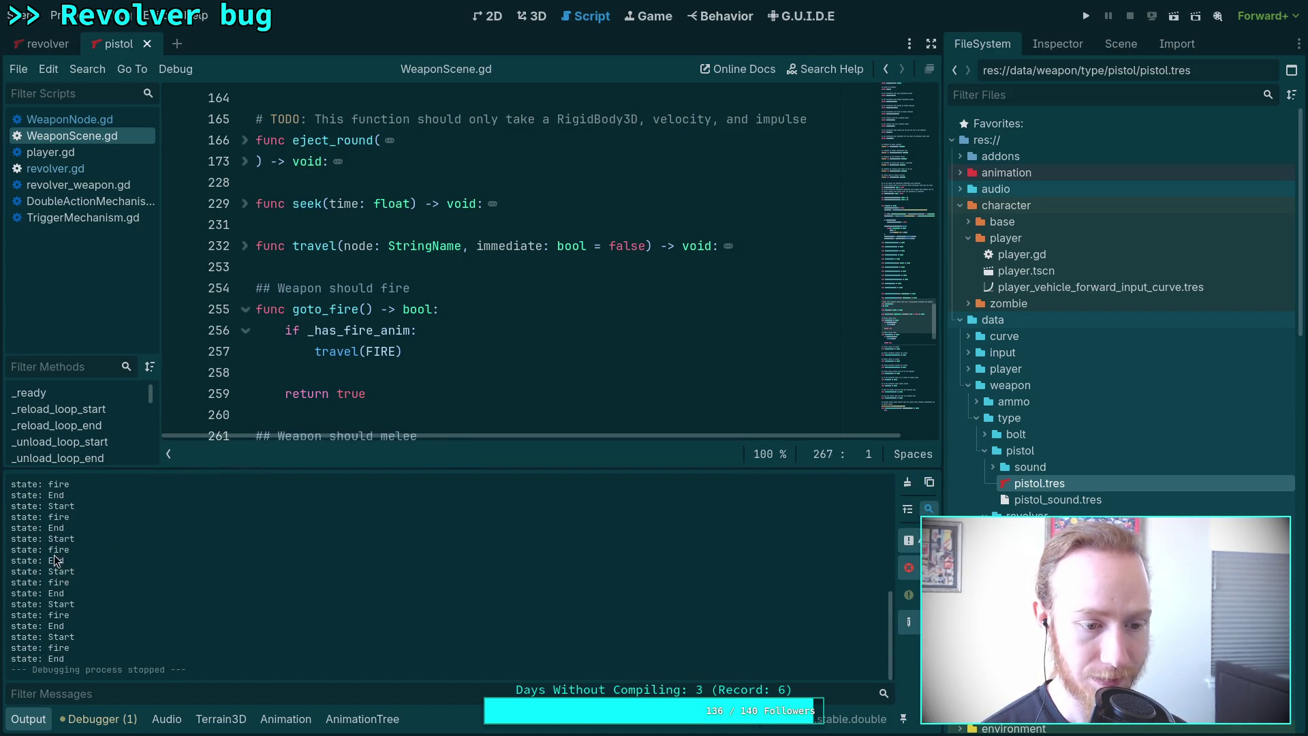
scroll(66, 543, up, 1)
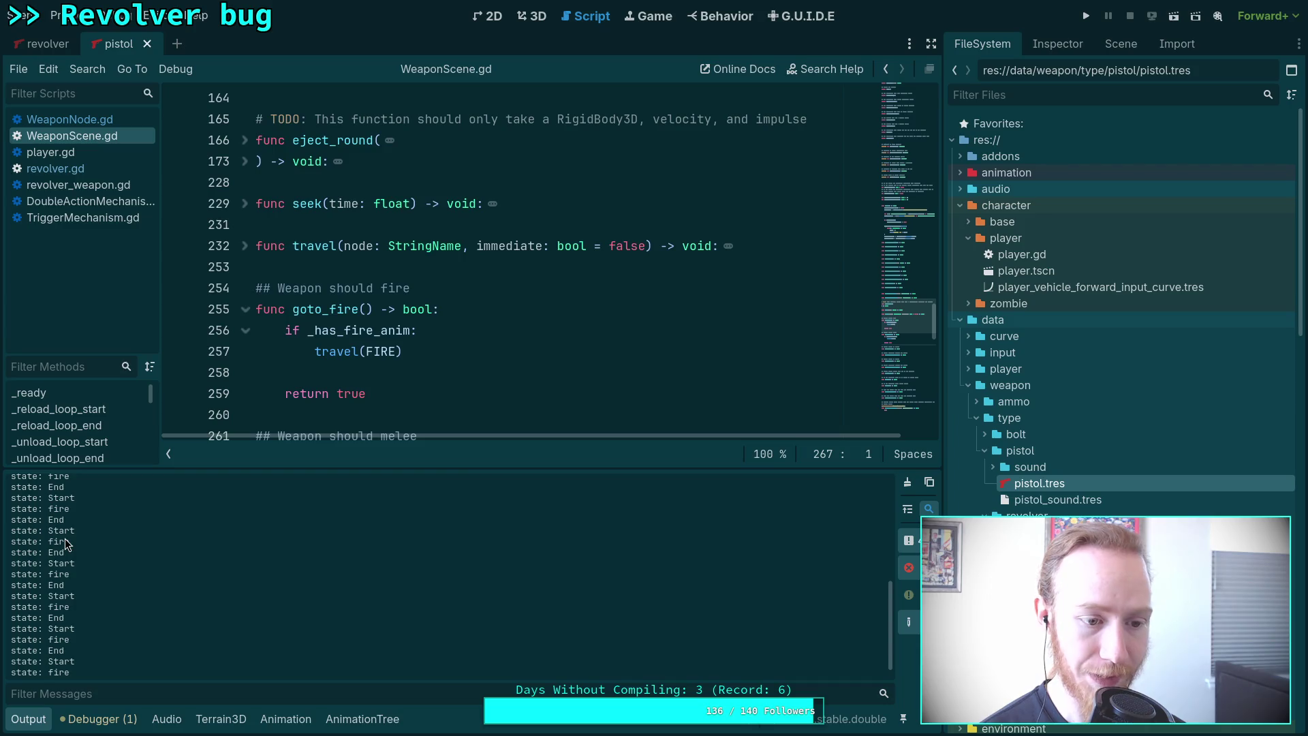
scroll(67, 542, up, 3)
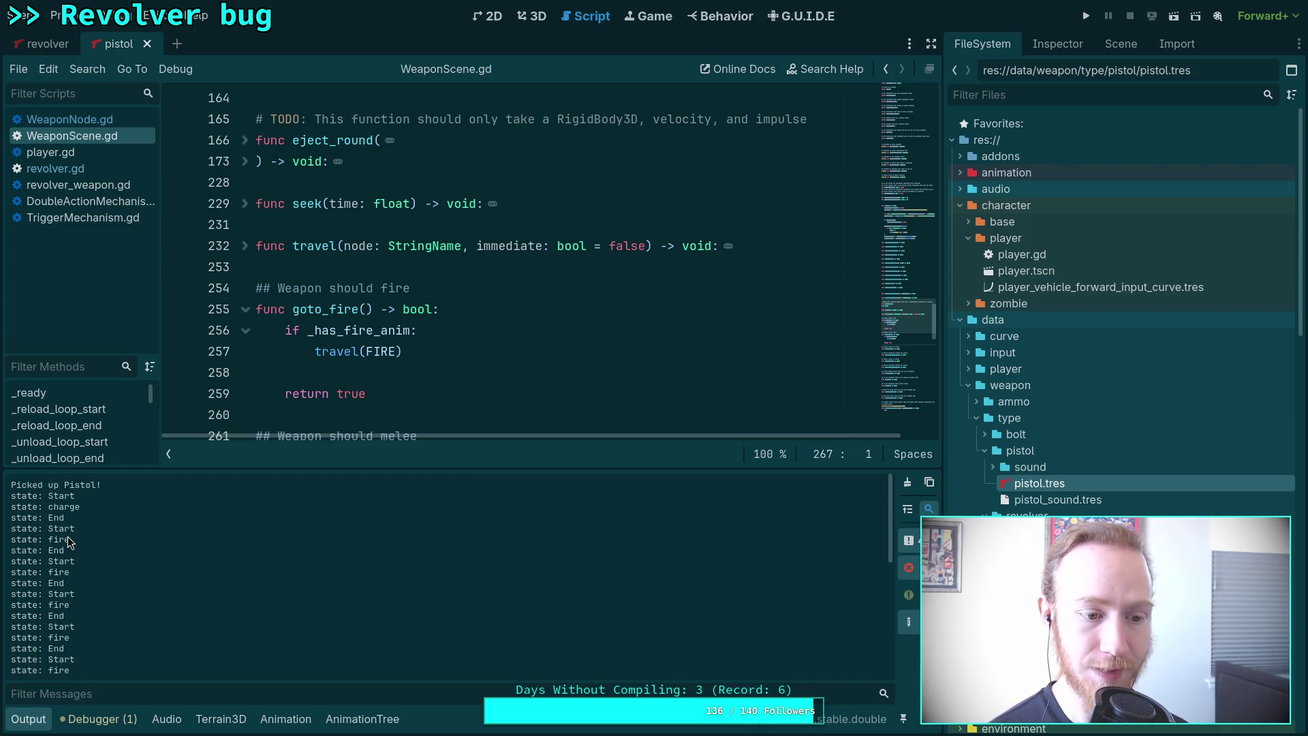
scroll(70, 549, down, 4)
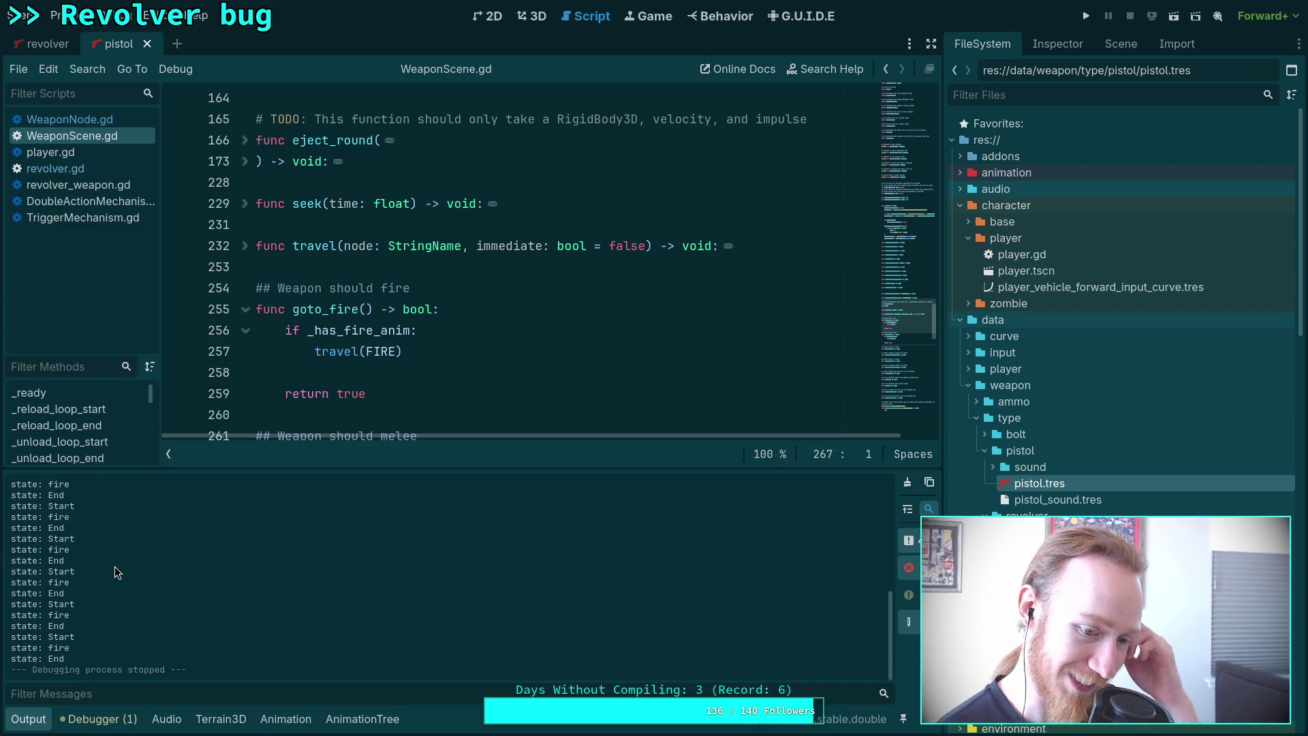
Collapse the Output panel so WeaponScene.gd fills the editor, then go to the browser.
click(27, 719)
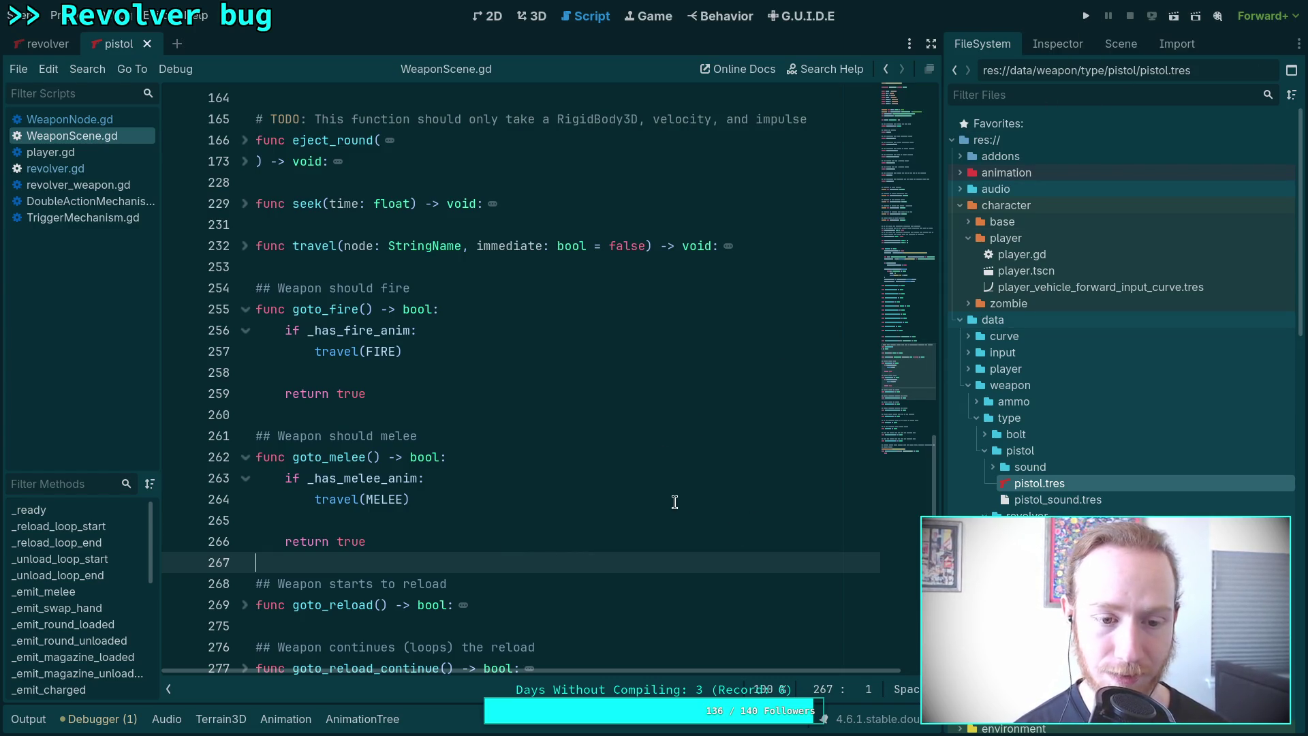
scroll(672, 501, down, 5)
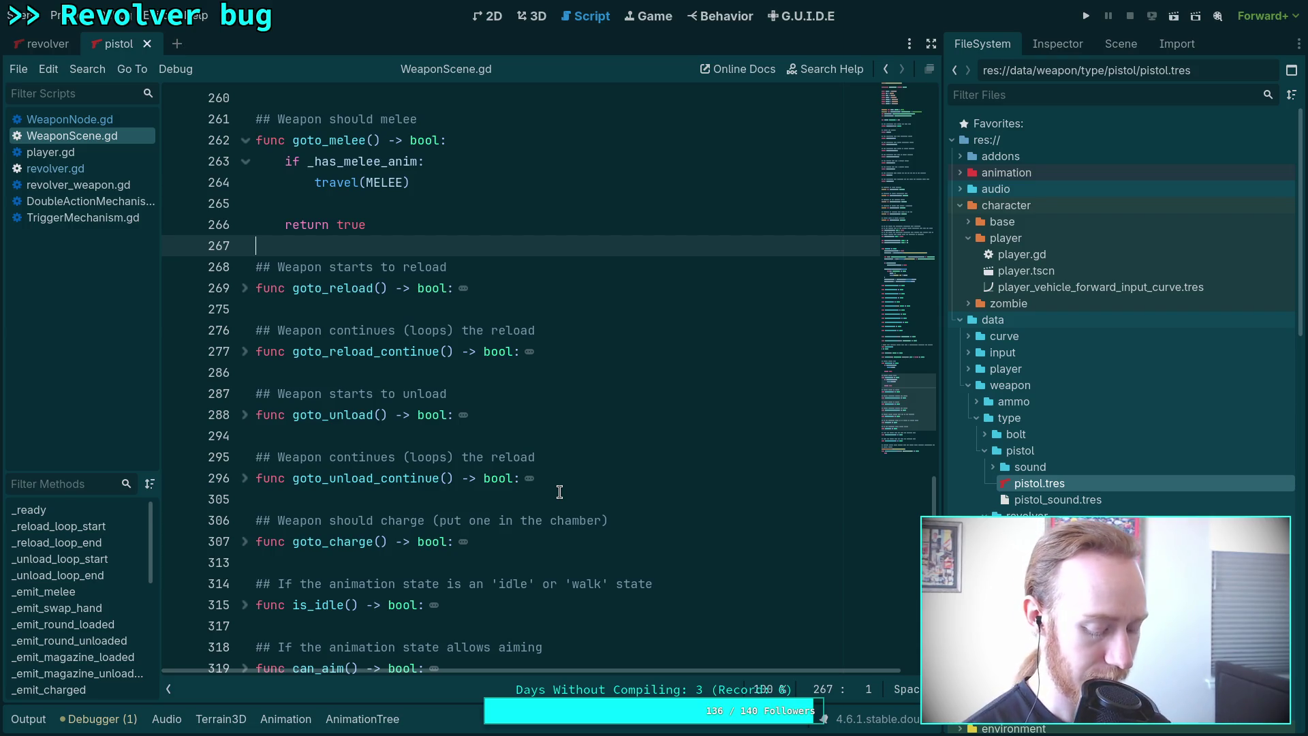
key(alt+Tab)
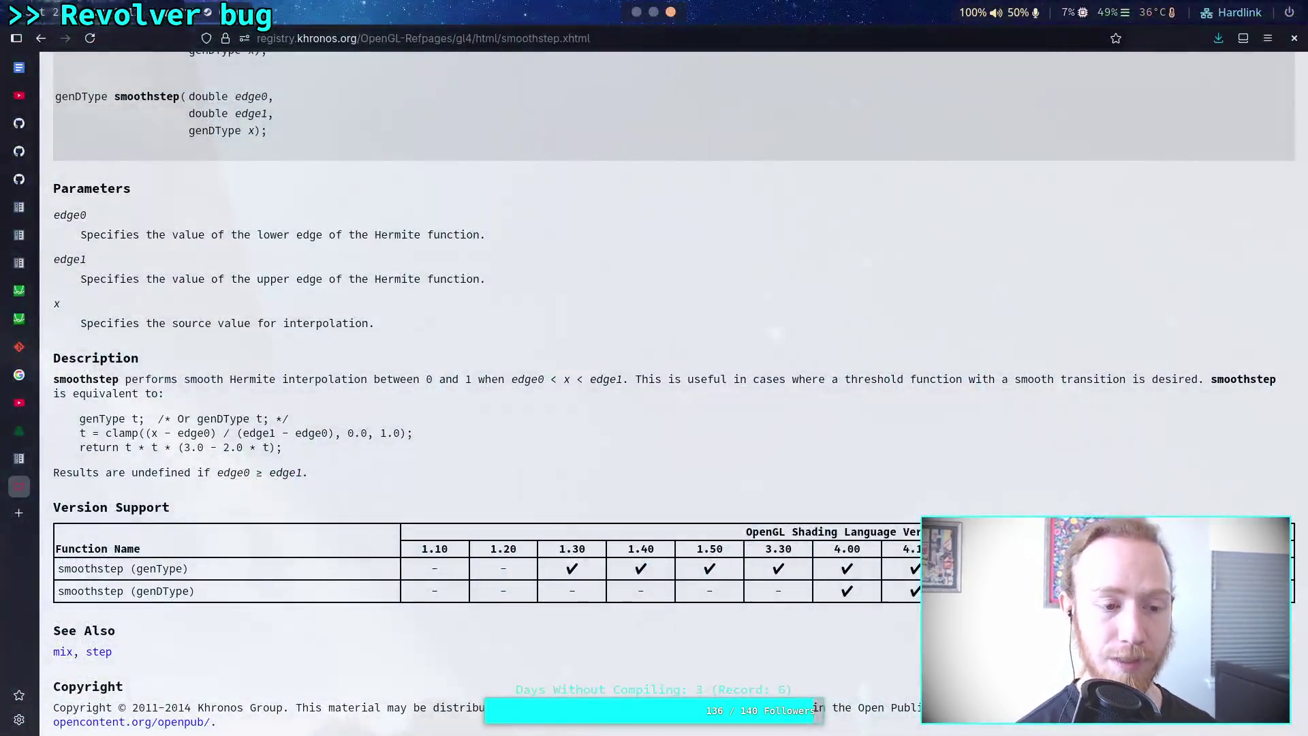
Search the web for 'highest actions per minute game' and find the Guinness record.
key(ctrl+t)
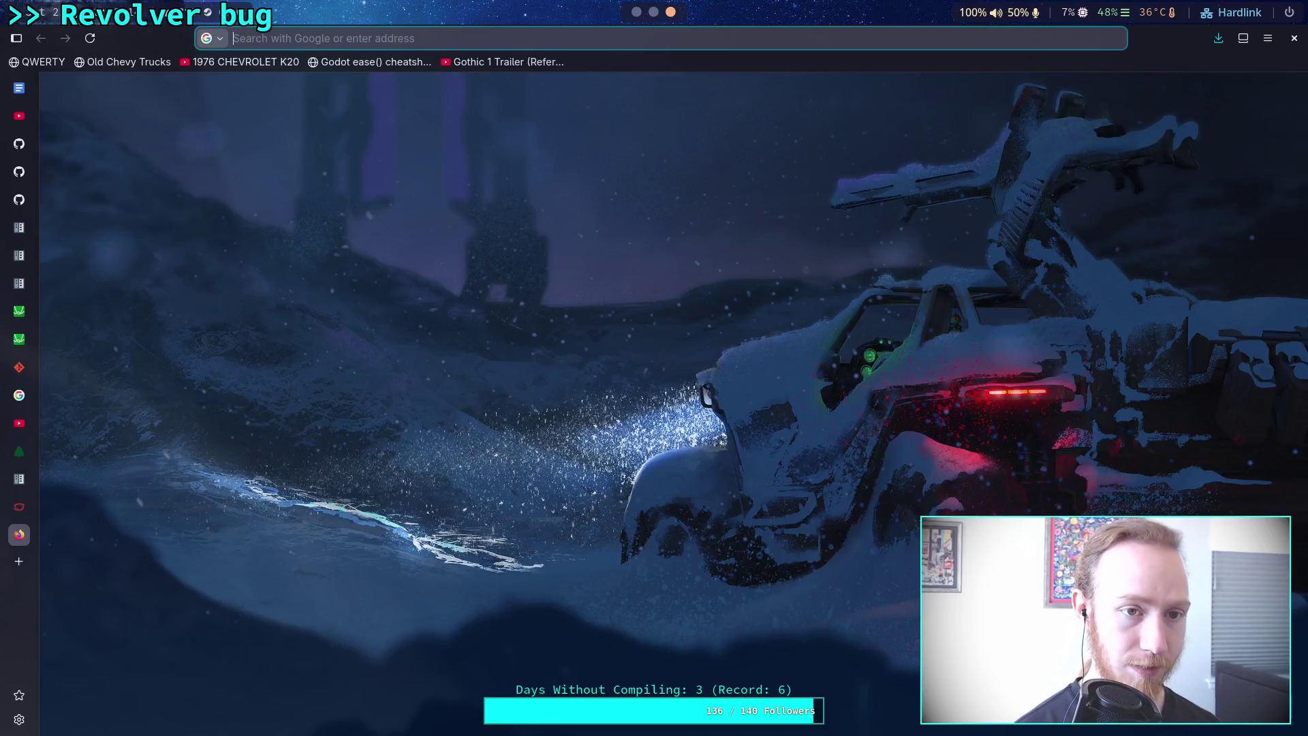
text(hight)
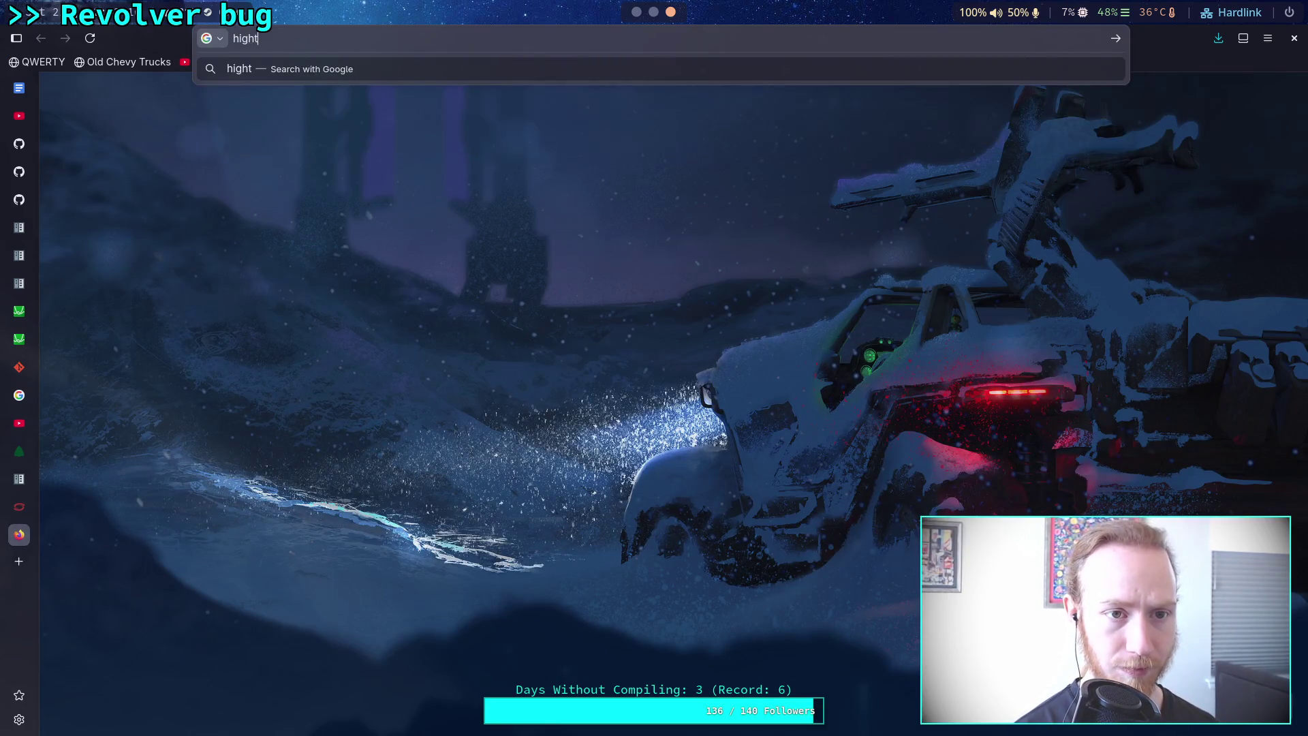
key(BackSpace)
text(est actions )
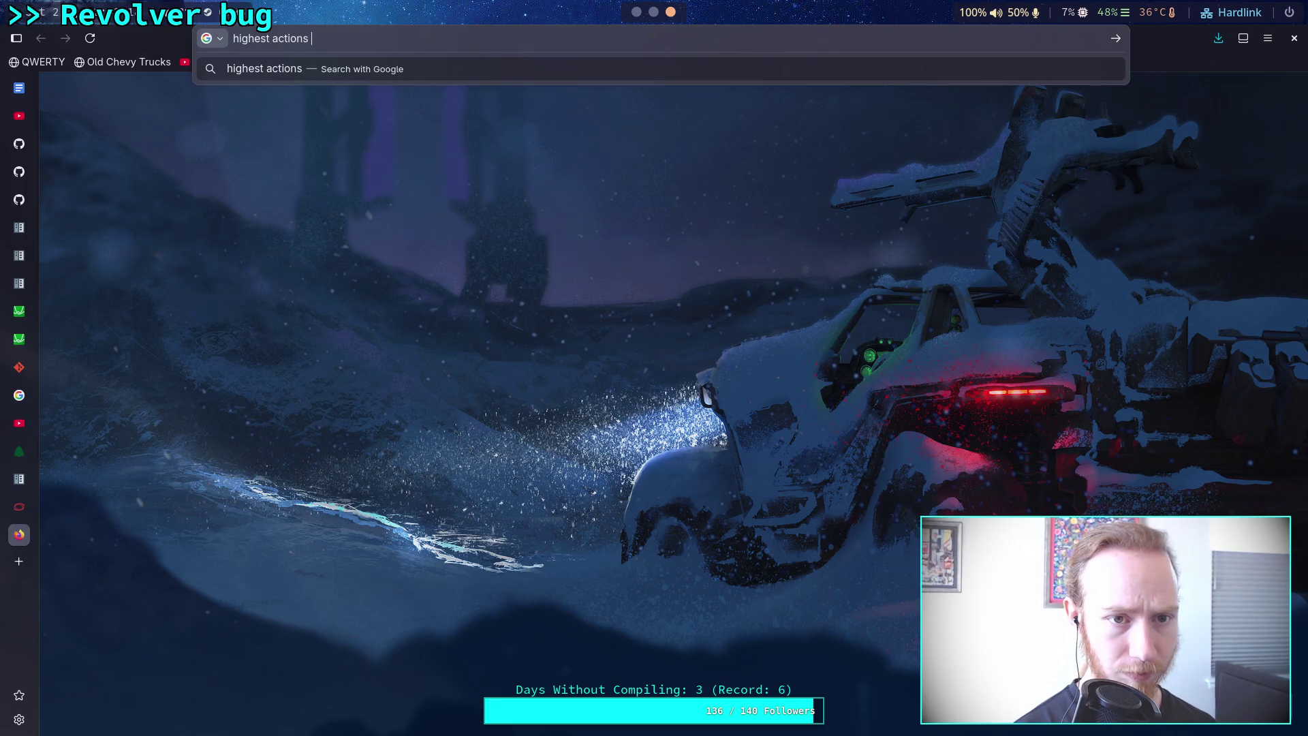
text(per minute )
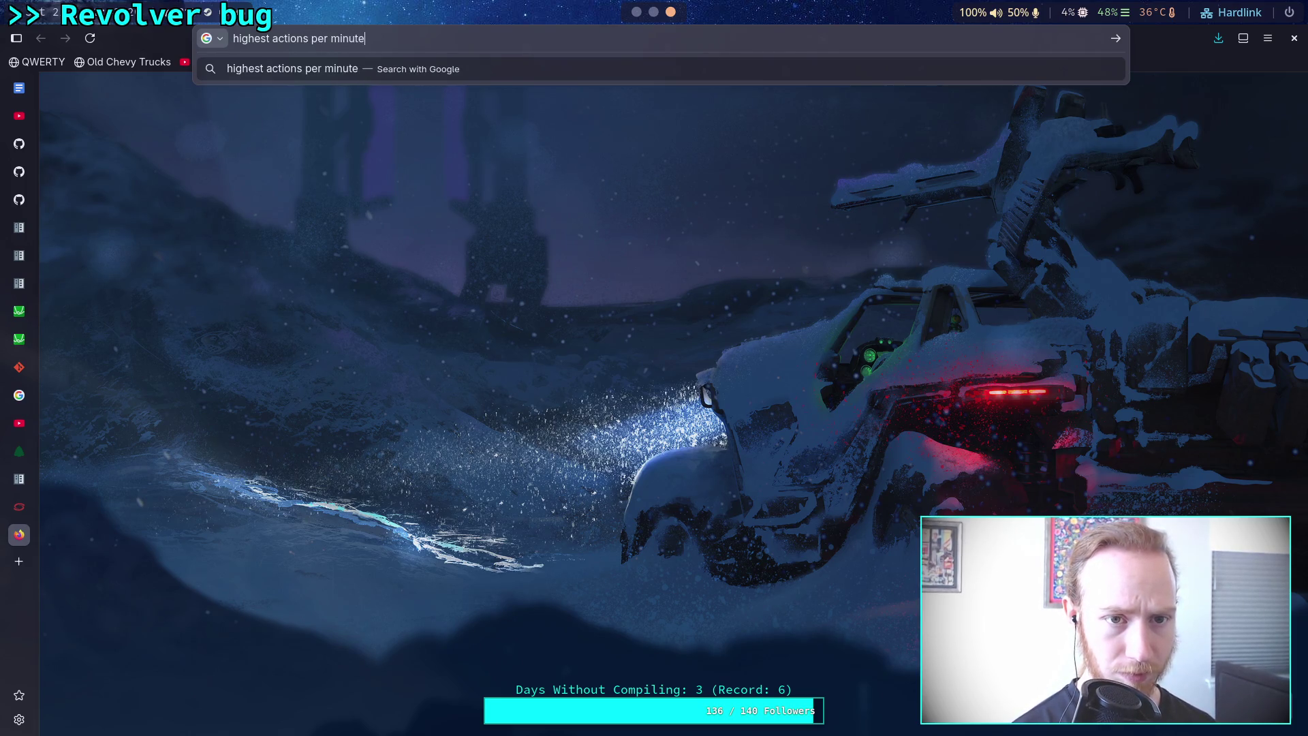
text(game)
key(Return)
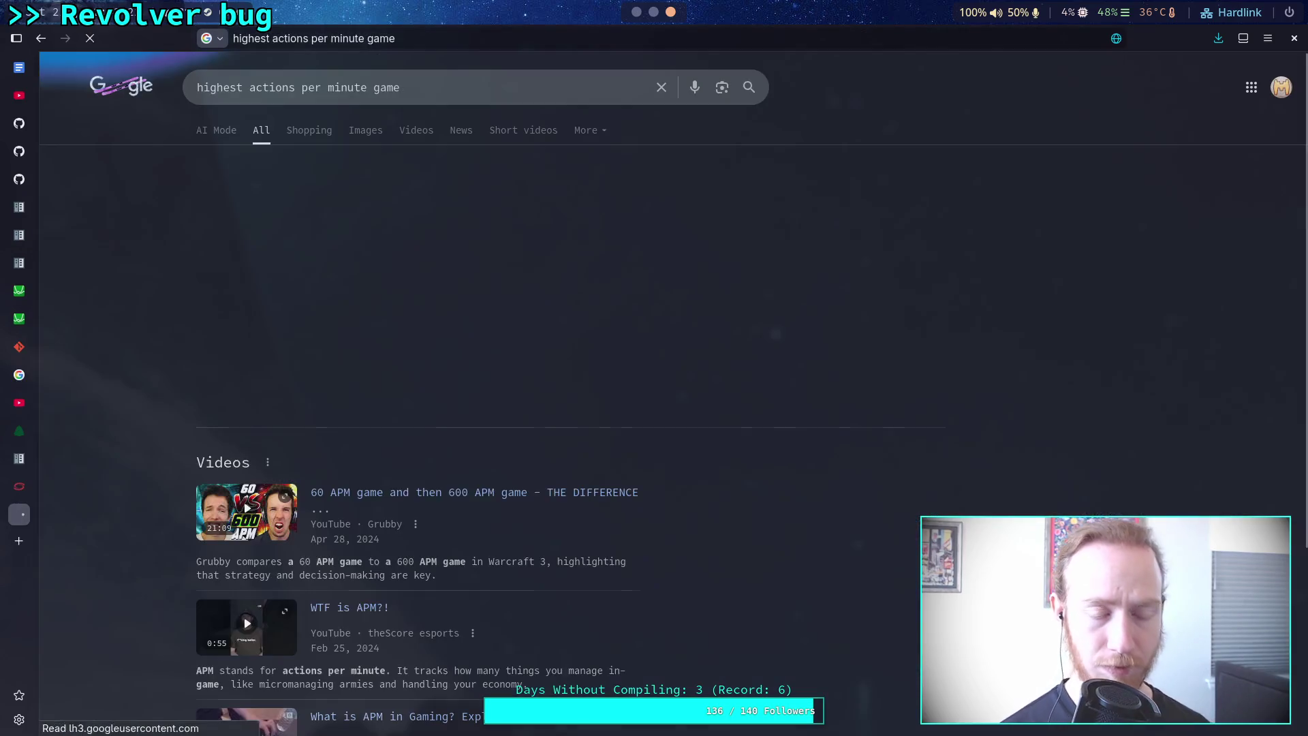
scroll(51, 545, down, 5)
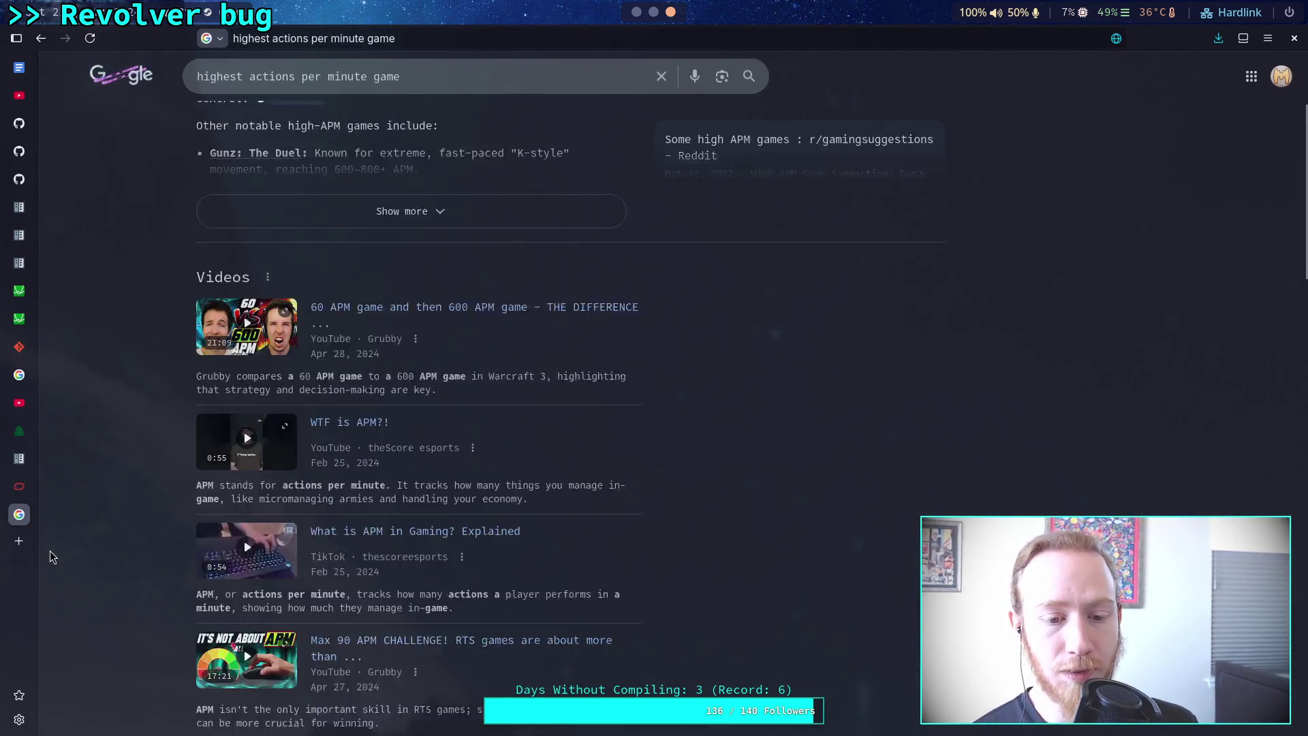
scroll(50, 544, down, 4)
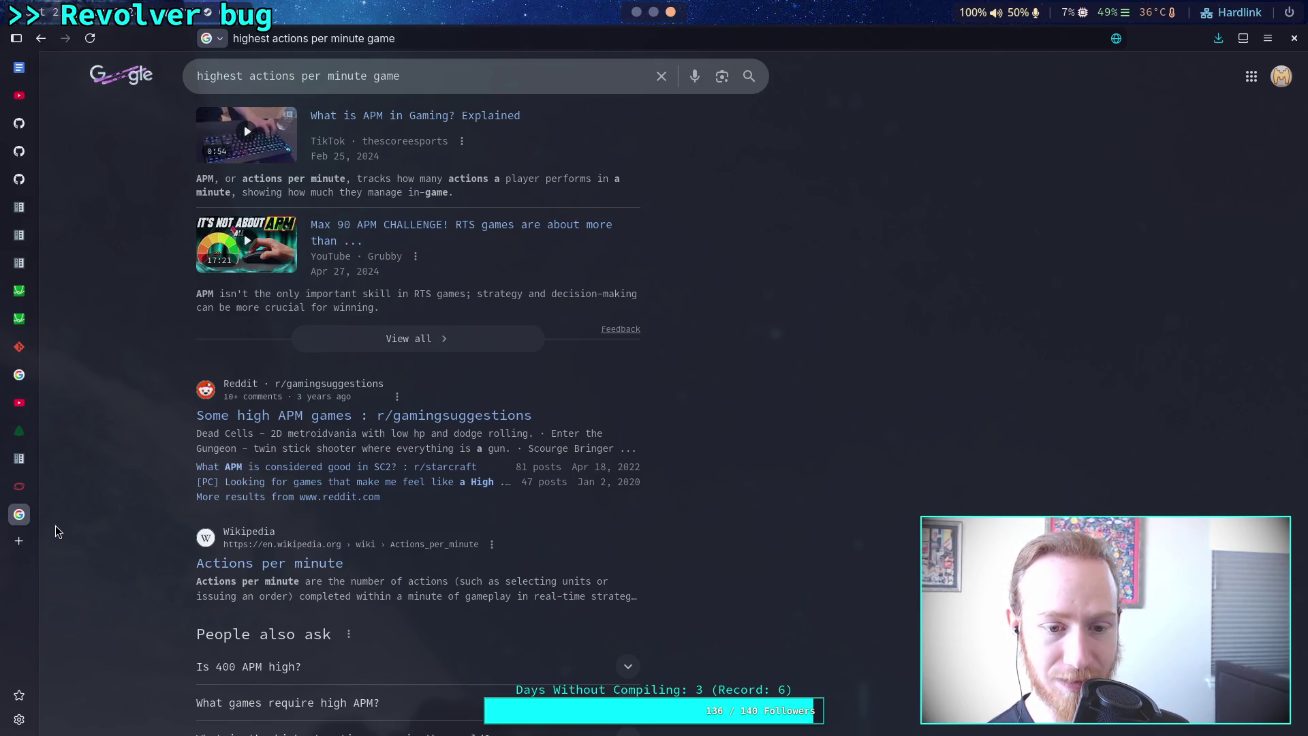
scroll(55, 525, down, 3)
scroll(55, 525, down, 4)
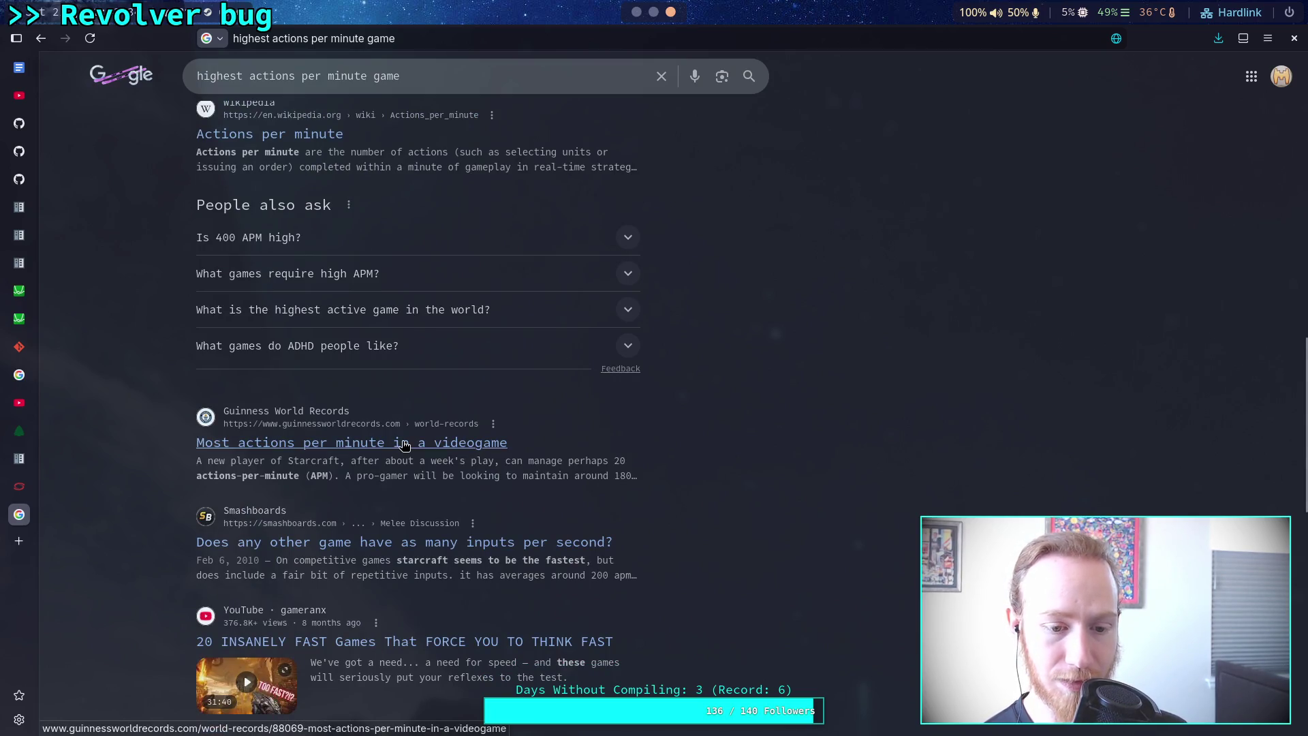
scroll(208, 509, down, 5)
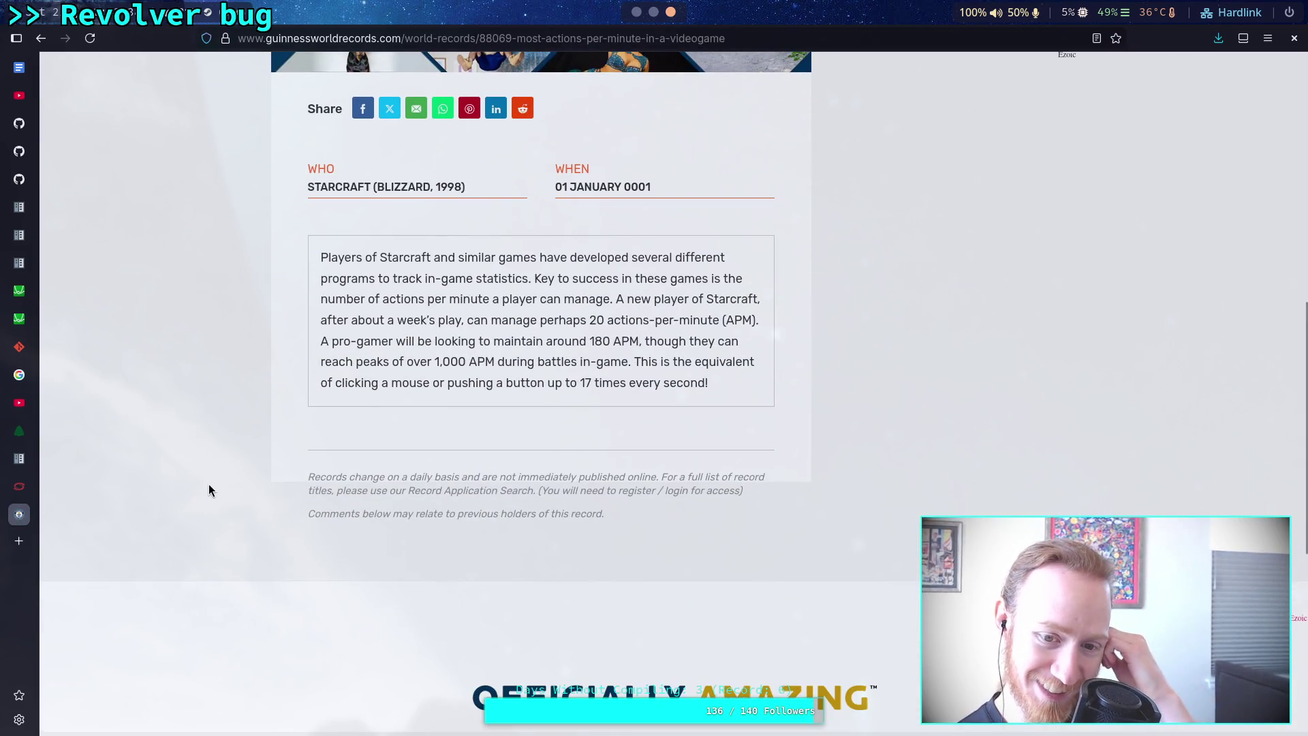
Highlight the 1,000 APM peak, then return to Godot at line 275 of the script.
drag(438, 362, 496, 362)
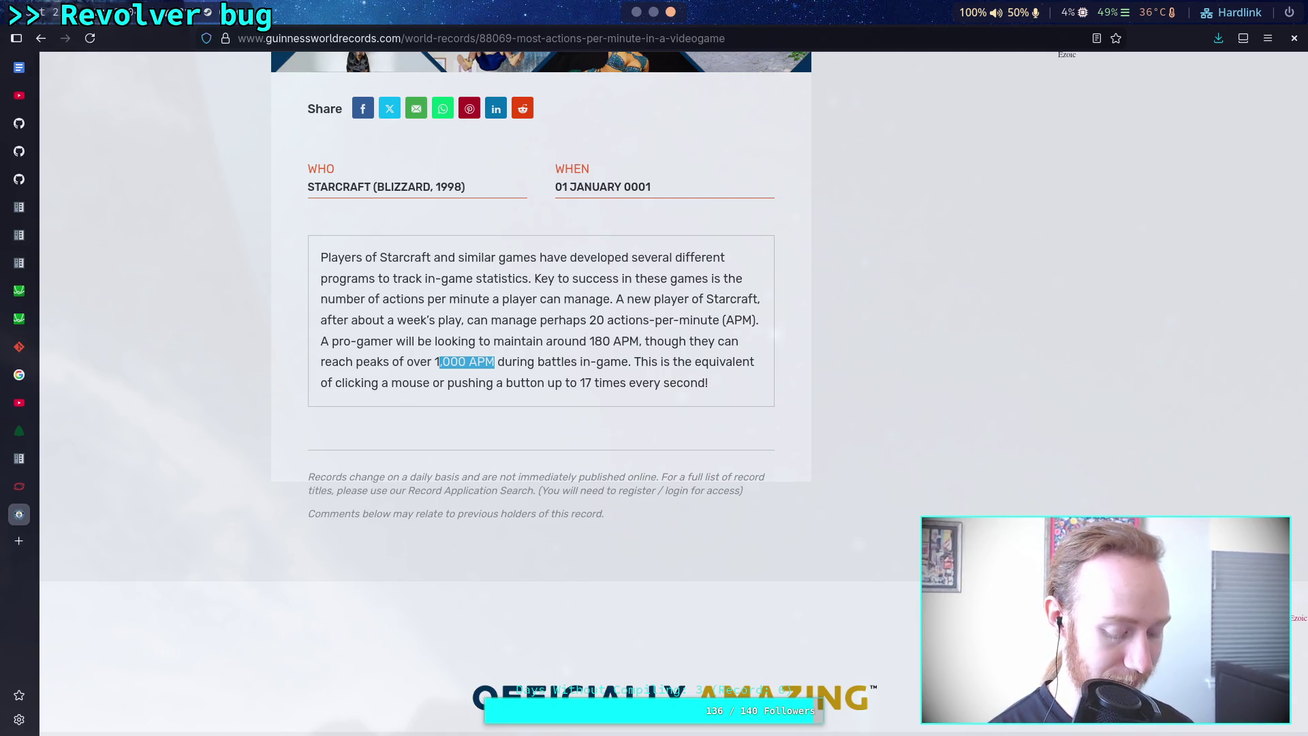
key(alt+Tab)
click(464, 311)
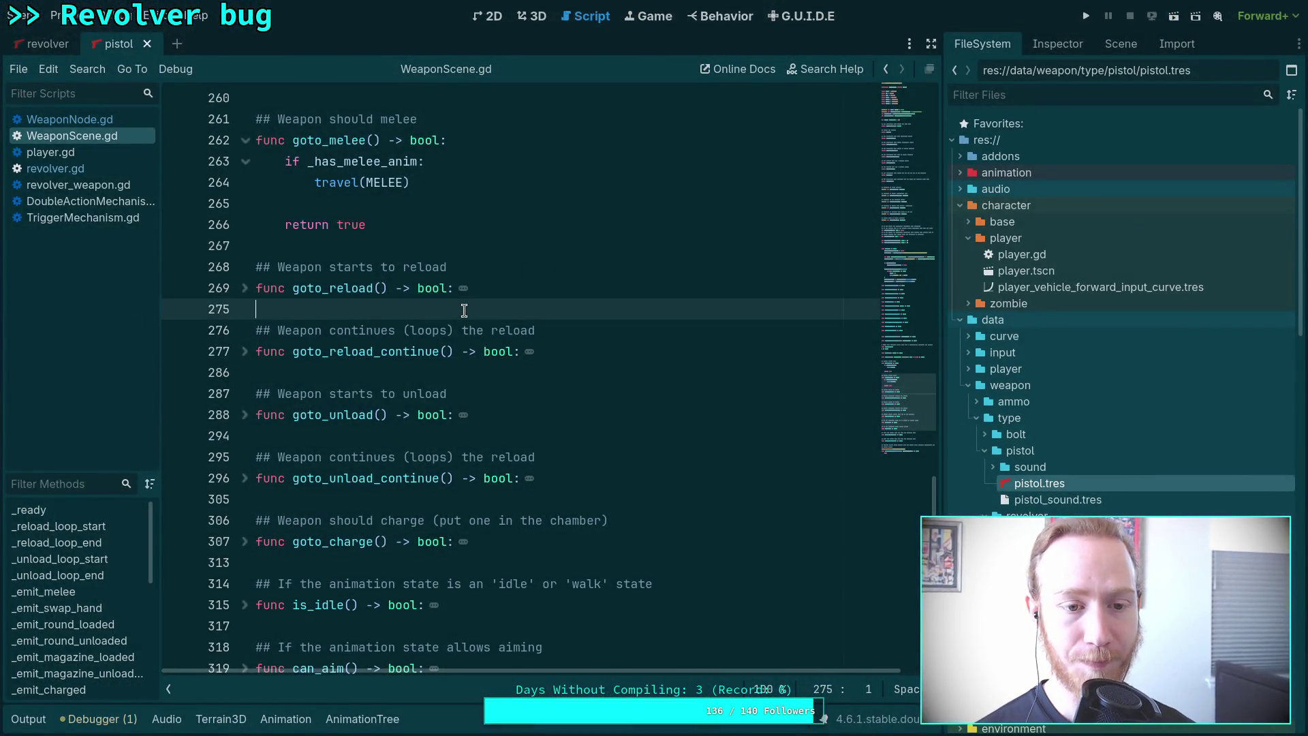
scroll(628, 422, up, 3)
click(563, 443)
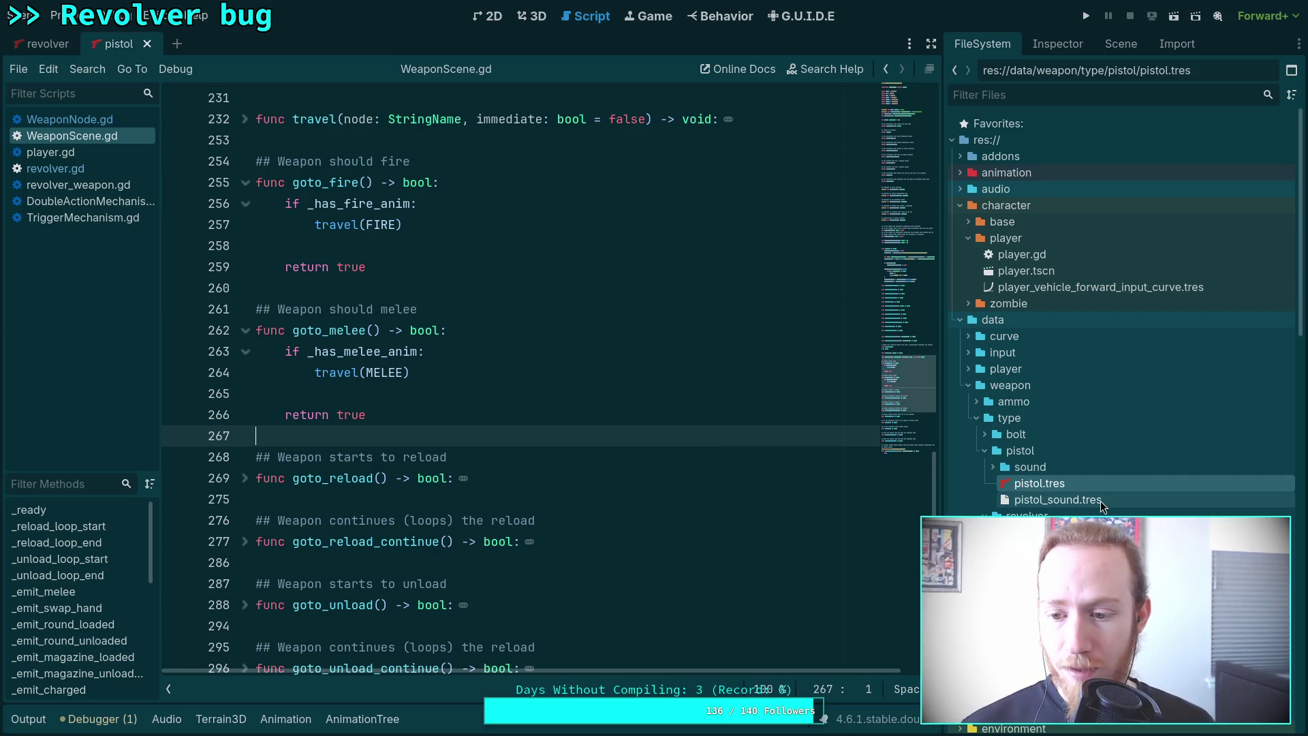
scroll(1069, 502, down, 5)
scroll(1070, 501, down, 4)
scroll(1072, 495, up, 2)
Open the rifle scene and close the revolver and pistol scenes.
click(976, 417)
click(976, 304)
click(976, 318)
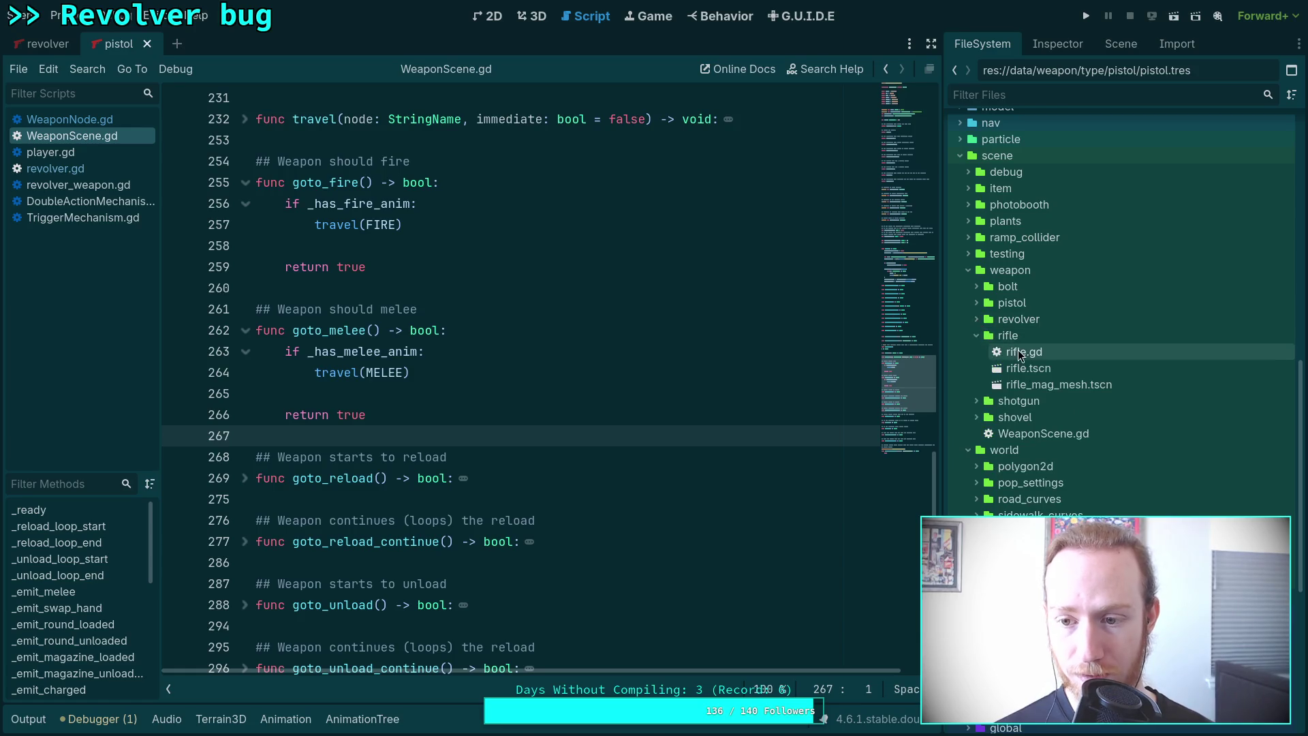
double_click(1025, 368)
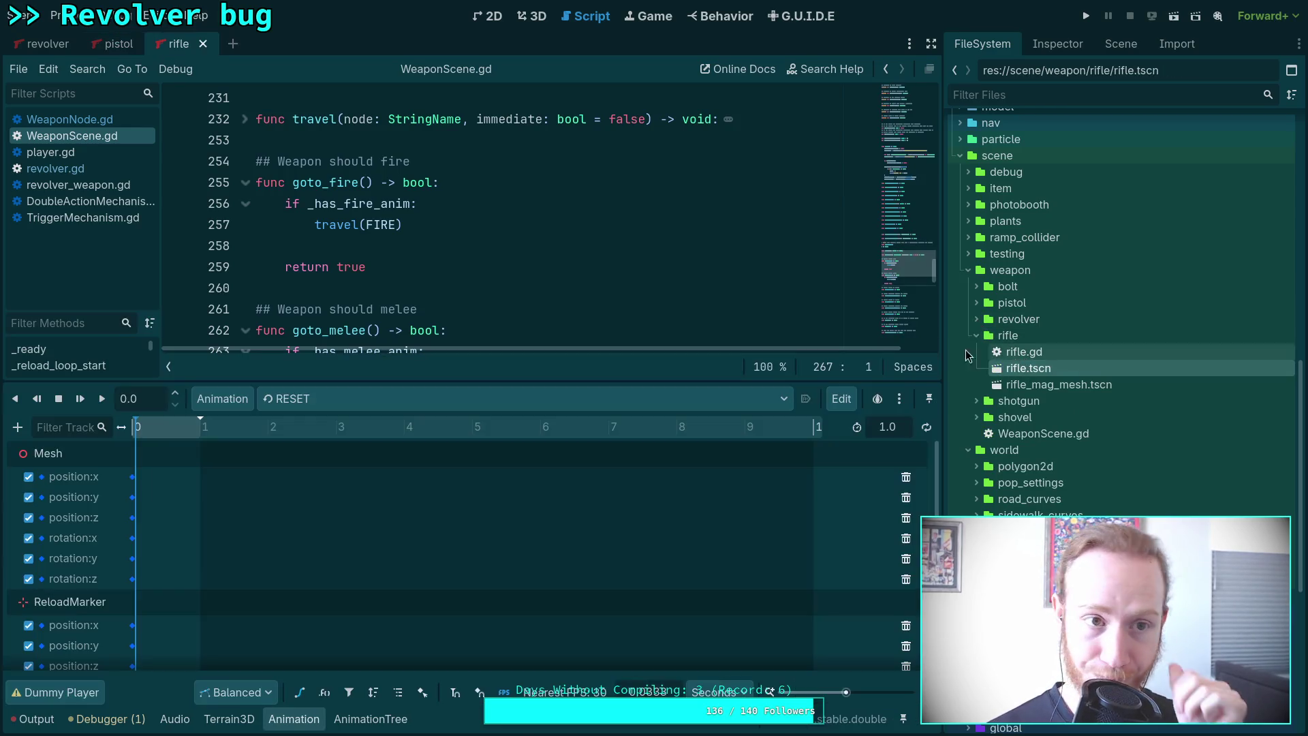
click(68, 44)
click(82, 44)
click(72, 43)
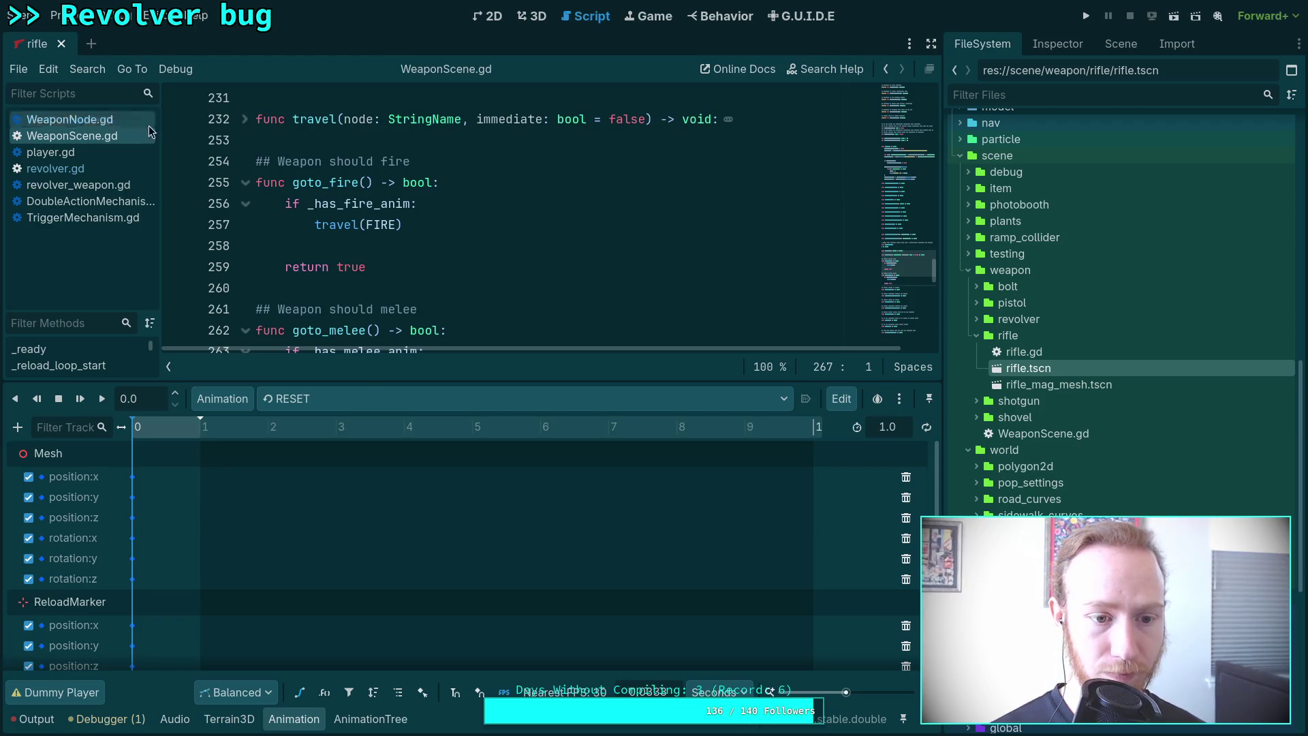
Select the rifle/fire animation in the 3D view and scrub its 0.08-second timeline.
click(364, 399)
click(357, 477)
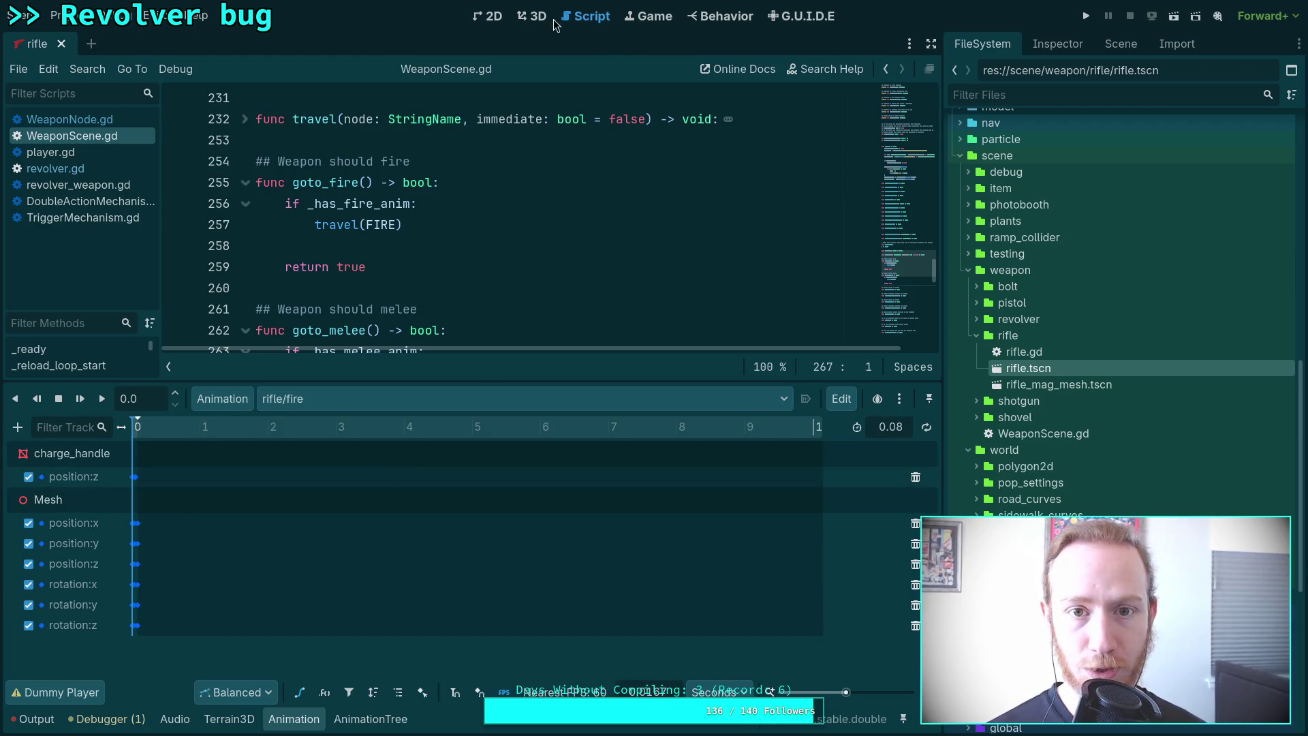
click(531, 15)
key(alt+f)
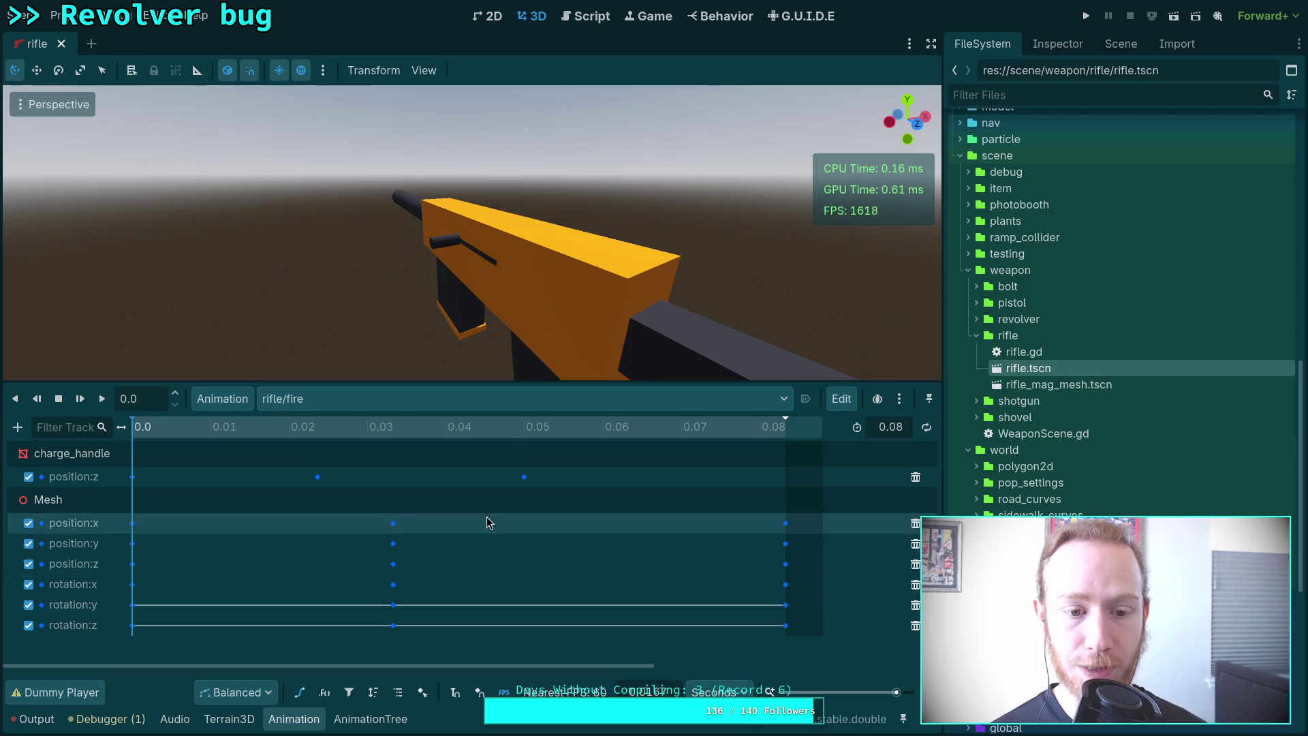
mouse_move(176, 430)
mouse_down()
mouse_move(164, 436)
mouse_move(232, 442)
mouse_move(165, 457)
mouse_move(797, 470)
mouse_move(543, 455)
mouse_move(555, 456)
mouse_up()
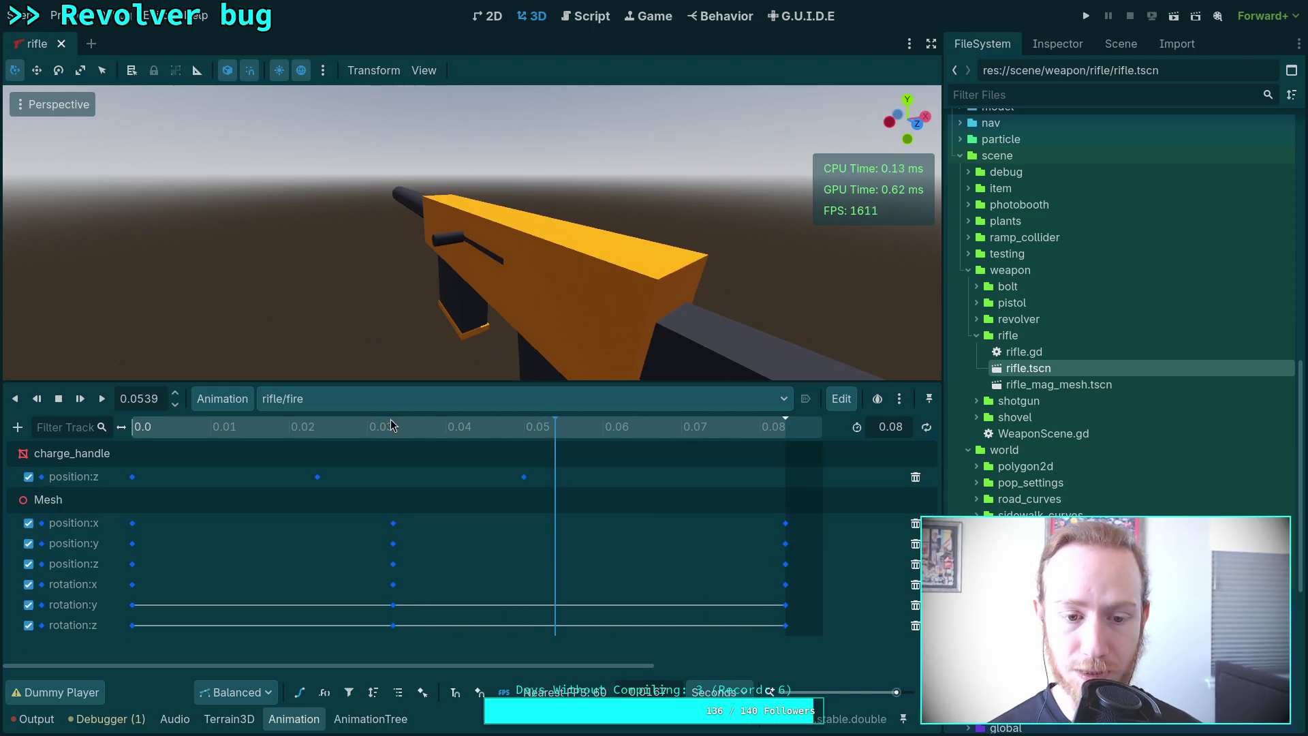
click(121, 467)
Delete the six Mesh position and rotation tracks from the fire animation.
click(915, 523)
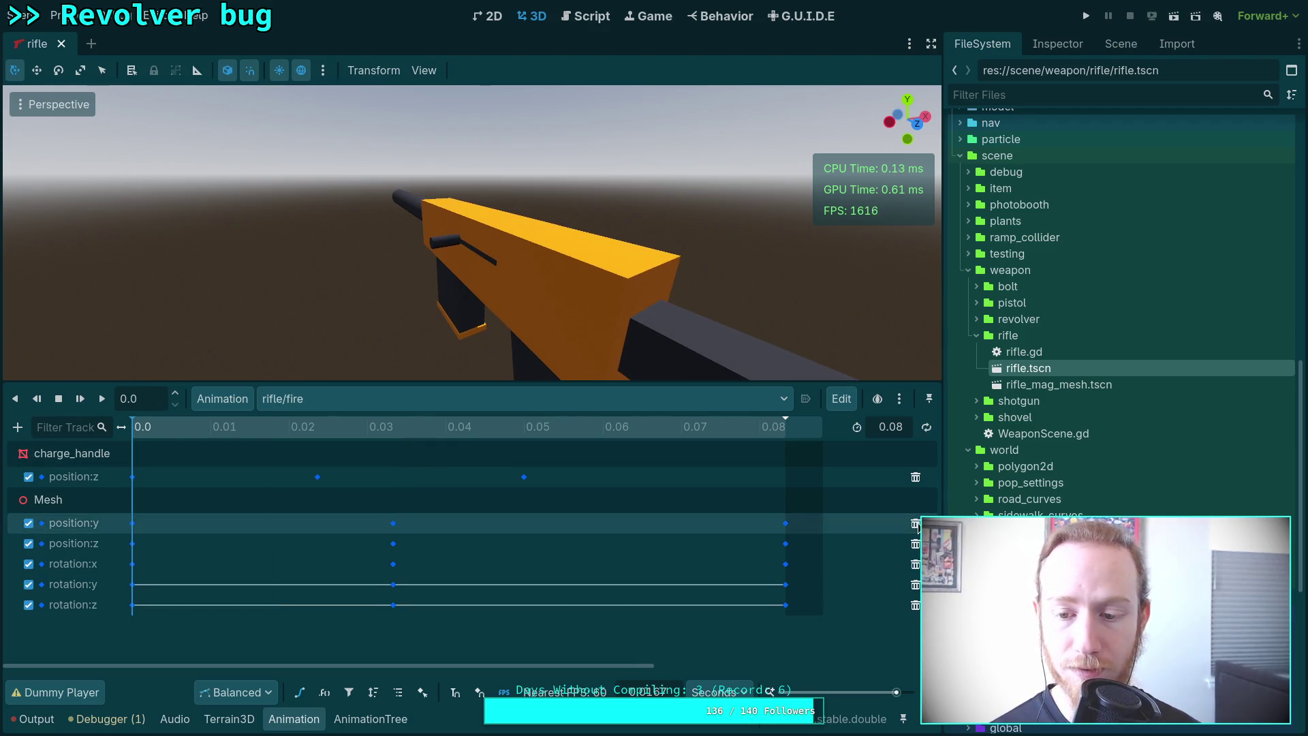
click(915, 523)
click(916, 523)
click(916, 524)
click(915, 523)
click(915, 523)
click(249, 427)
mouse_move(250, 426)
mouse_down()
mouse_move(130, 429)
mouse_move(611, 443)
mouse_move(132, 443)
mouse_move(557, 456)
mouse_up()
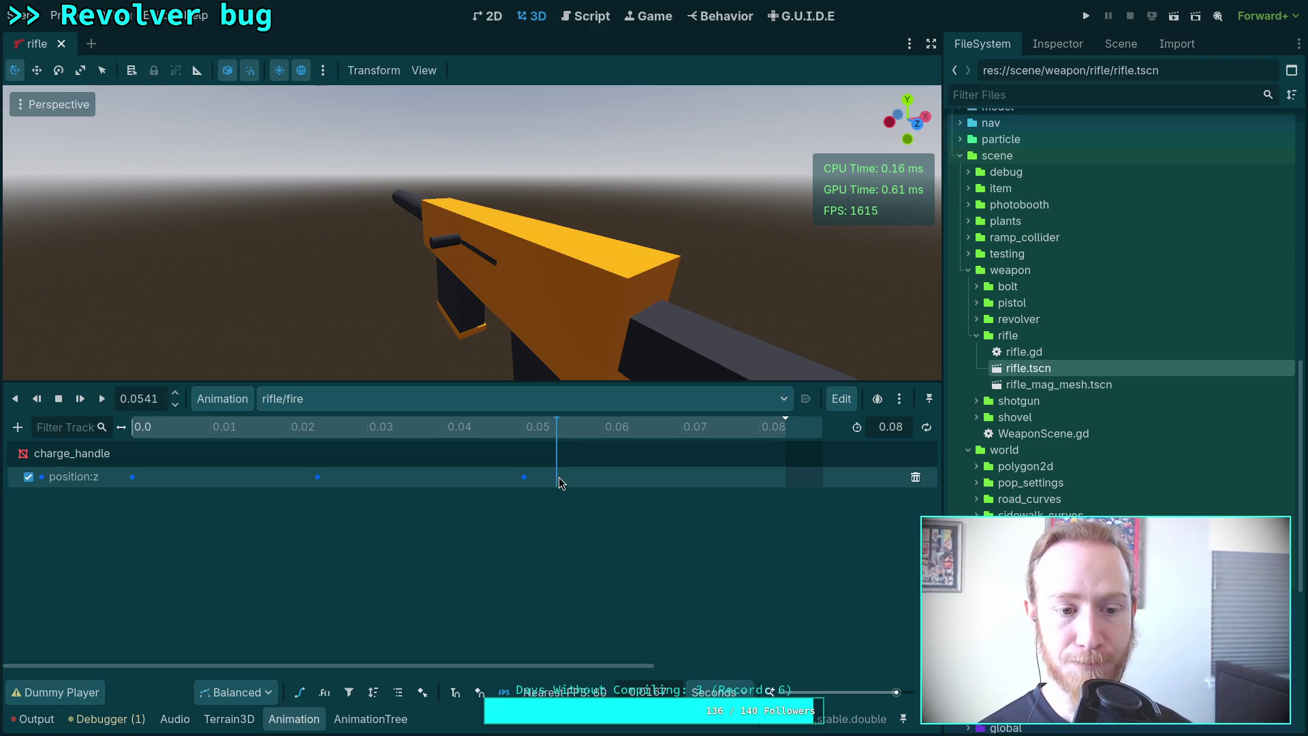
Shorten the fire animation to 0.05 seconds and show the track's Bezier curve view.
click(899, 427)
text(0.05)
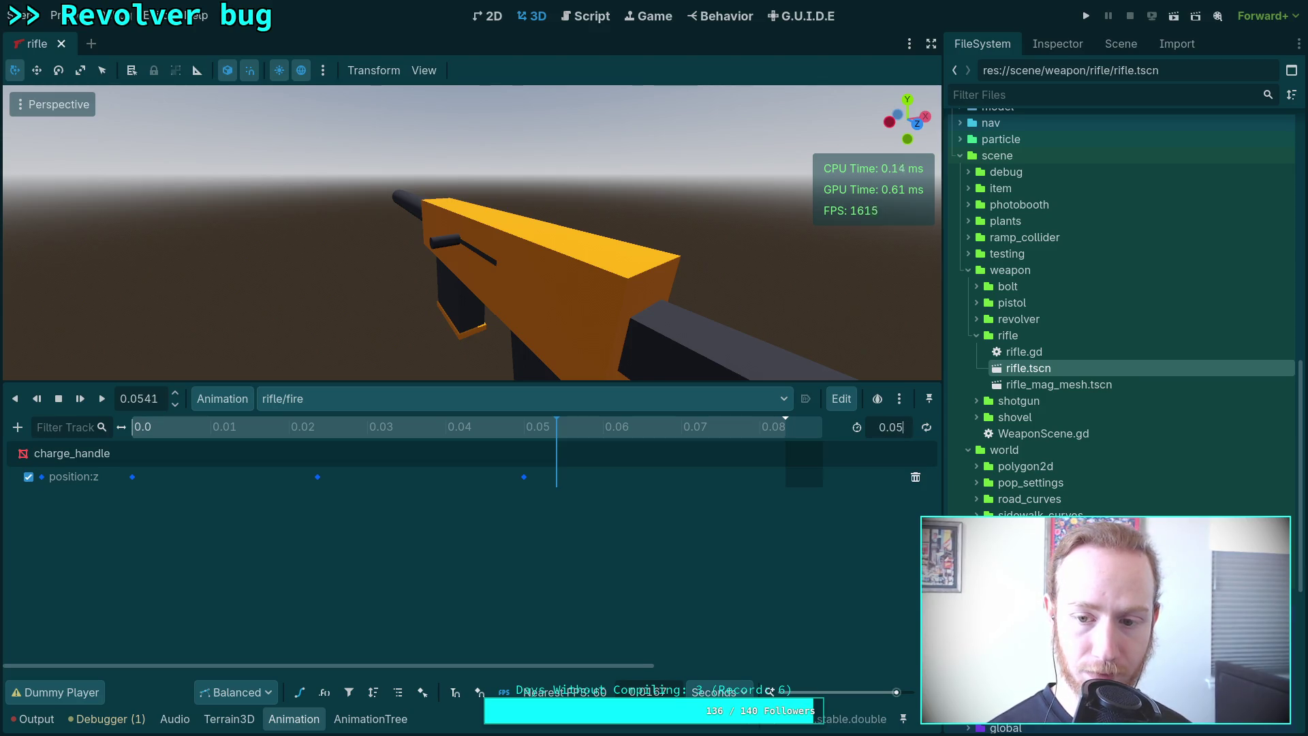
key(Return)
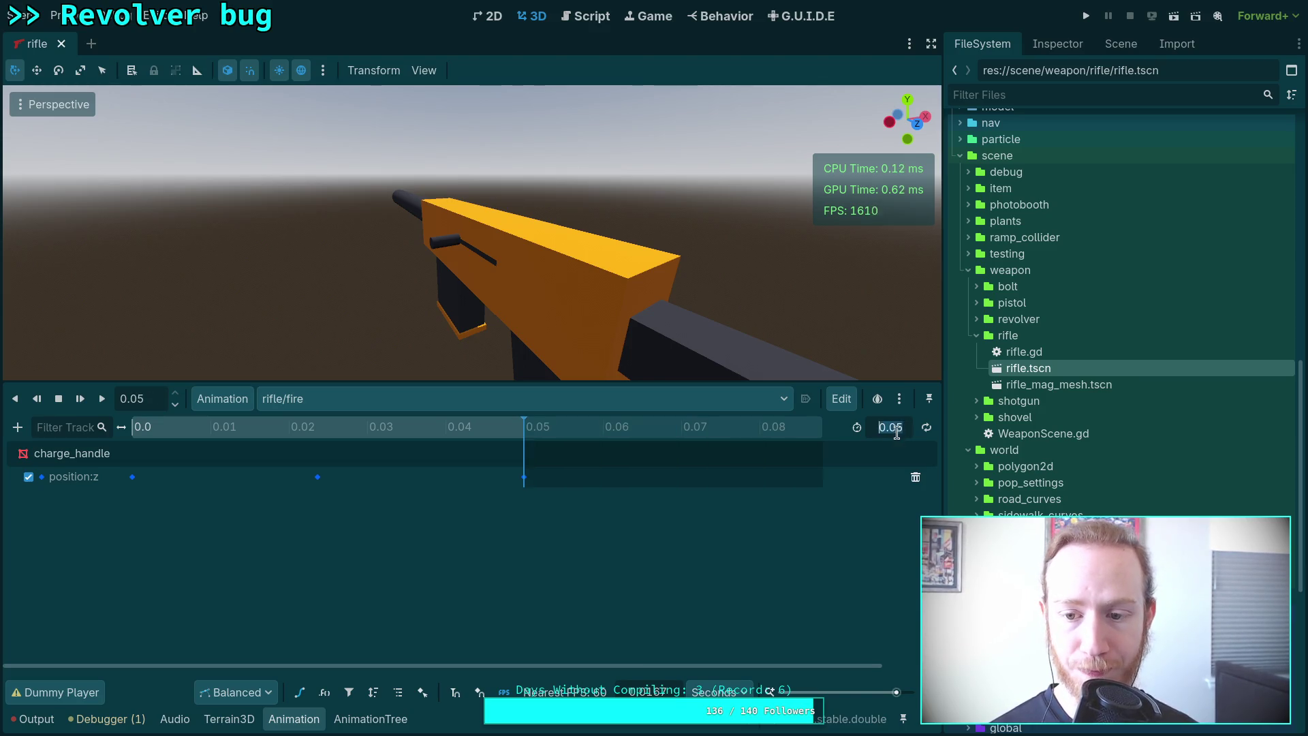
click(907, 428)
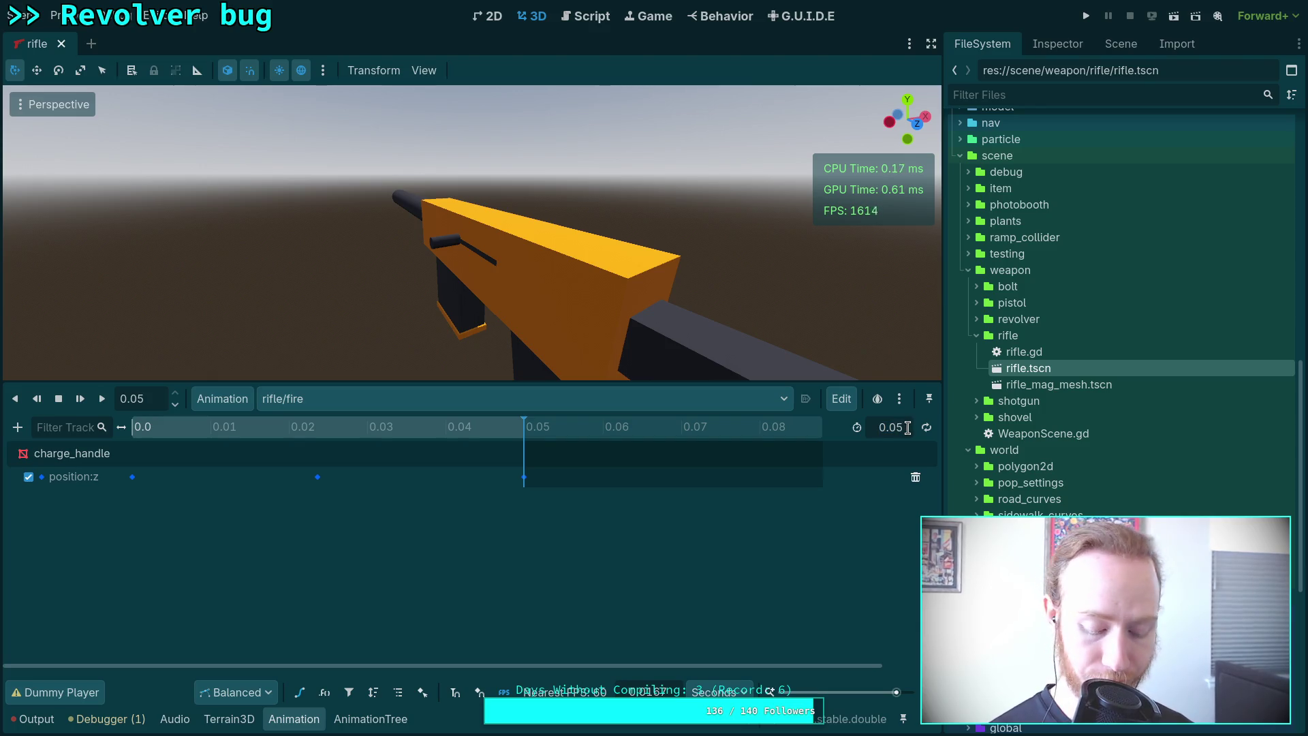
mouse_move(346, 429)
mouse_down()
mouse_move(134, 432)
mouse_move(355, 439)
mouse_move(219, 451)
mouse_move(347, 459)
mouse_move(318, 457)
mouse_up()
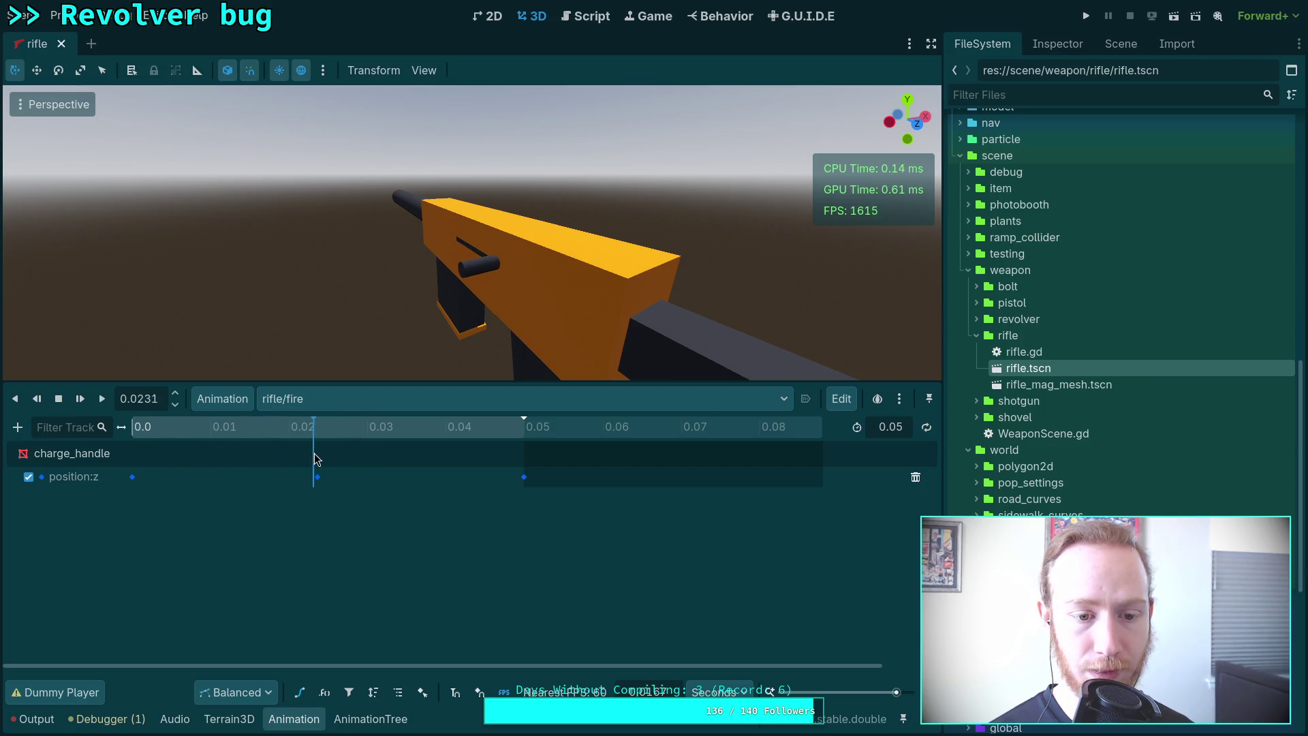
click(300, 692)
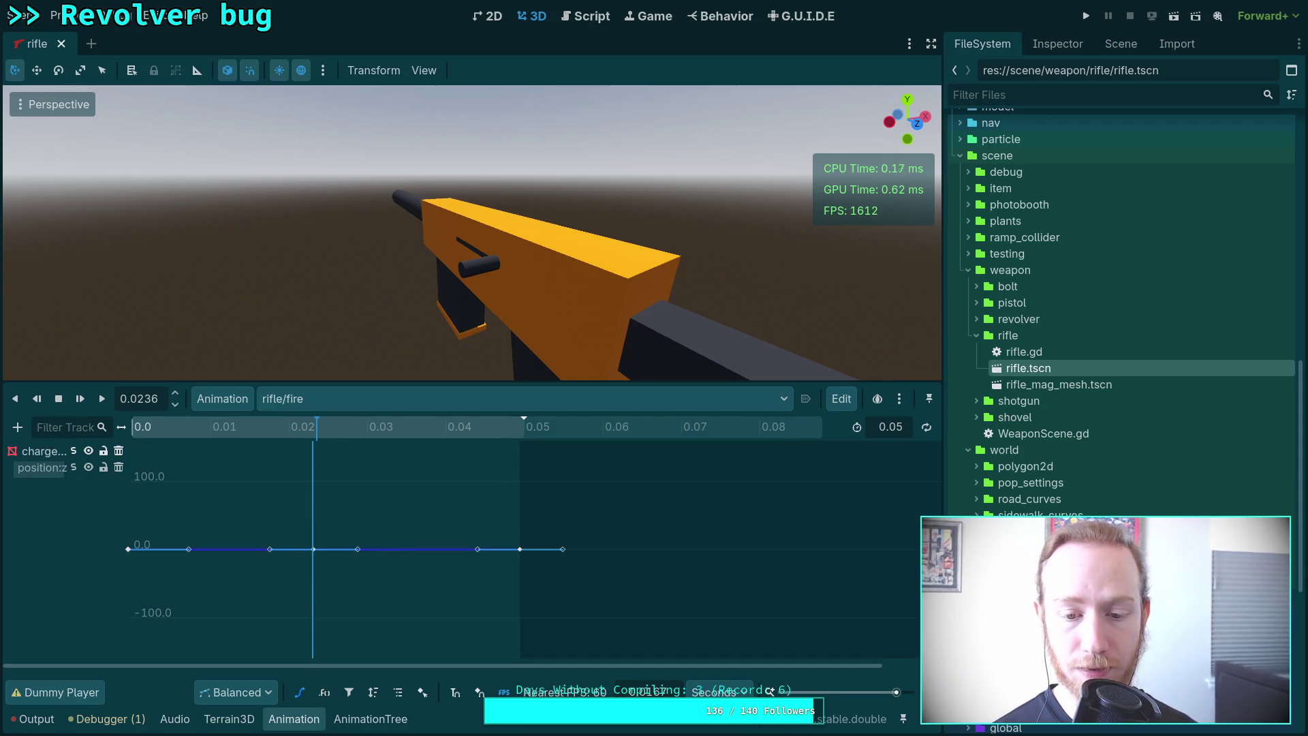
Duplicate the curve's peak key and move the copy to 0.026 seconds.
key(f)
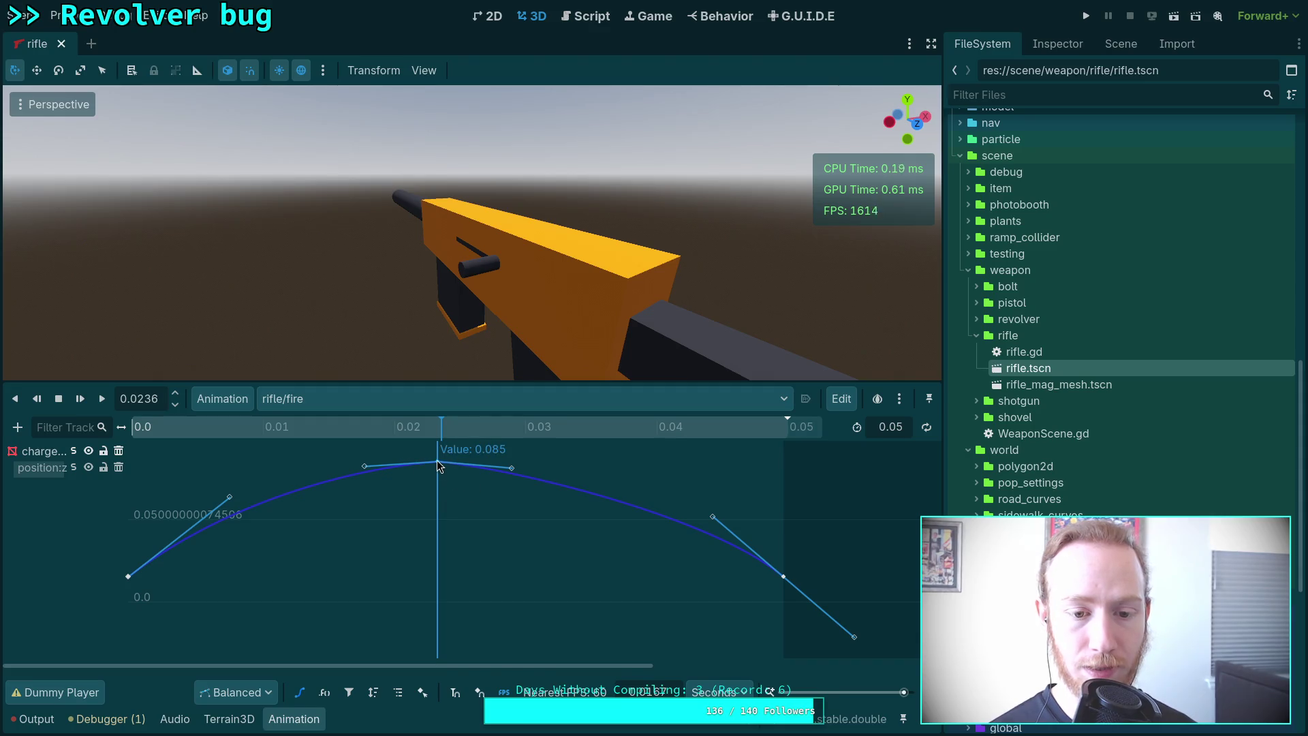
right_click(437, 461)
click(495, 505)
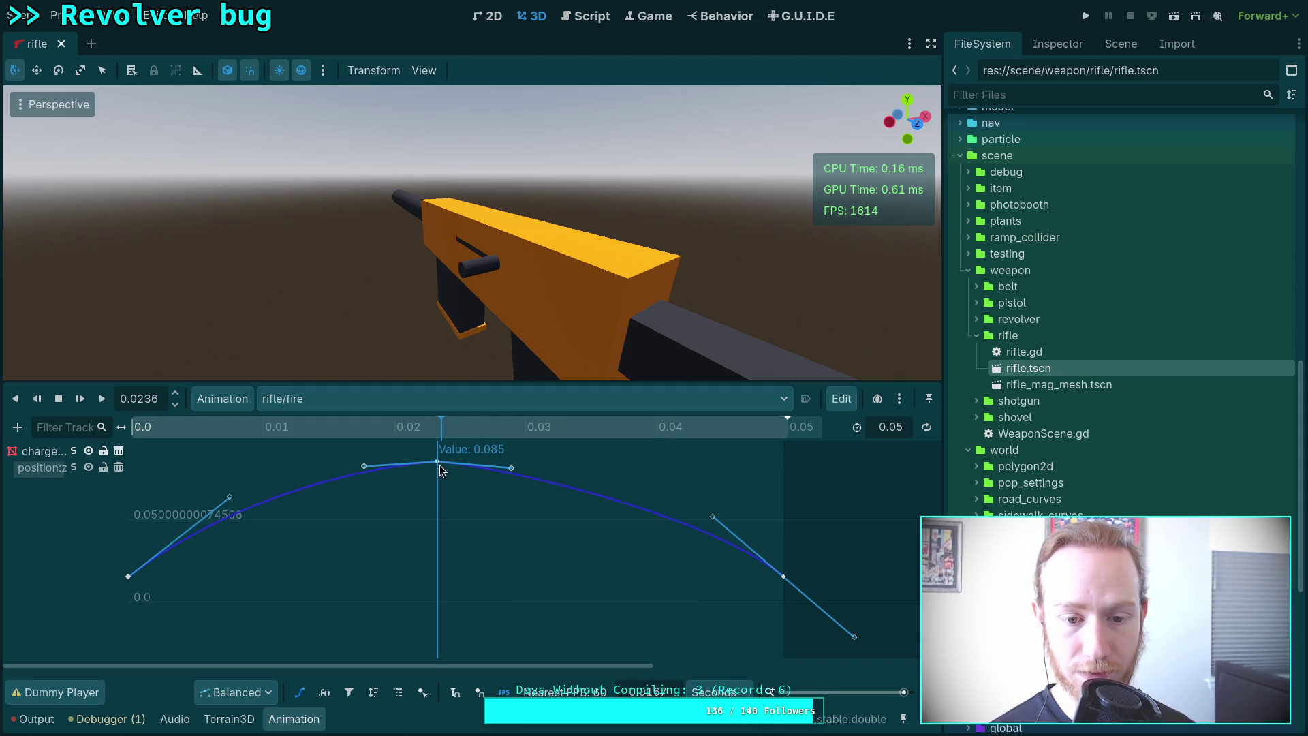
click(1087, 45)
click(1187, 143)
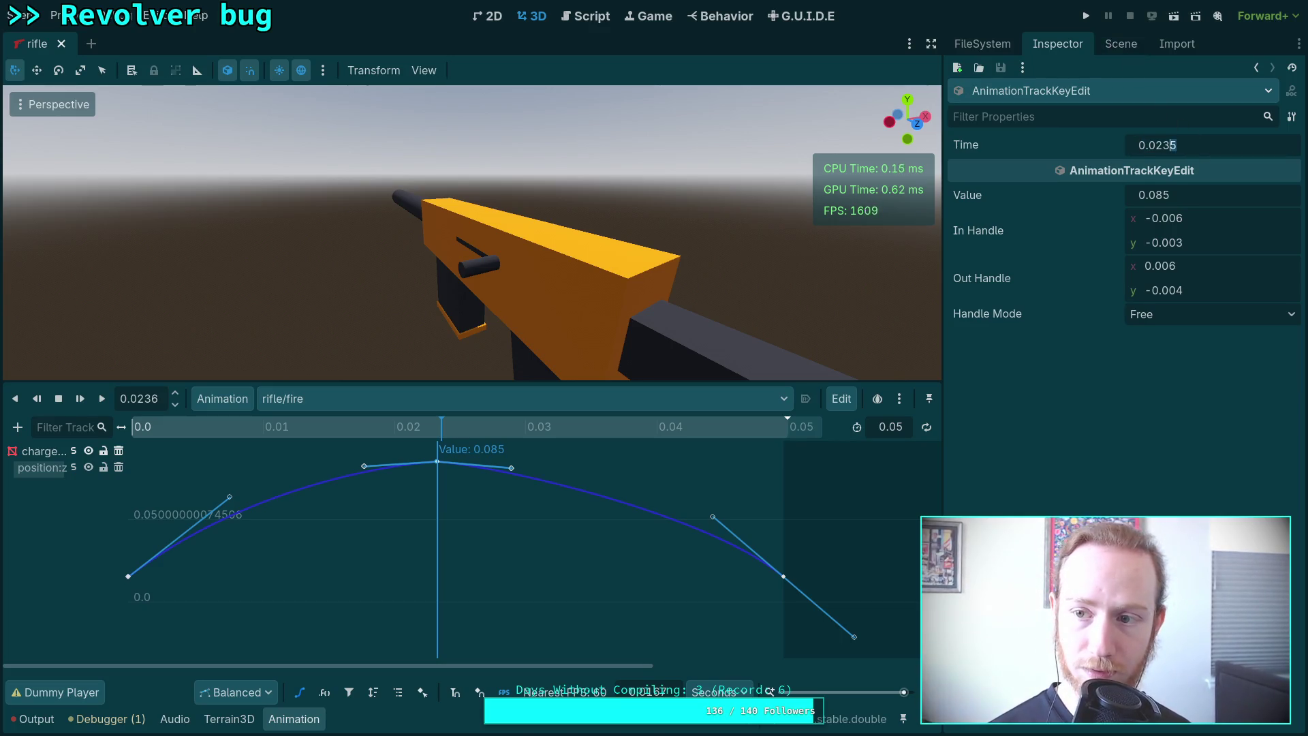
key(BackSpace)
key(BackSpace)
text(6)
key(Return)
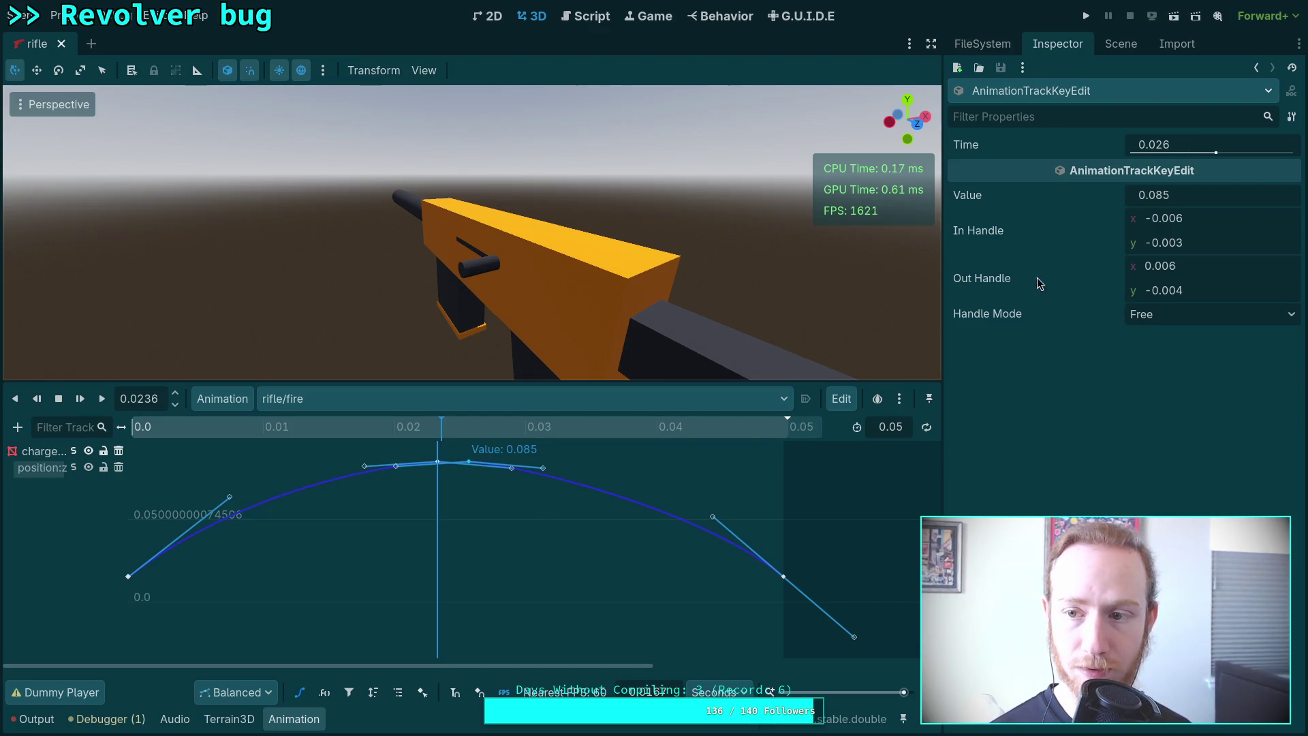
Zero the peak keys' handle offsets to flatten the top of the curve.
click(1203, 219)
text(0)
key(Return)
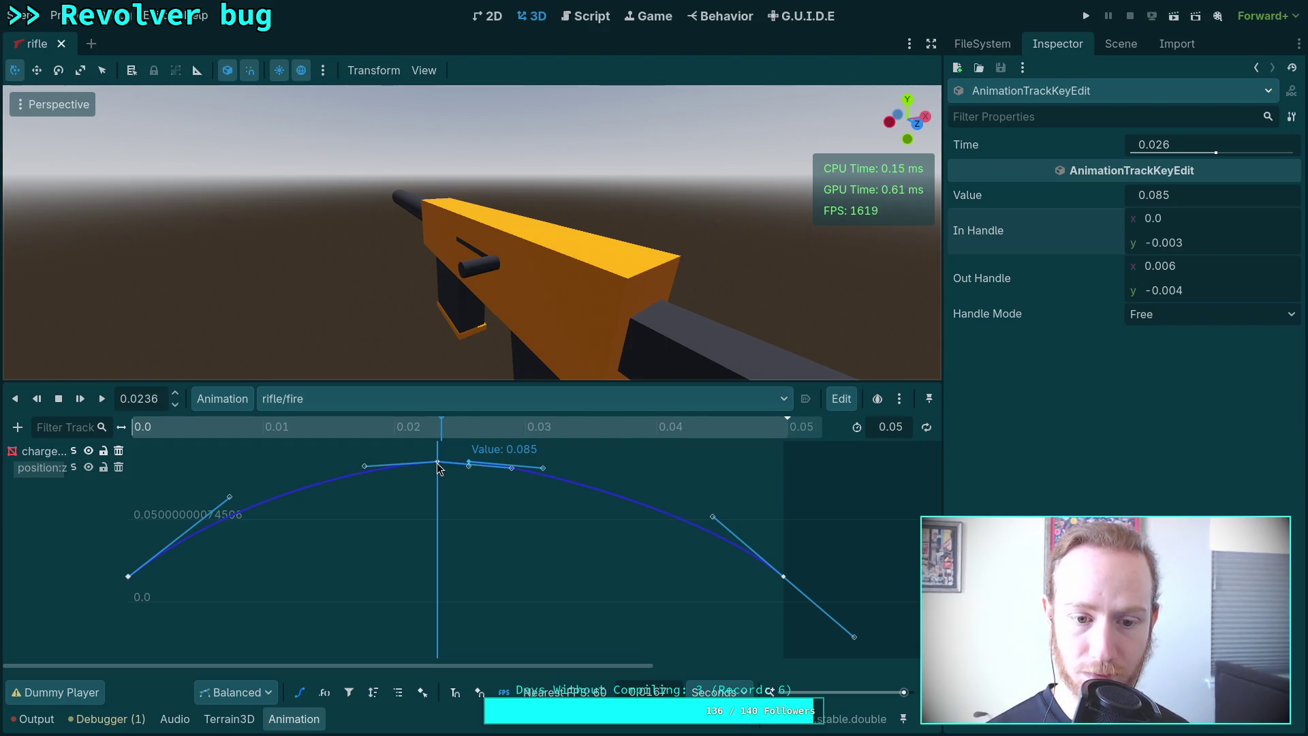
click(1151, 244)
text(0)
key(Return)
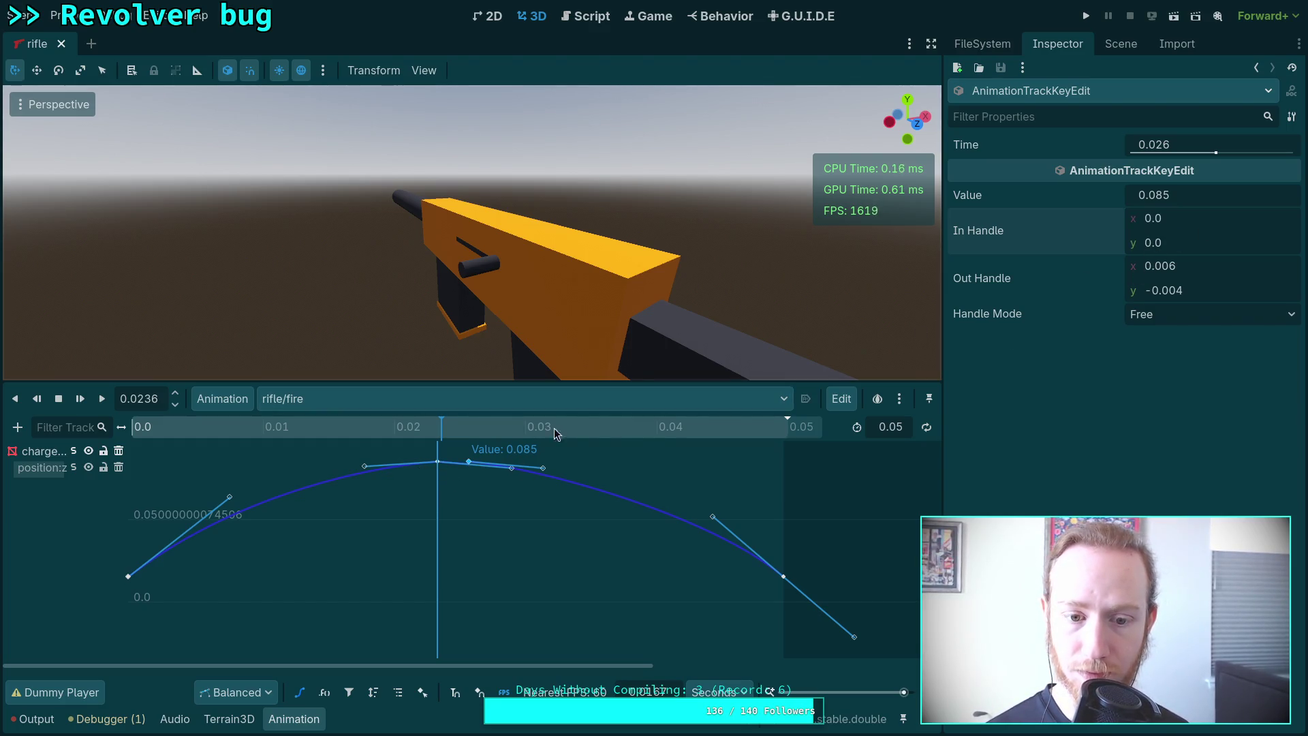
click(437, 467)
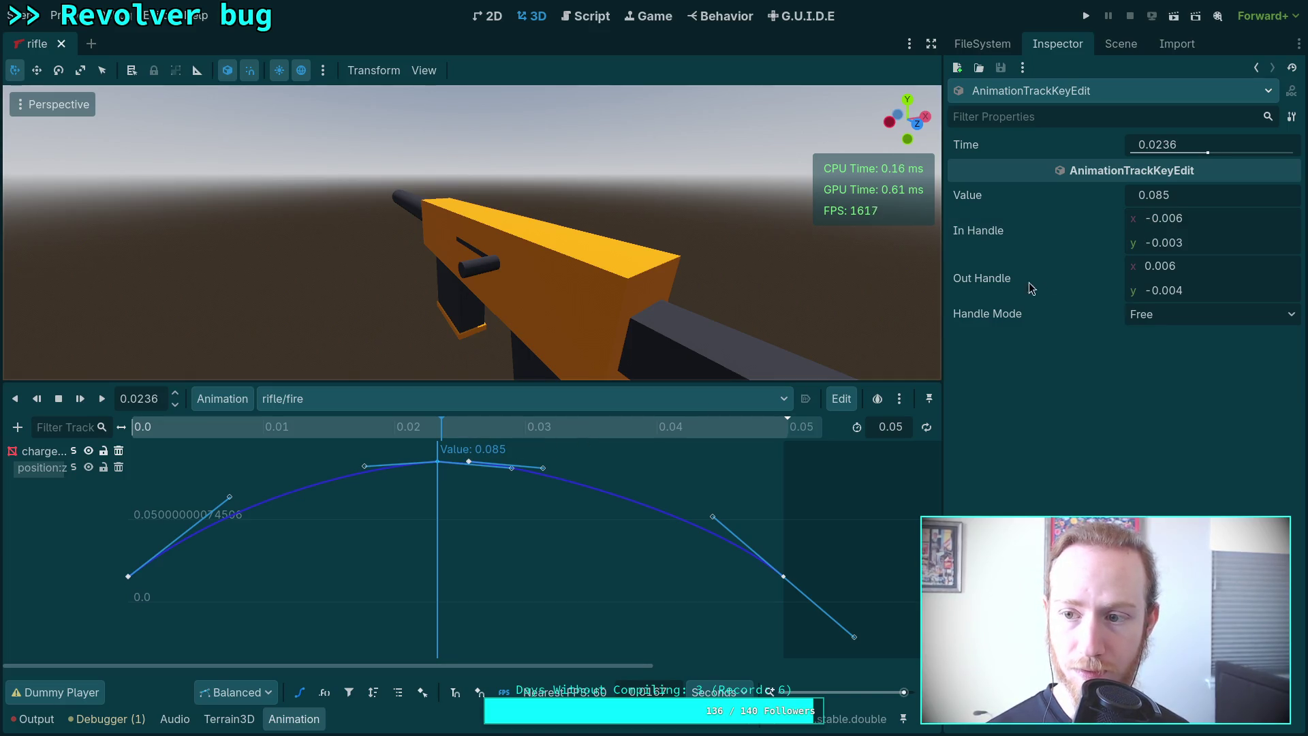
text(0)
key(Return)
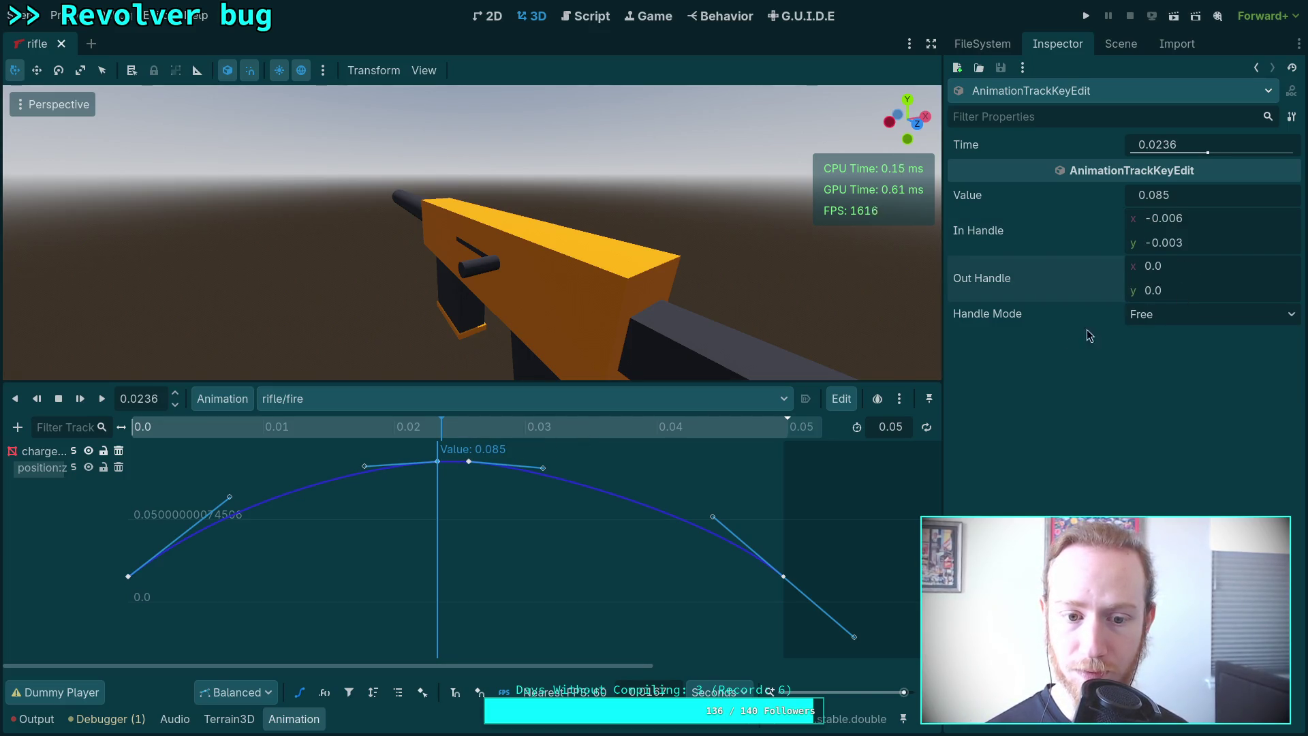
click(451, 474)
mouse_move(402, 427)
mouse_down()
mouse_move(170, 435)
mouse_move(562, 432)
mouse_move(191, 455)
mouse_move(397, 449)
mouse_up()
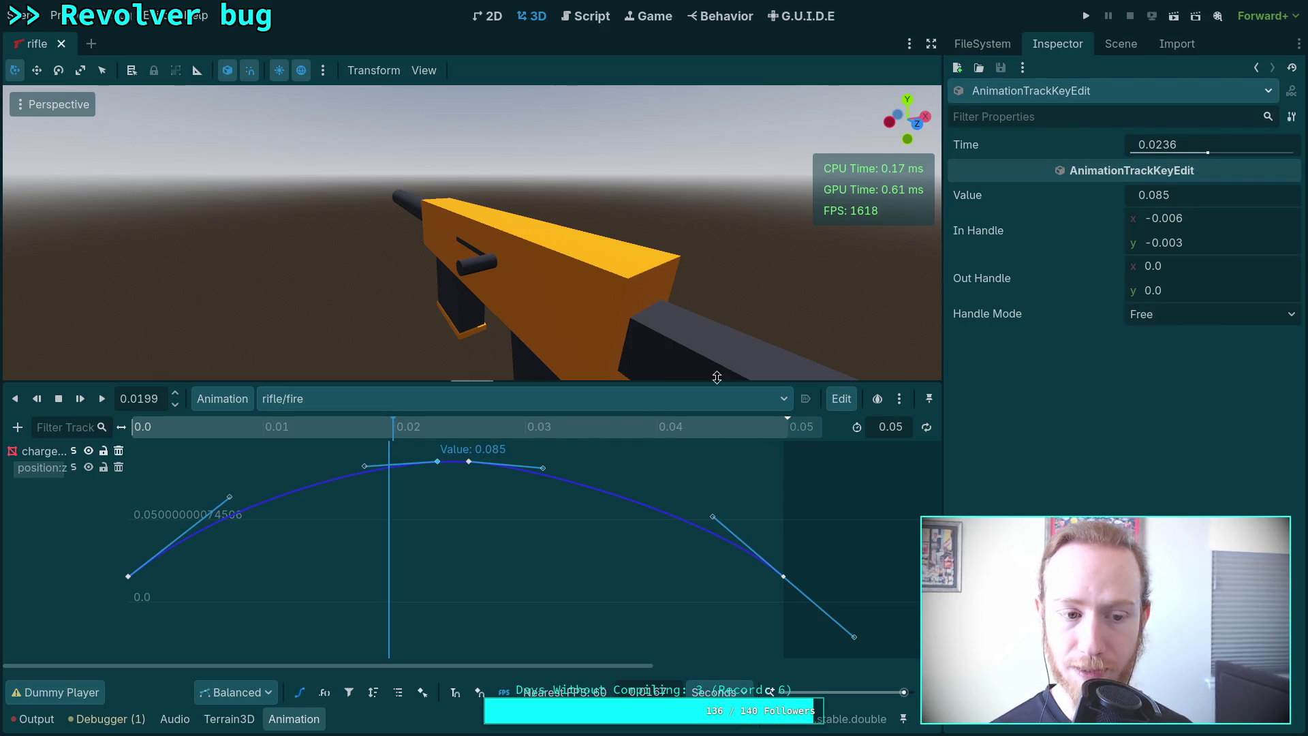
Move the first peak key to 0.018 seconds.
double_click(1193, 144)
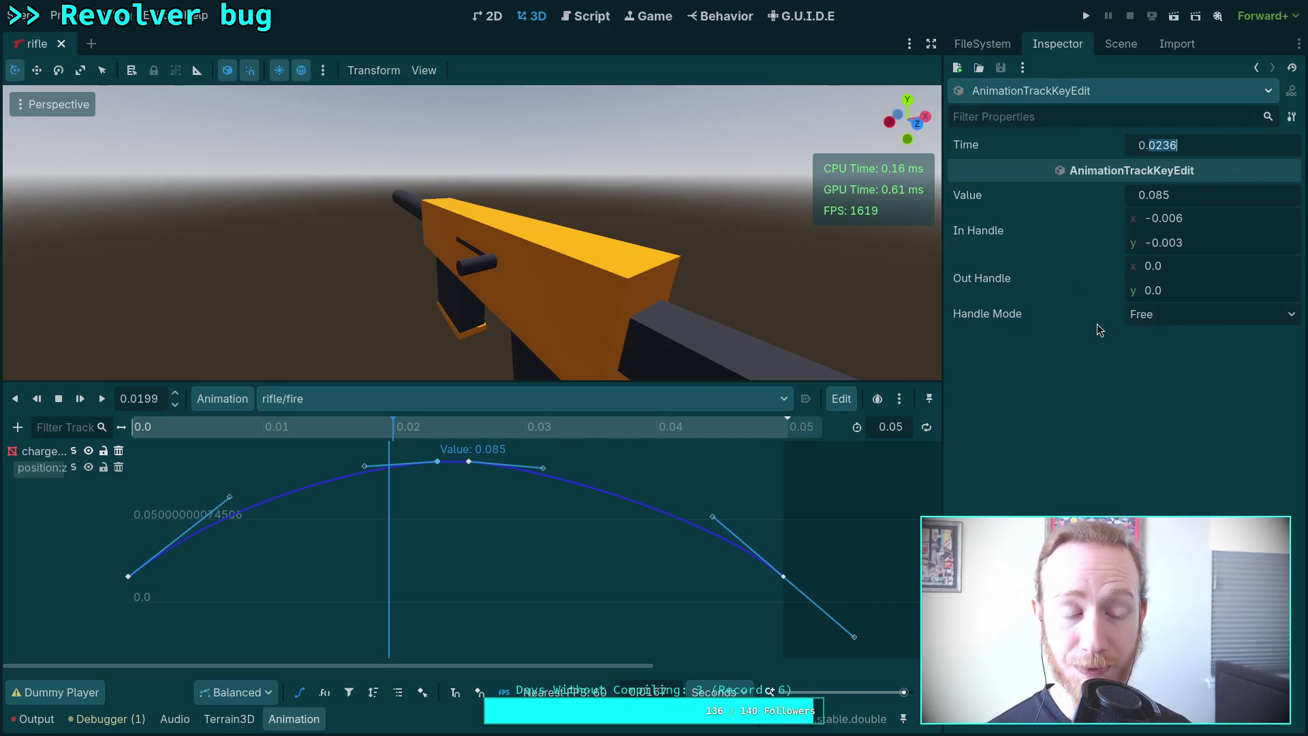
key(Escape)
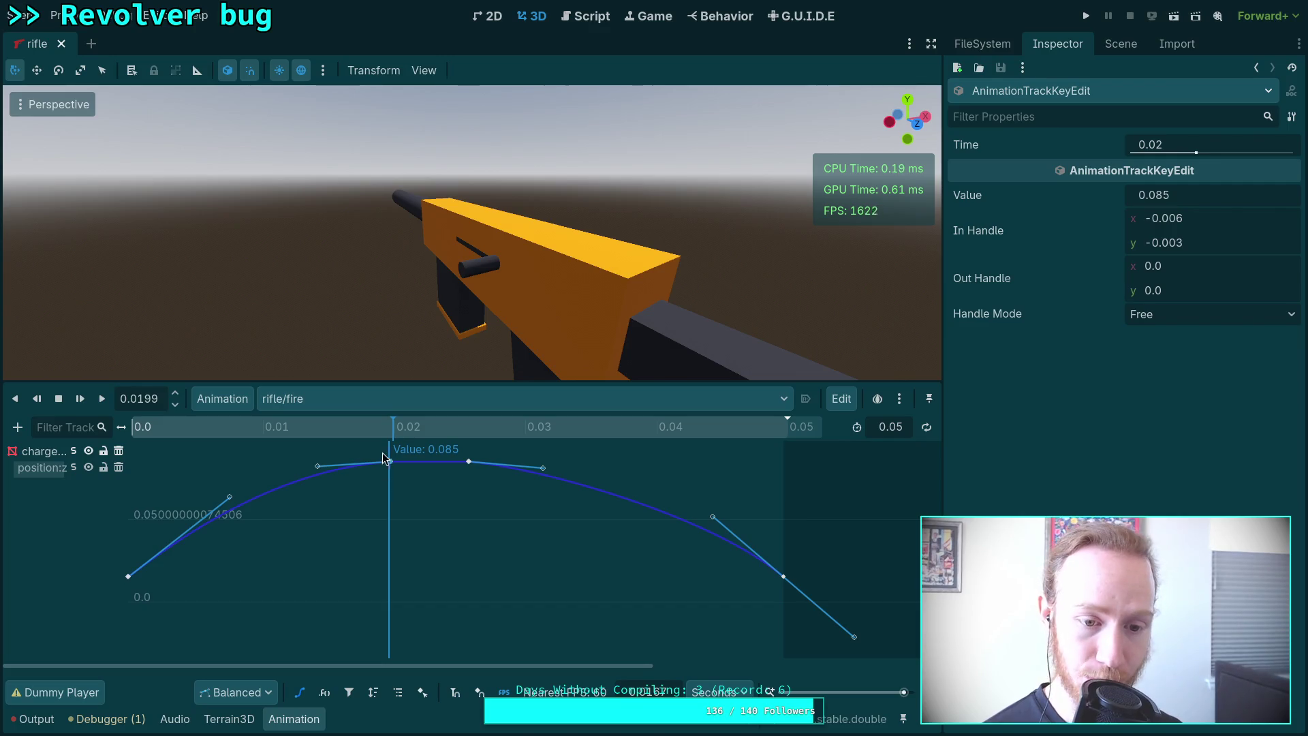
drag(389, 426, 368, 426)
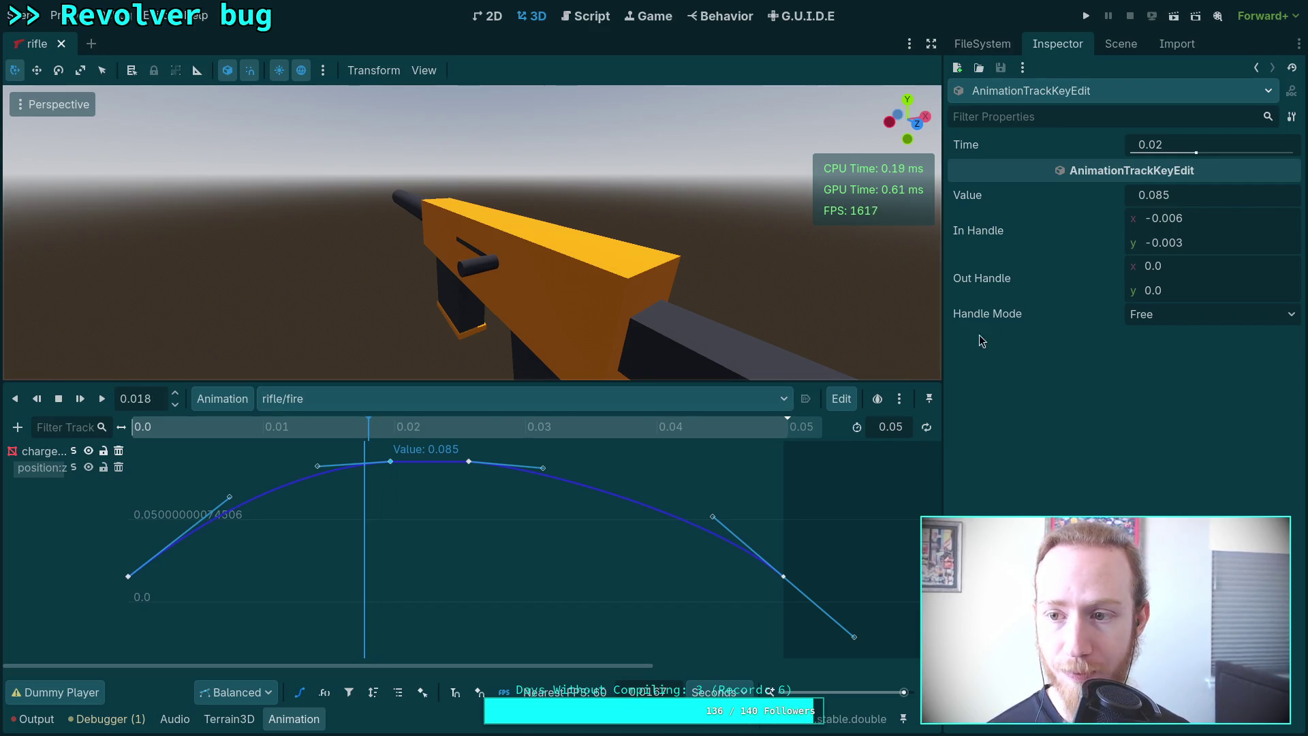
click(1188, 150)
text(0.018)
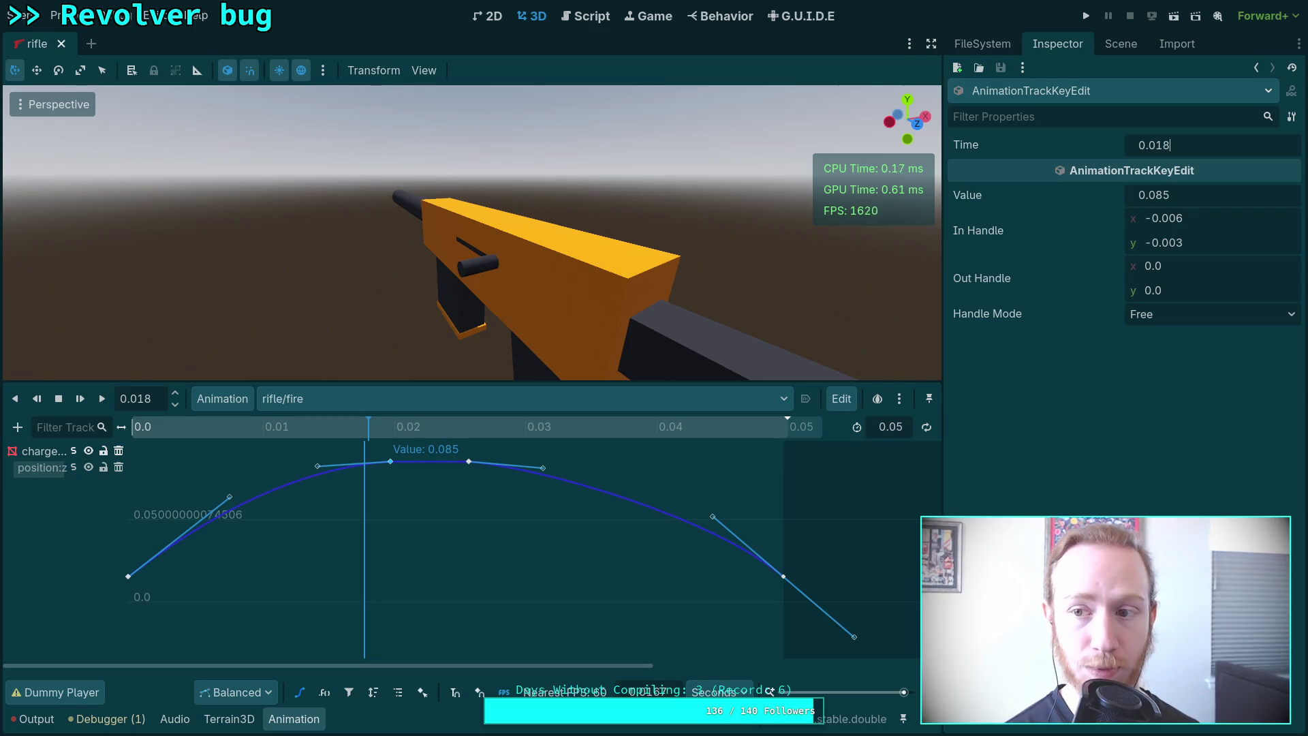
key(Return)
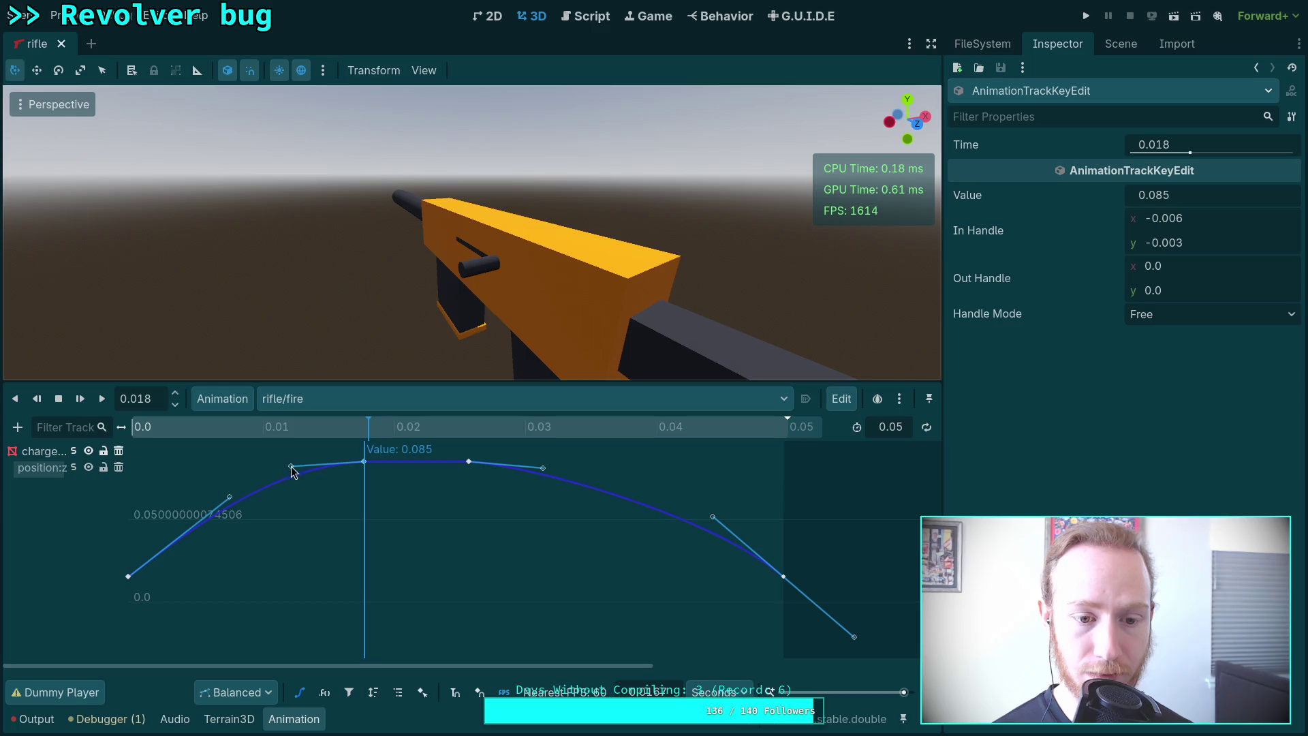
Reshape the rising curve with a steeper approach and a gentler start.
mouse_move(293, 470)
mouse_down()
mouse_move(290, 490)
mouse_move(224, 506)
mouse_move(211, 547)
mouse_up()
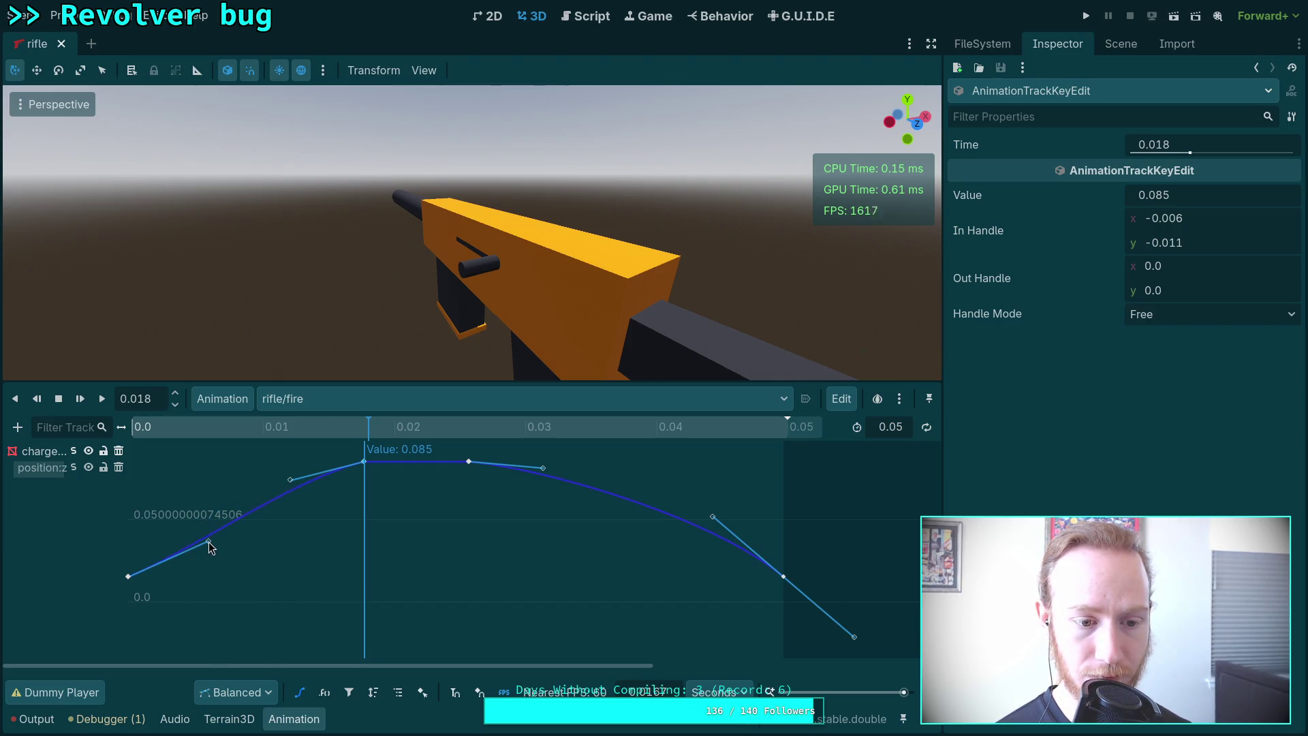
mouse_move(148, 436)
mouse_down()
mouse_move(101, 443)
mouse_move(249, 452)
mouse_up()
drag(207, 542, 167, 567)
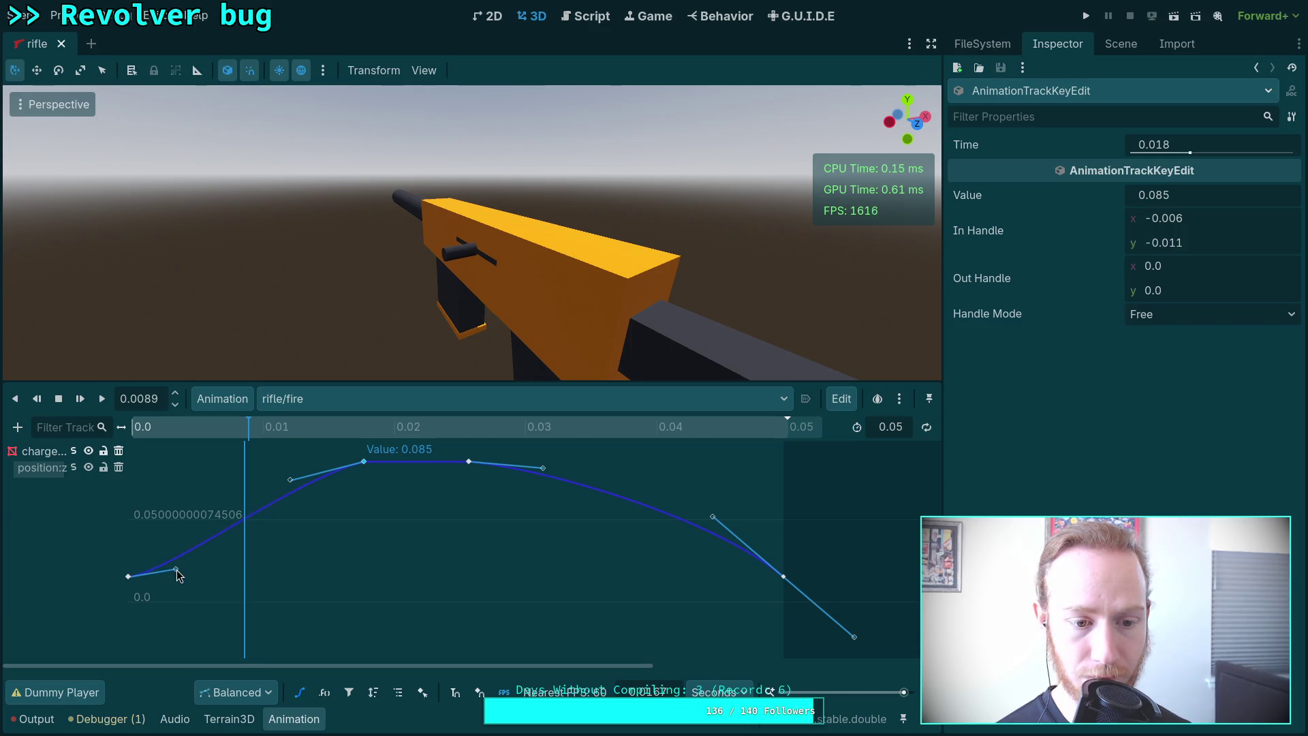
mouse_move(157, 428)
mouse_down()
mouse_move(97, 433)
mouse_move(416, 439)
mouse_up()
Move the second peak key from 0.026 to 0.022 seconds.
click(469, 462)
click(1184, 146)
click(1186, 142)
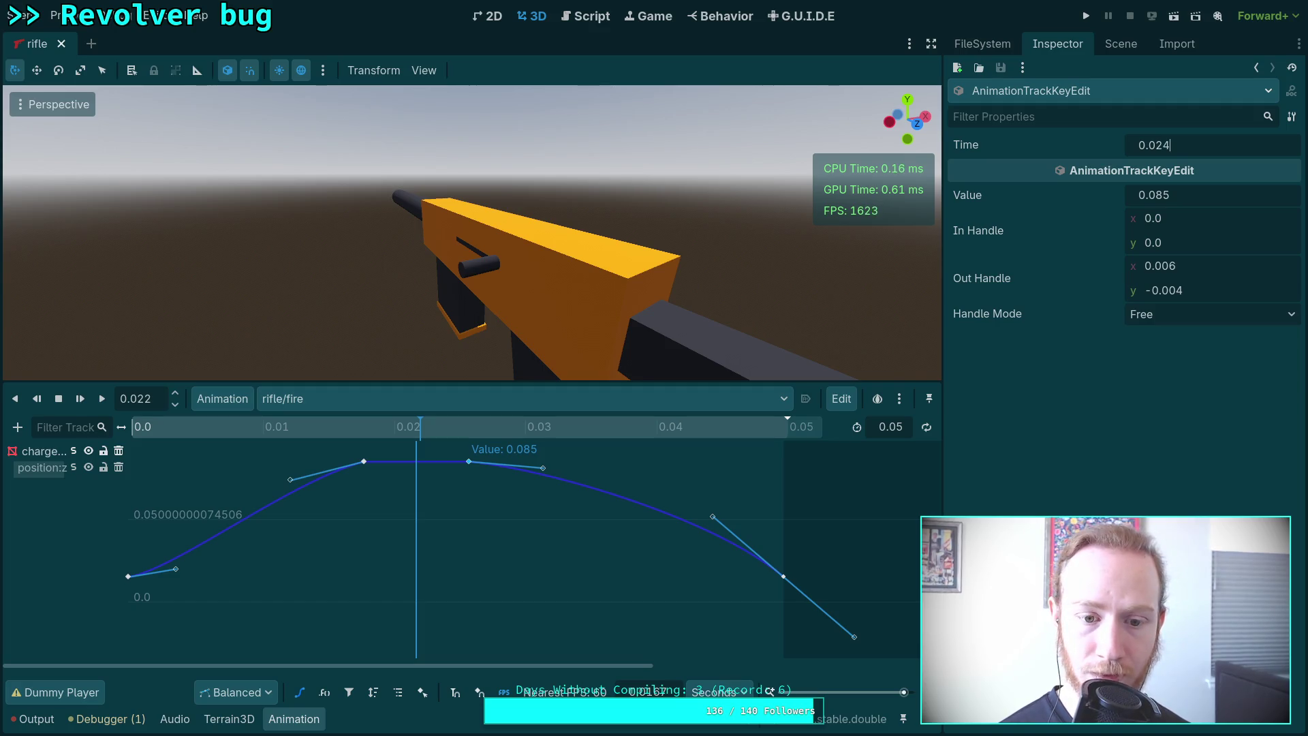
key(Return)
click(1170, 145)
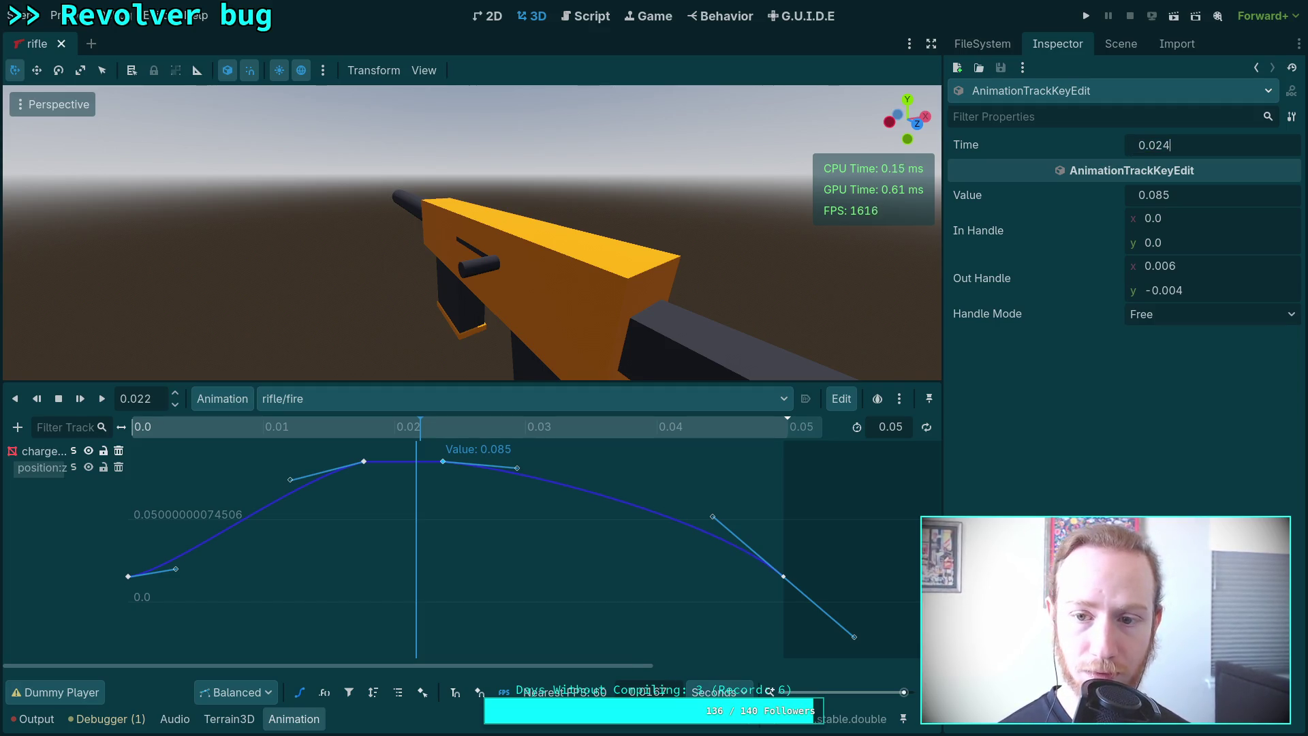
text(0.022)
key(Return)
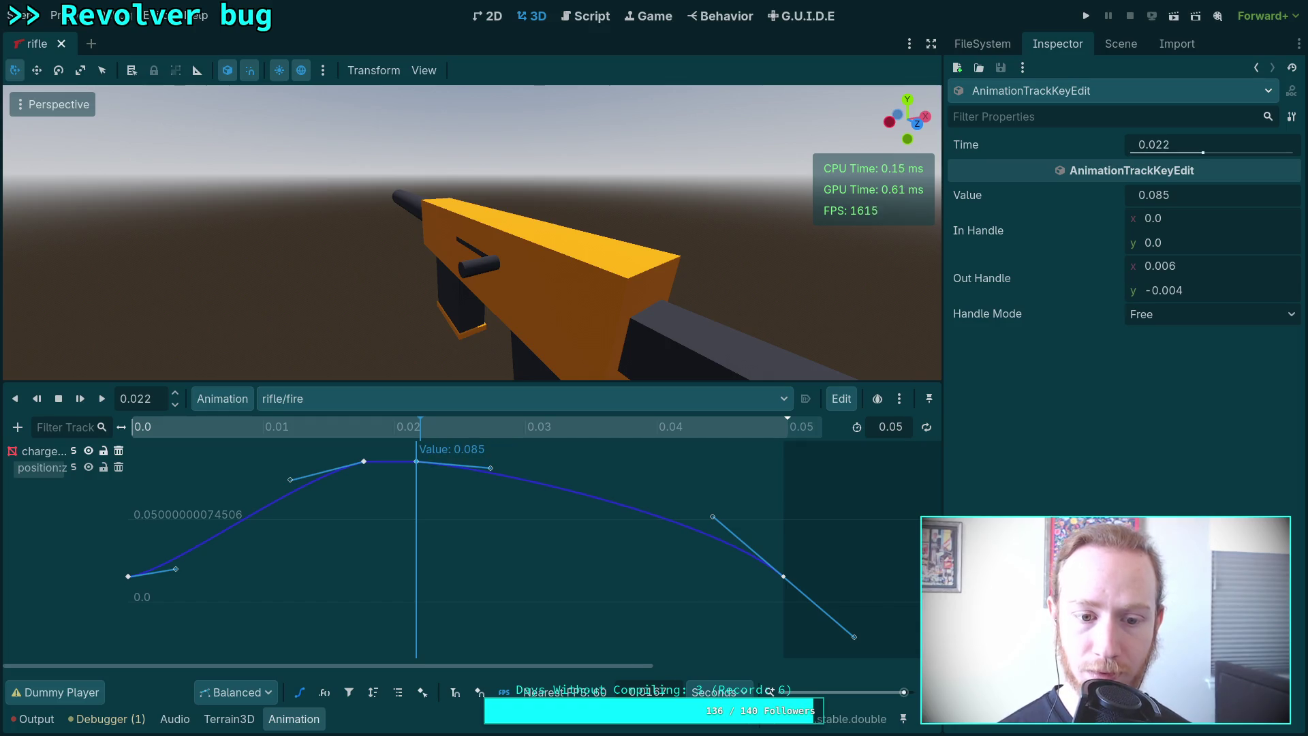
mouse_move(423, 429)
mouse_down()
mouse_move(582, 454)
mouse_move(711, 448)
mouse_up()
Zero the 0.05 key's out-handle and adjust its in-handle to smooth the descent.
drag(712, 516, 707, 557)
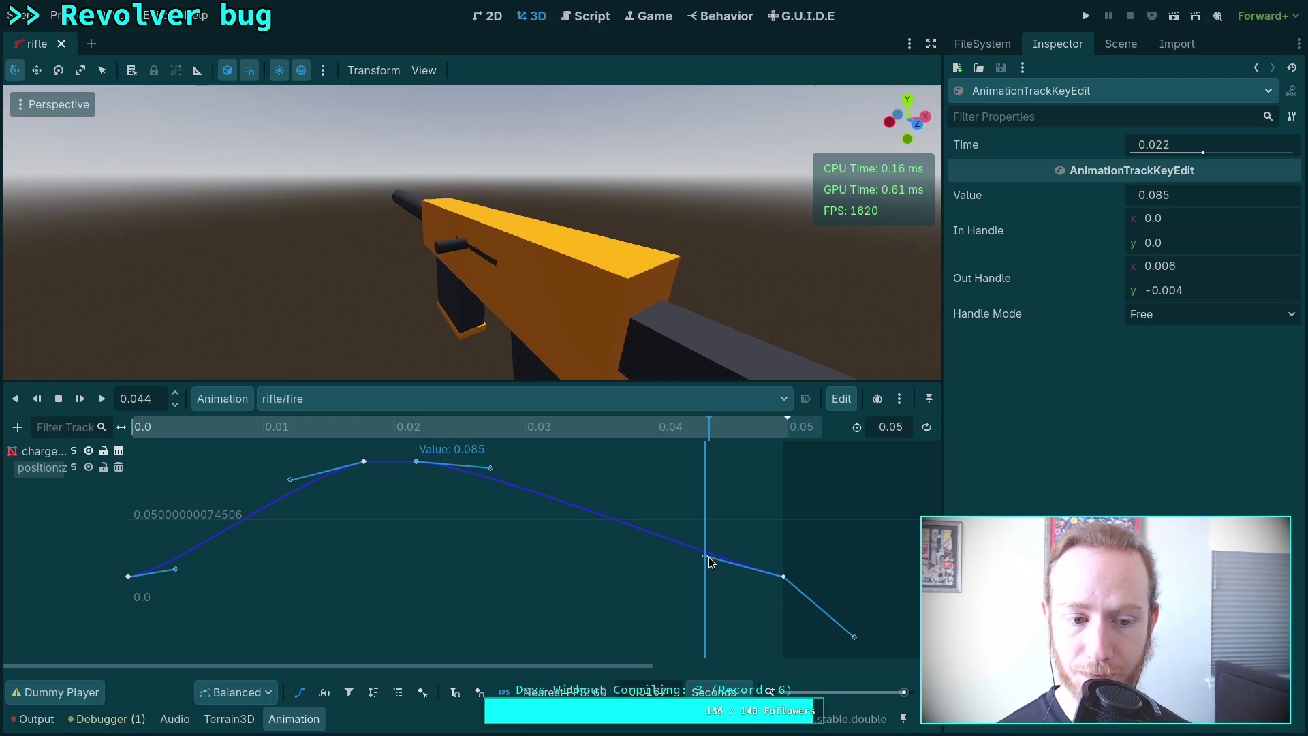
click(781, 577)
click(1187, 262)
text(0)
key(Tab)
text(0)
key(Return)
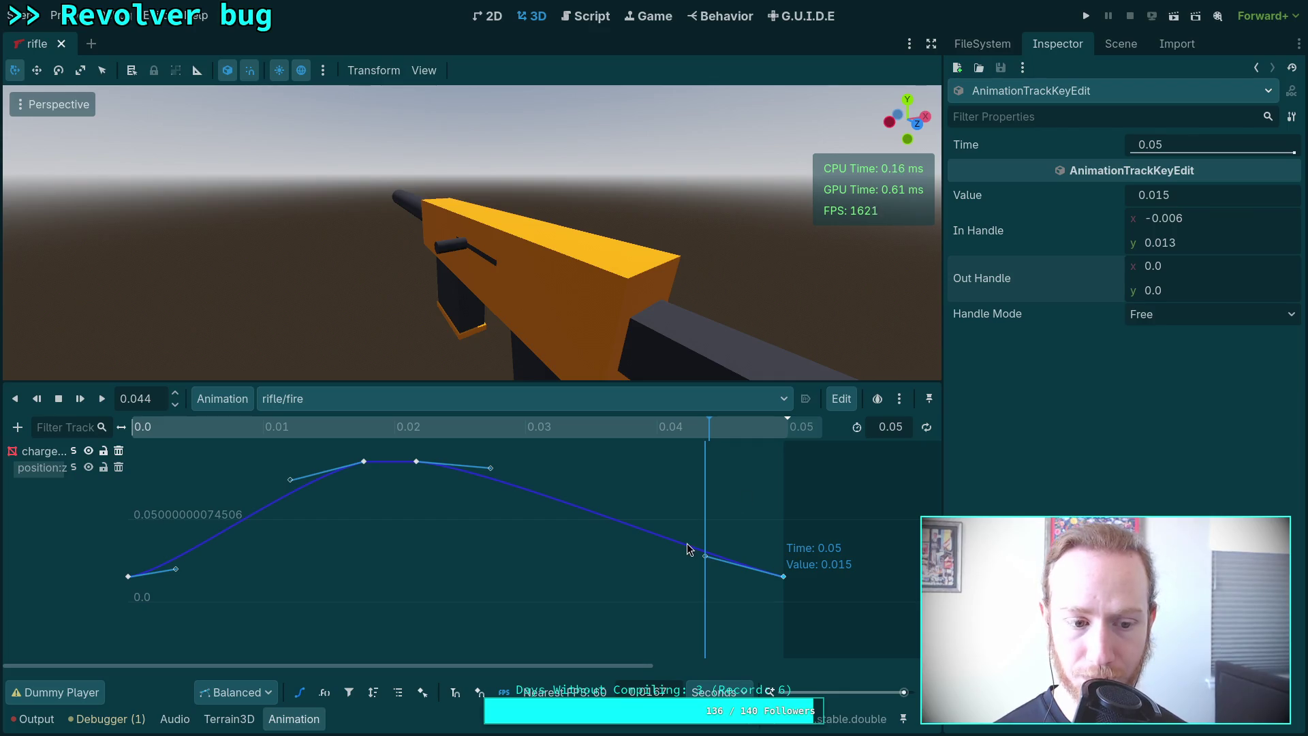
drag(704, 557, 703, 557)
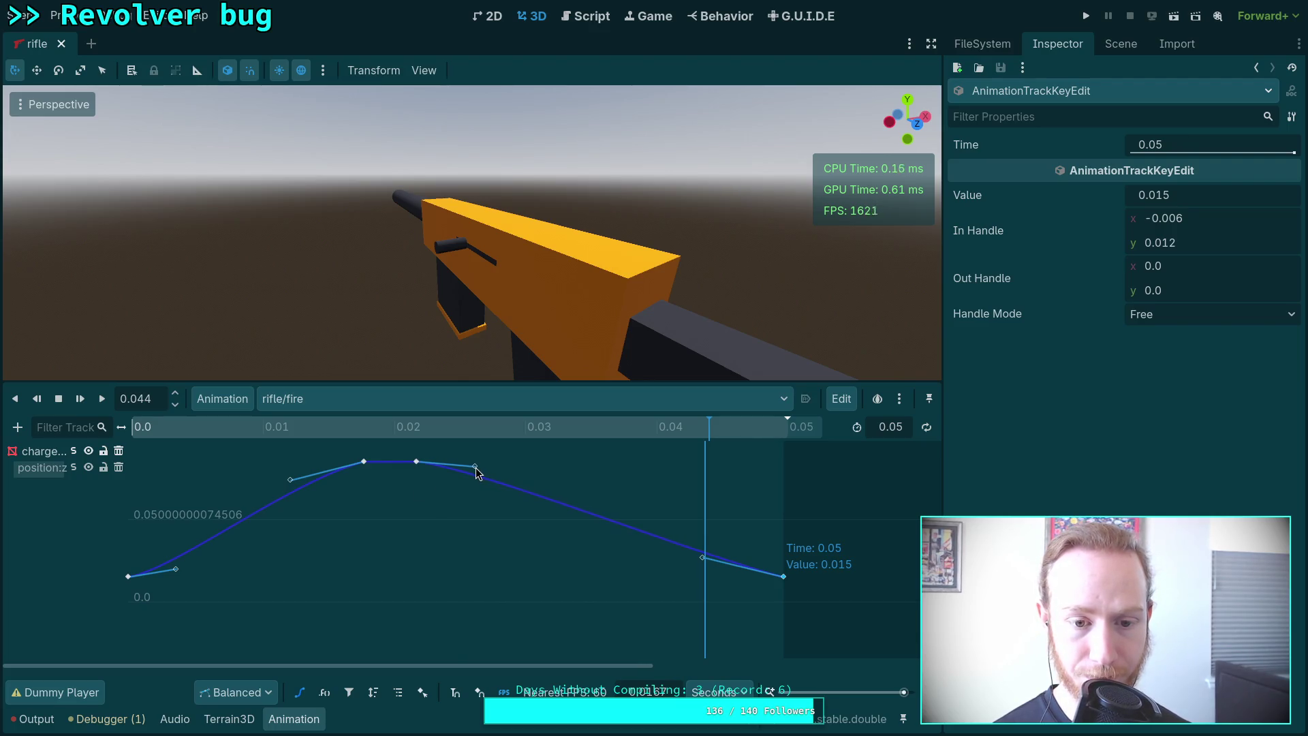
Level the 0.022 peak key's outgoing handle at 0 and preview the motion.
drag(477, 471, 491, 472)
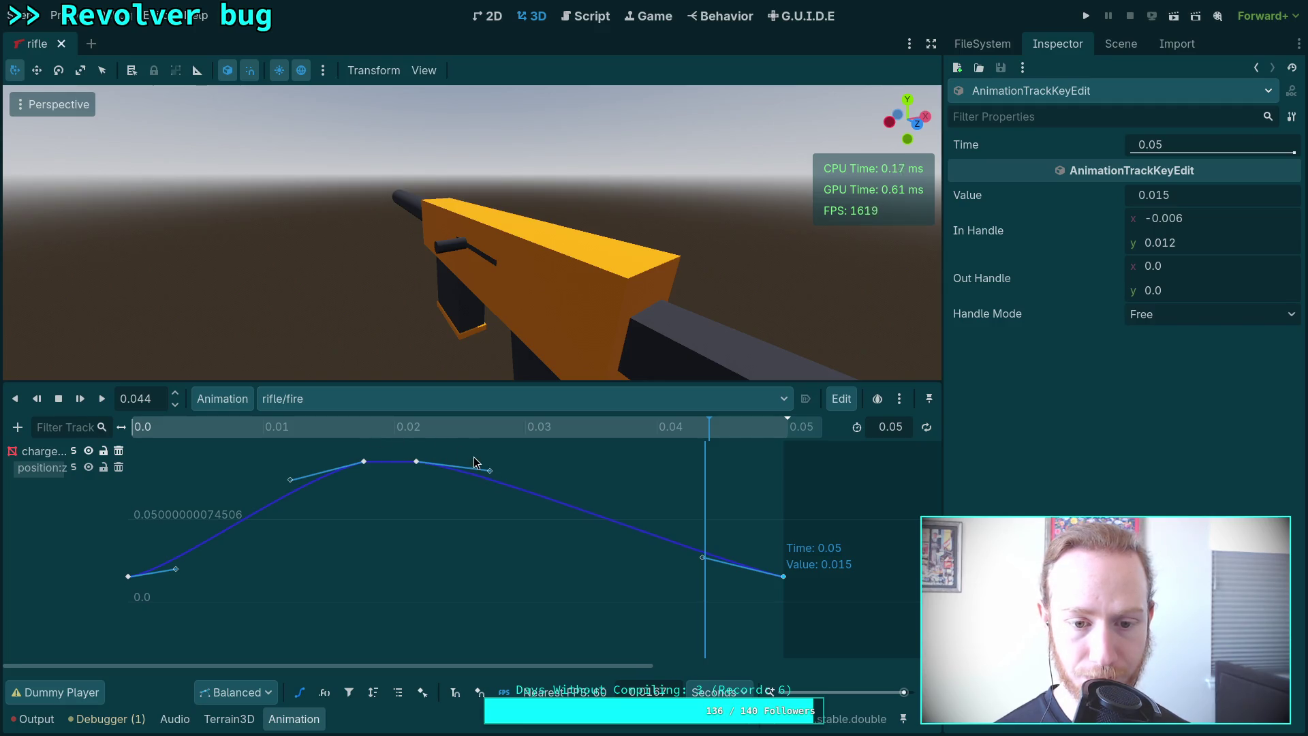
drag(489, 467, 488, 464)
click(417, 461)
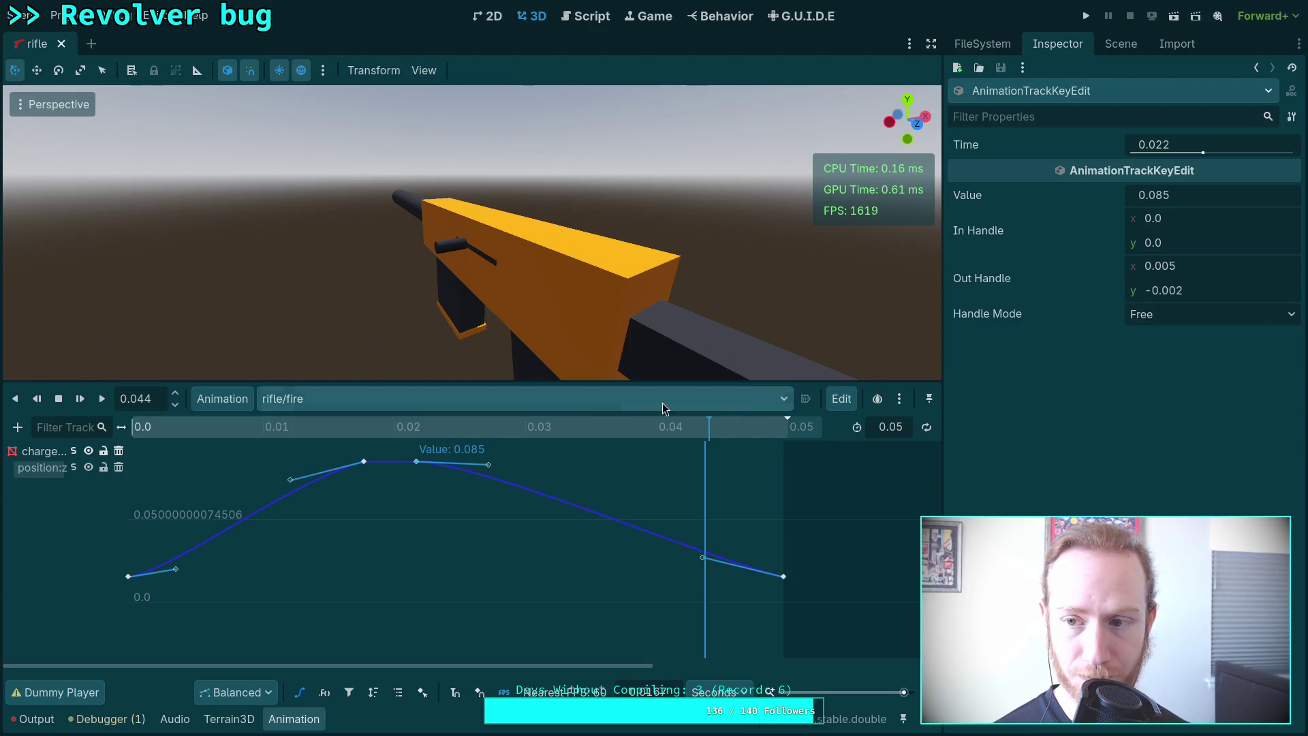
click(1212, 265)
click(1213, 294)
text(0)
key(Return)
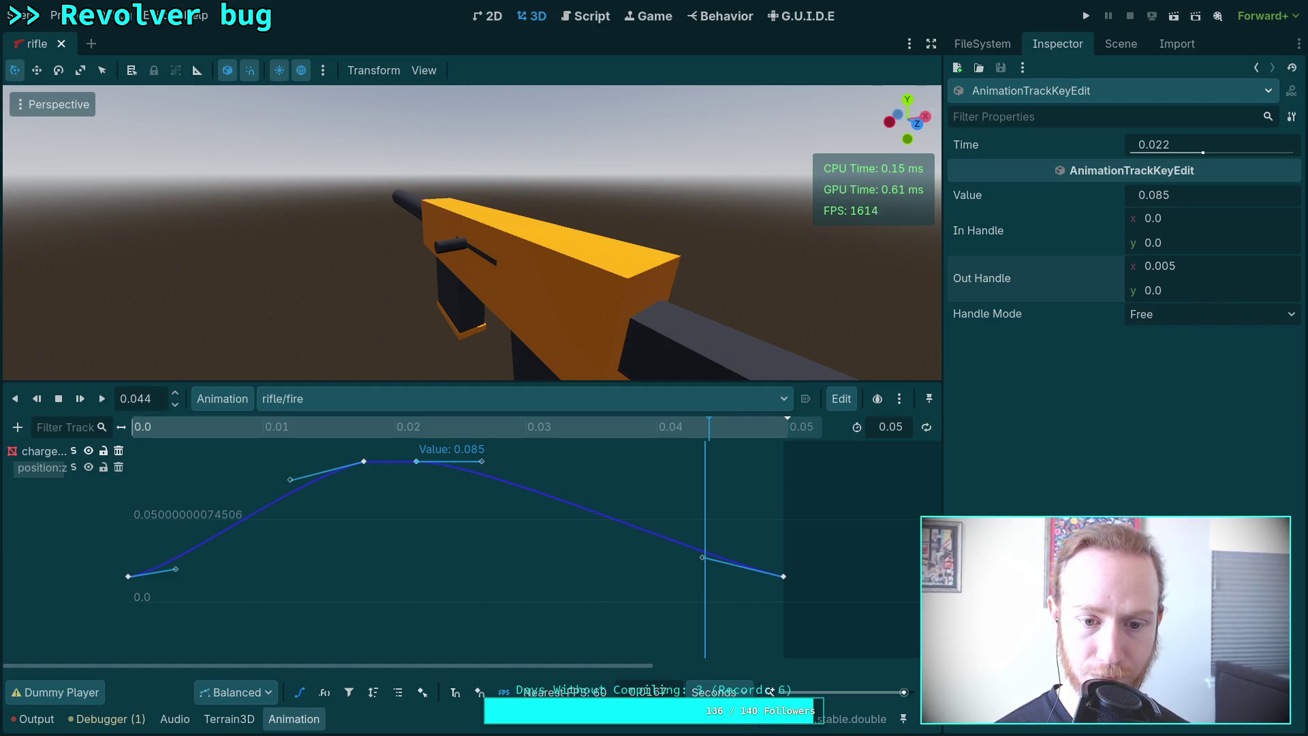
mouse_move(273, 436)
mouse_down()
mouse_move(811, 433)
mouse_move(670, 444)
mouse_move(797, 446)
mouse_up()
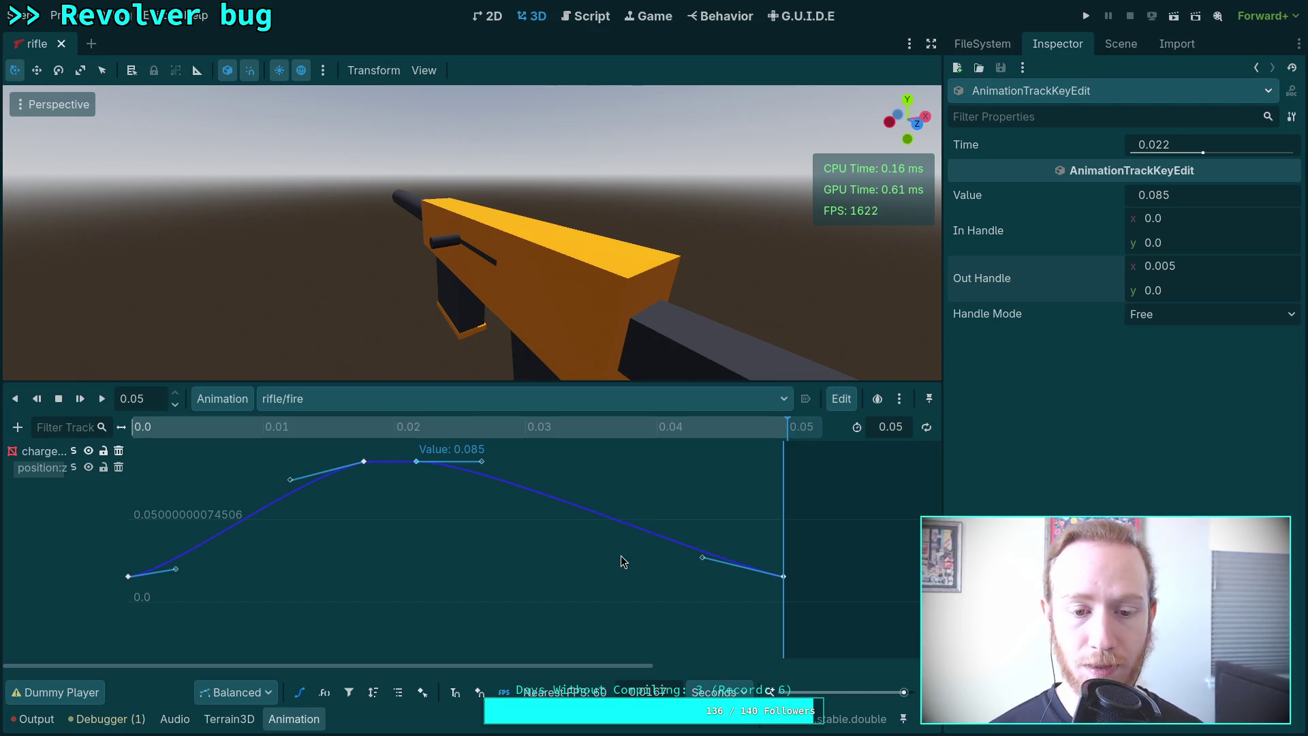
click(222, 399)
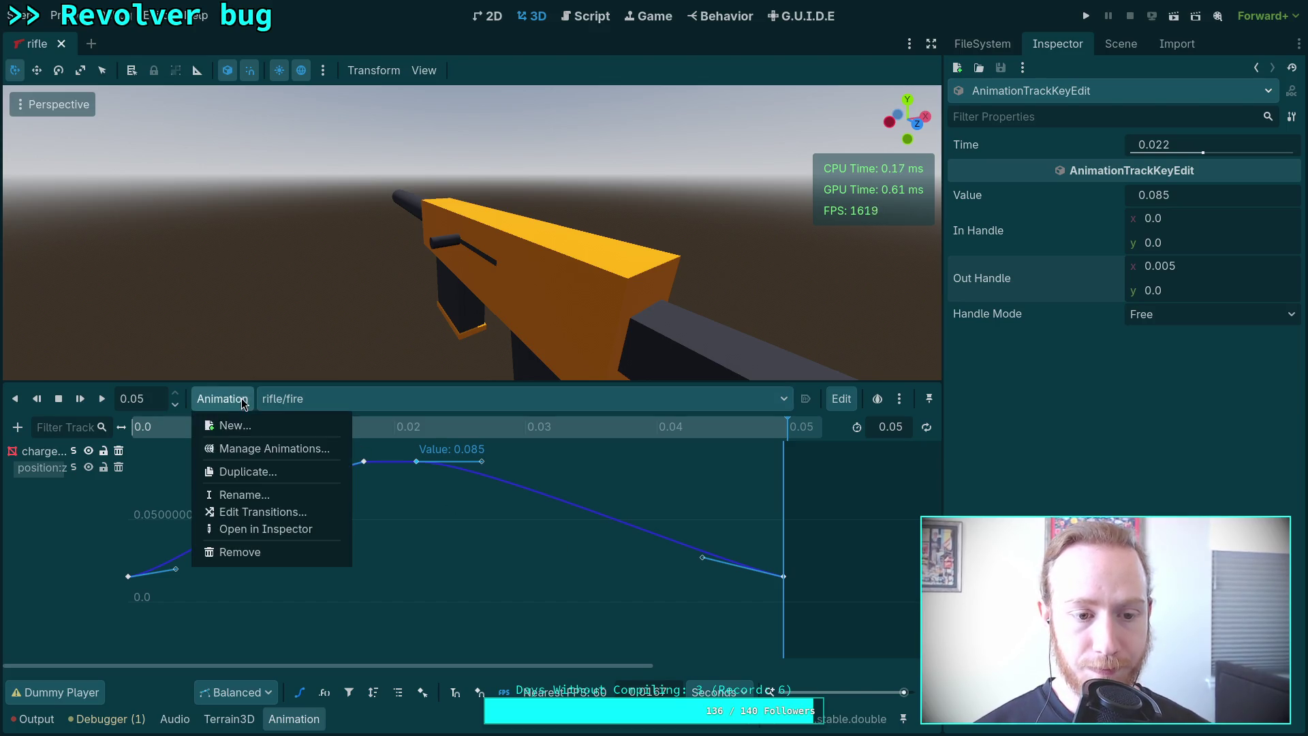
Save the fire animation and the rifle animation library, then show the scene tree.
click(272, 448)
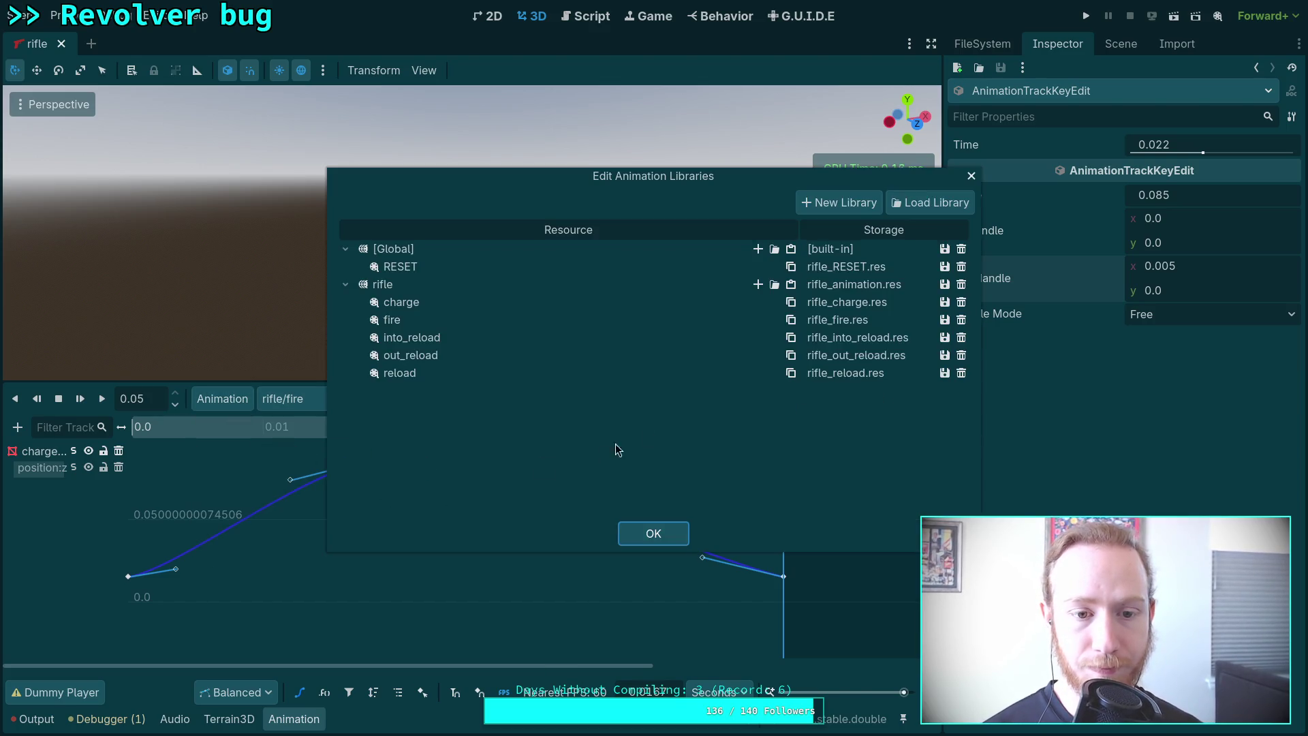
click(944, 319)
click(954, 342)
click(944, 284)
click(1038, 301)
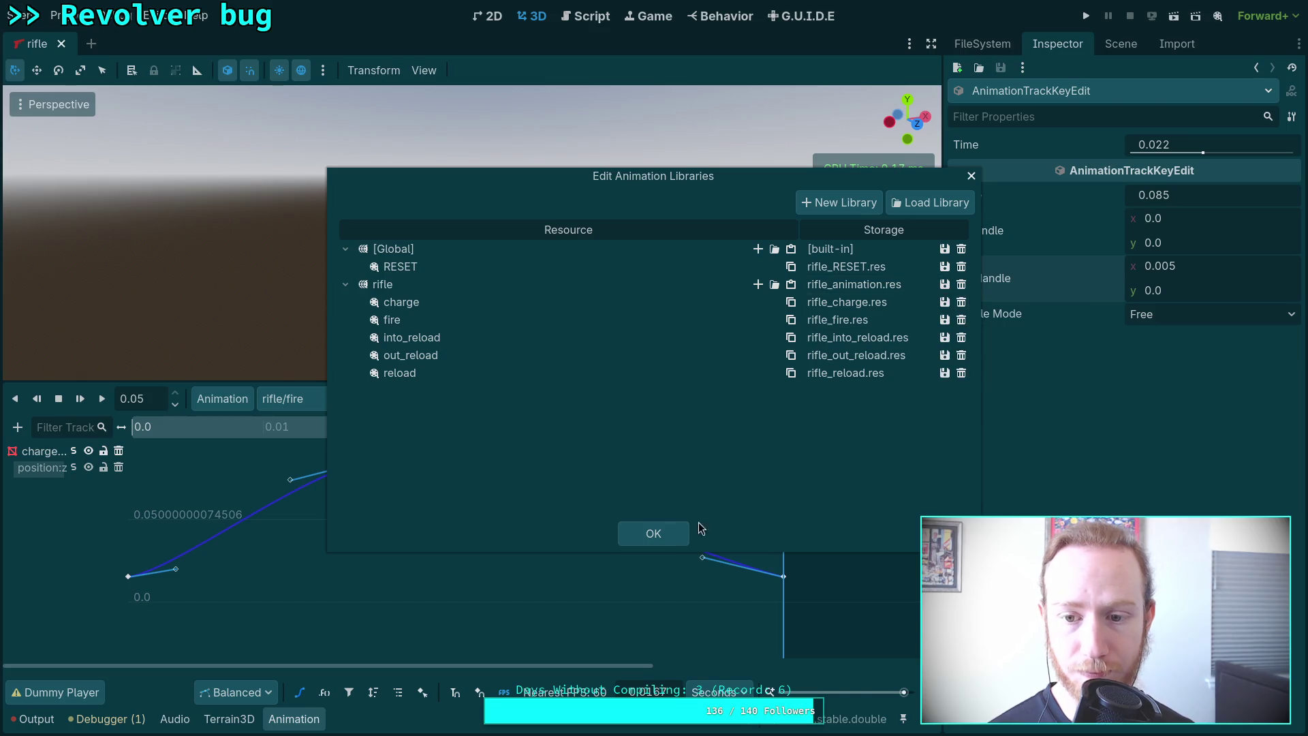
click(653, 533)
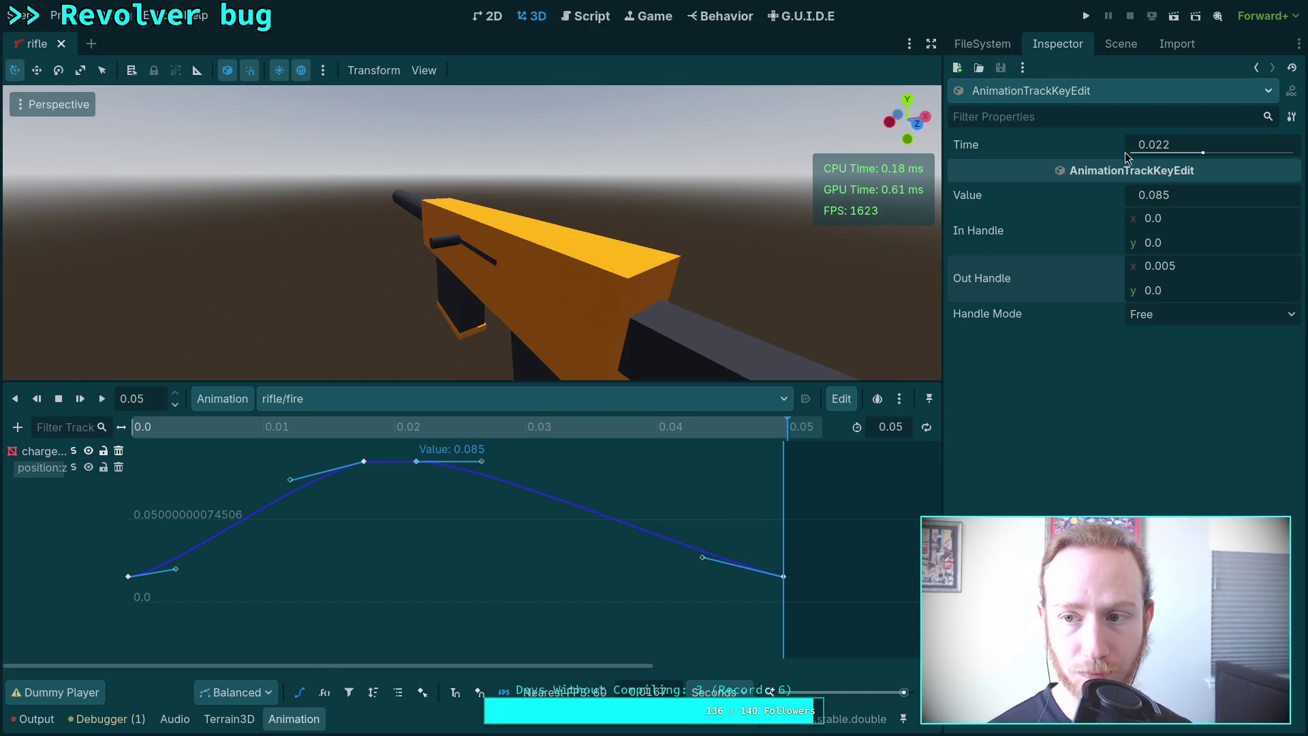
click(1110, 45)
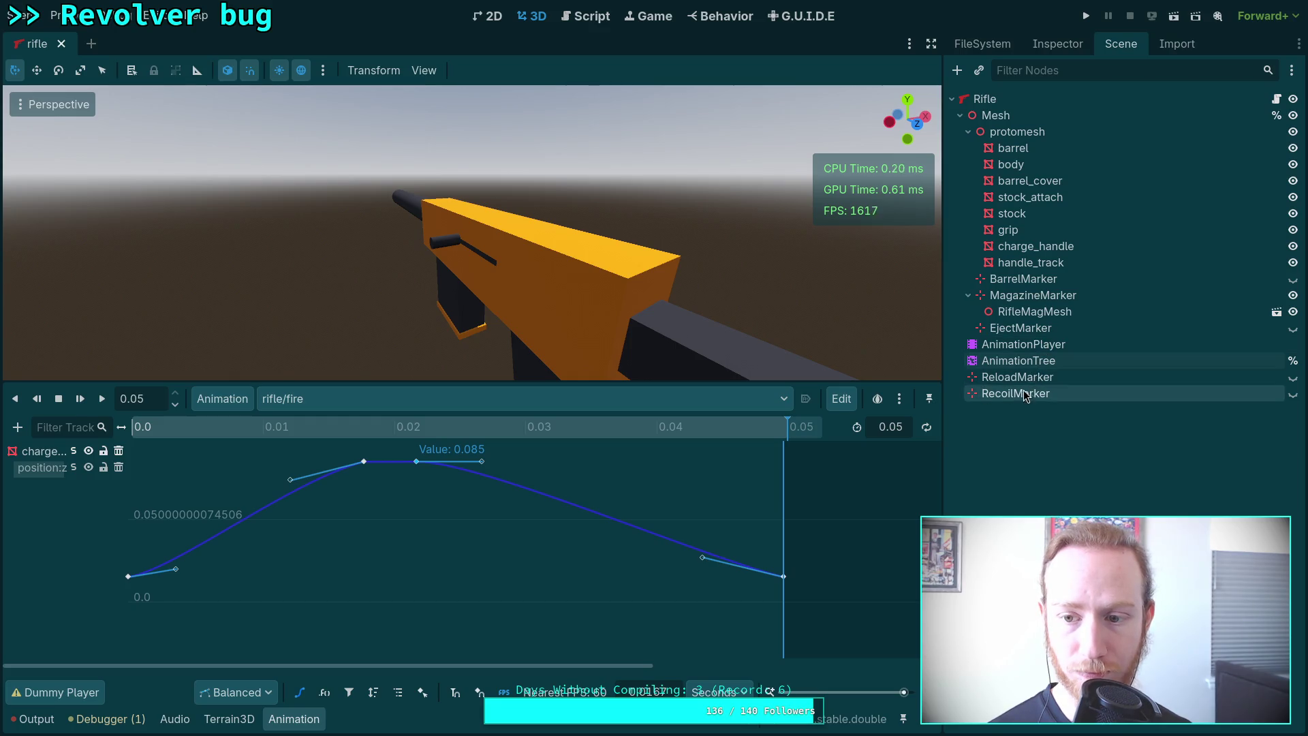
Select data/weapon/type/rifle/rifle.tres in the FileSystem and show it in the Inspector.
click(967, 131)
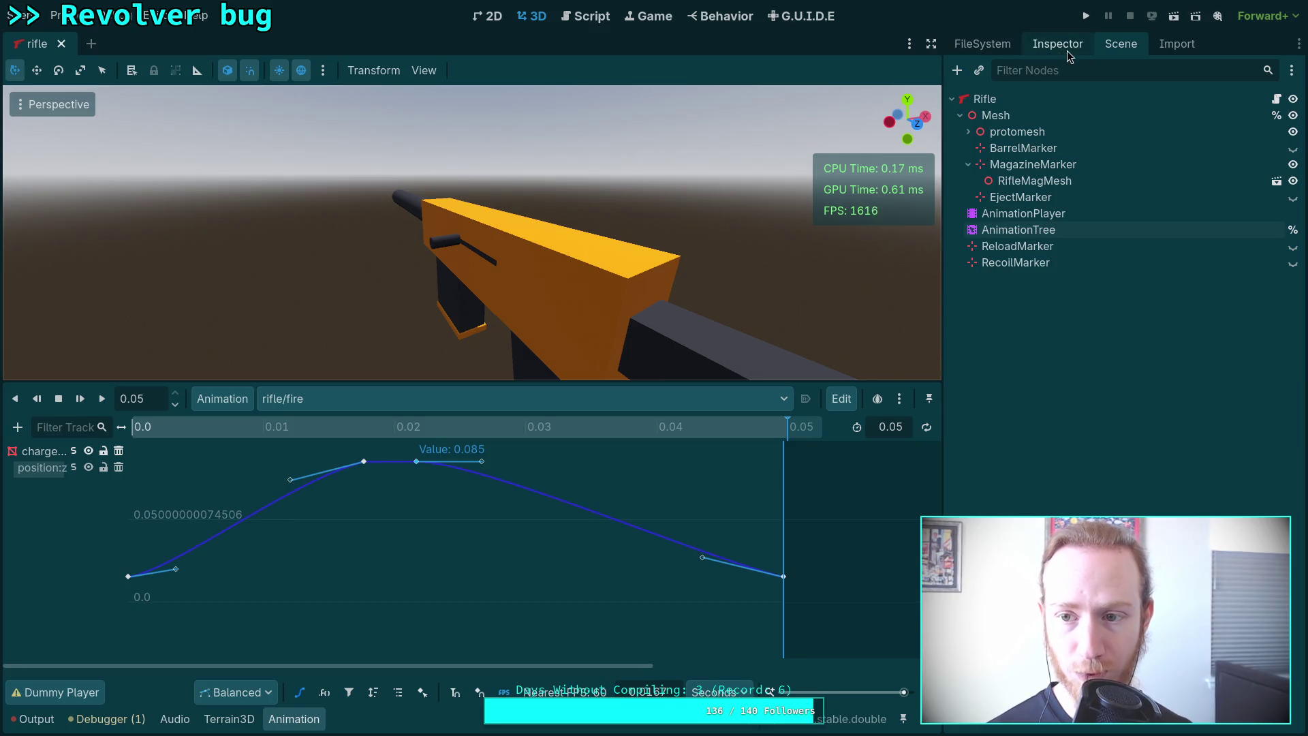
click(1049, 45)
click(982, 44)
scroll(1057, 341, down, 5)
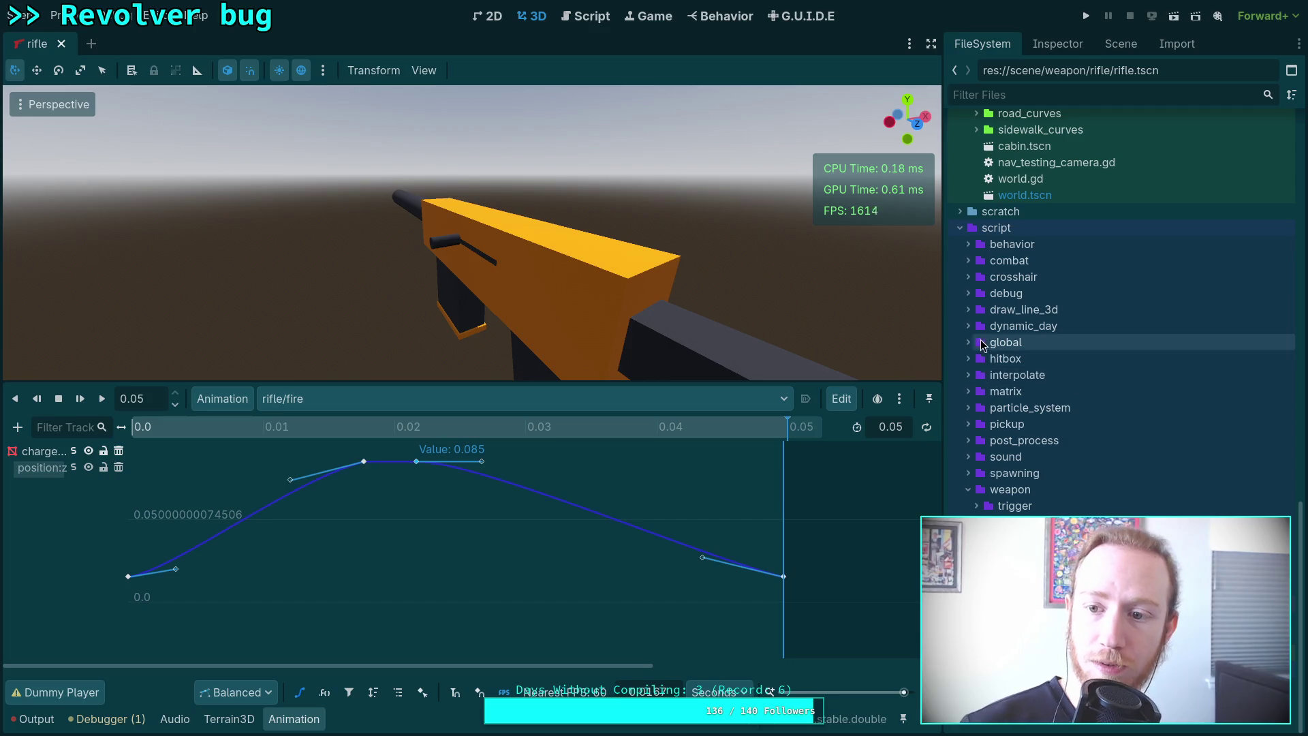
scroll(983, 347, up, 10)
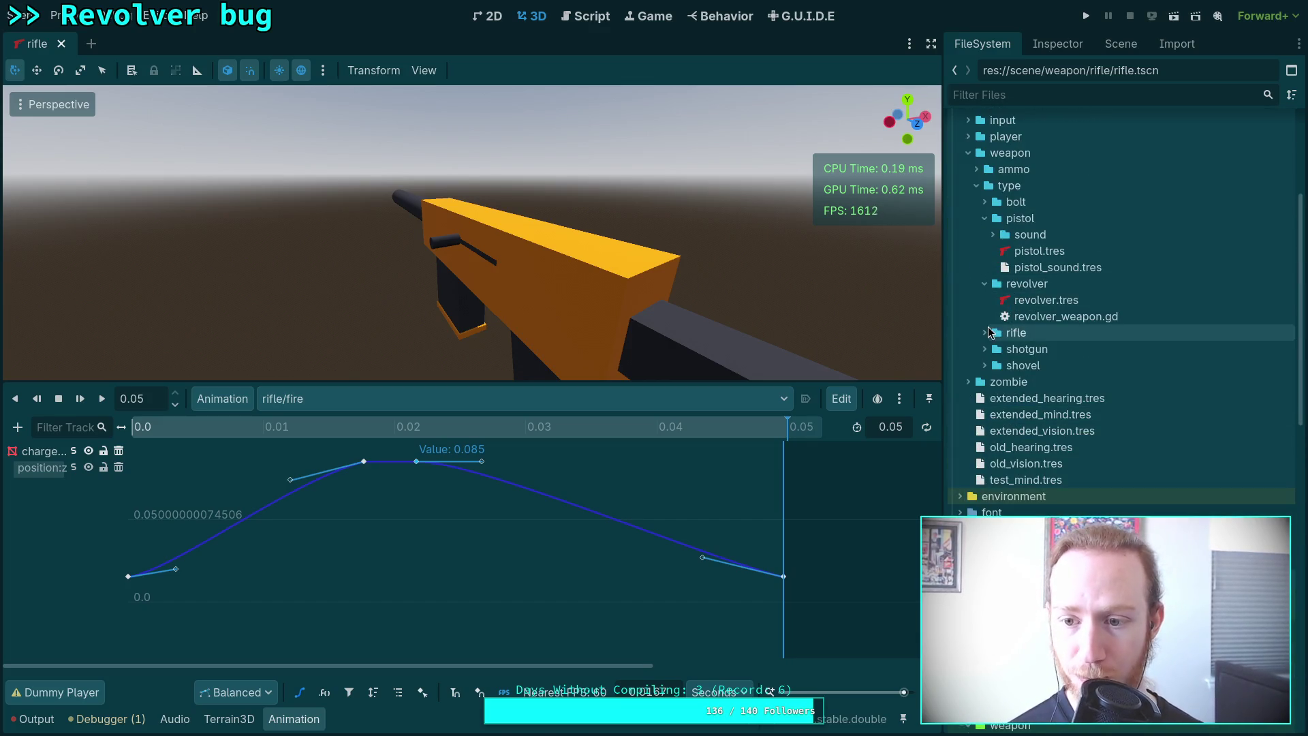
click(984, 332)
click(1012, 350)
click(1057, 43)
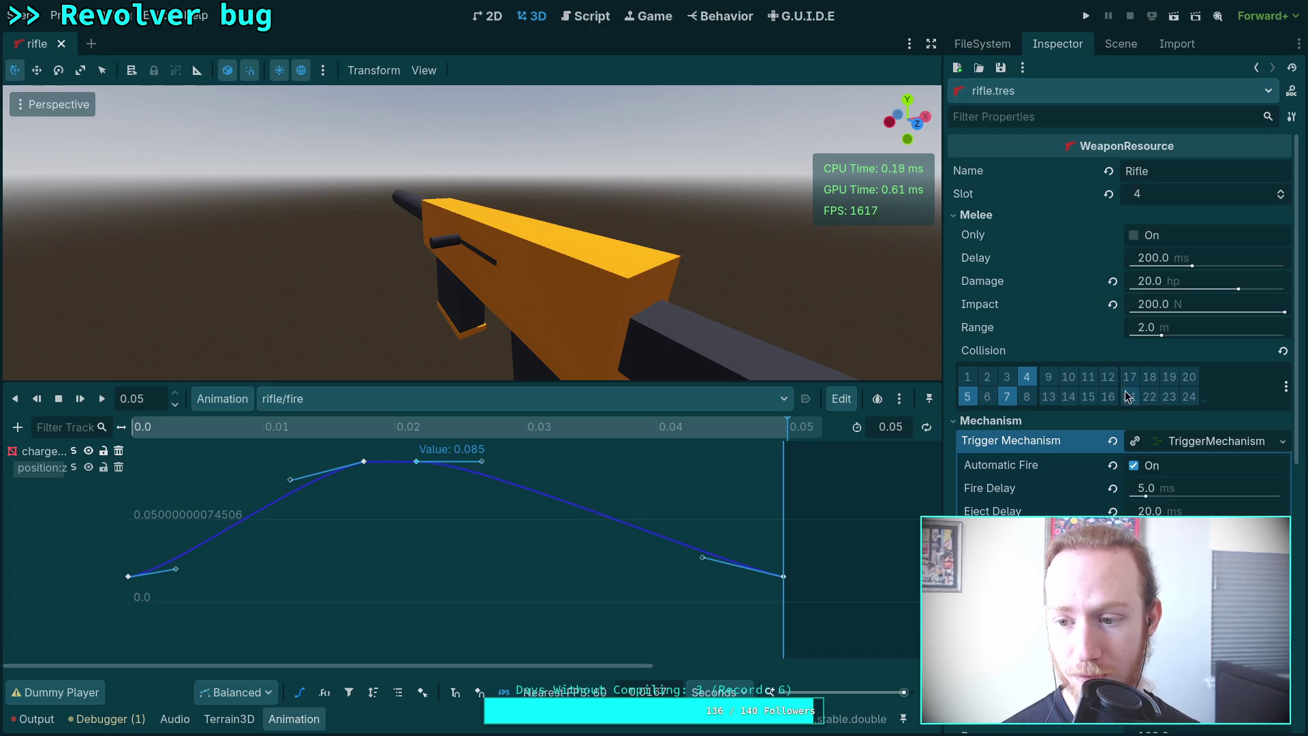
Set Fire Delay to 0.0 ms and check it against the fire animation.
scroll(1097, 405, down, 5)
click(1146, 340)
text(9)
key(BackSpace)
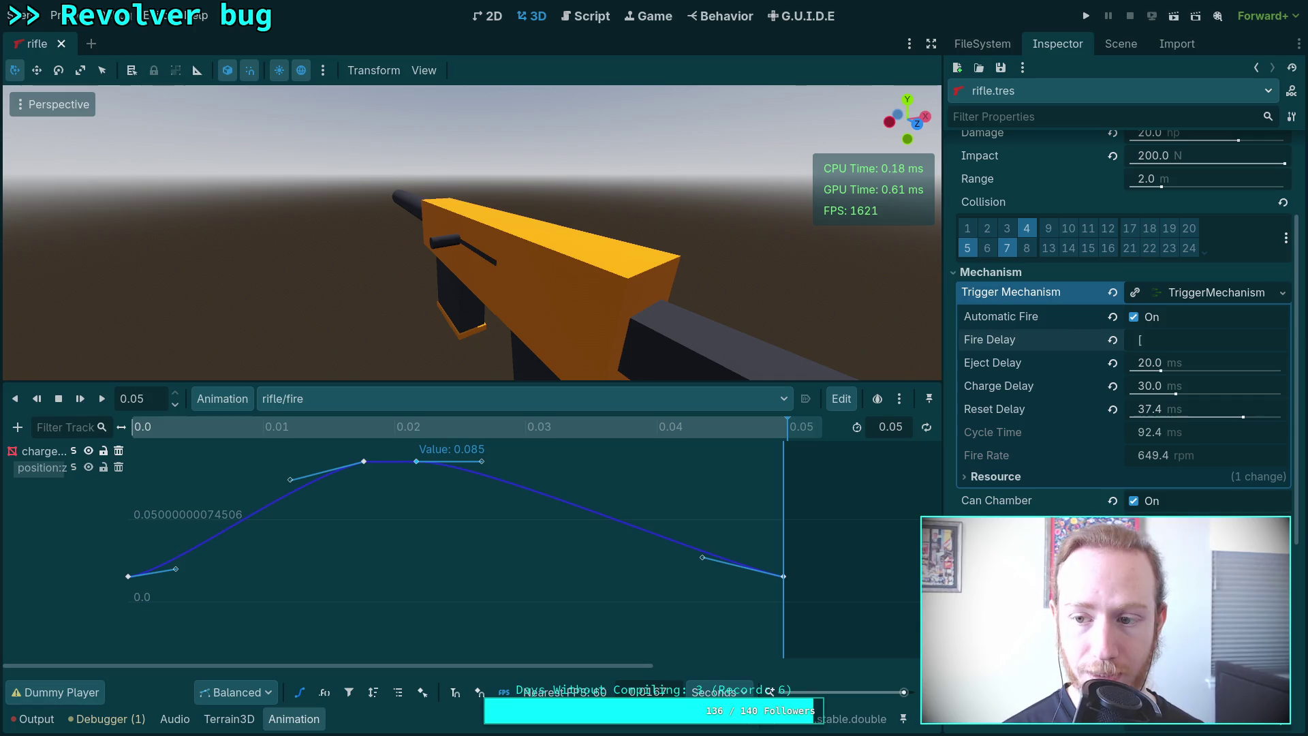
key(Return)
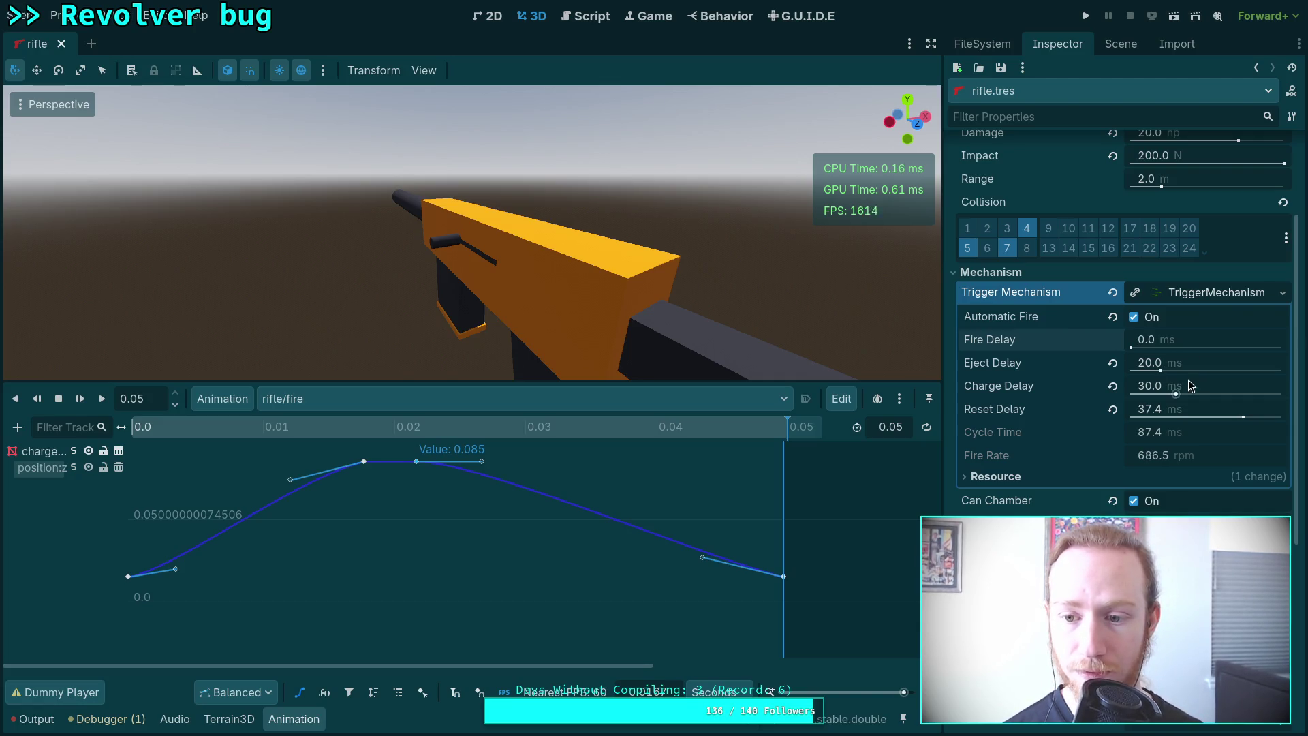
mouse_move(205, 428)
mouse_down()
mouse_move(138, 440)
mouse_move(369, 447)
mouse_move(331, 447)
mouse_move(356, 447)
mouse_up()
Try Eject Delay values of 17.0 and 18.0 ms, checking at 0.018 seconds.
click(1185, 356)
text(16)
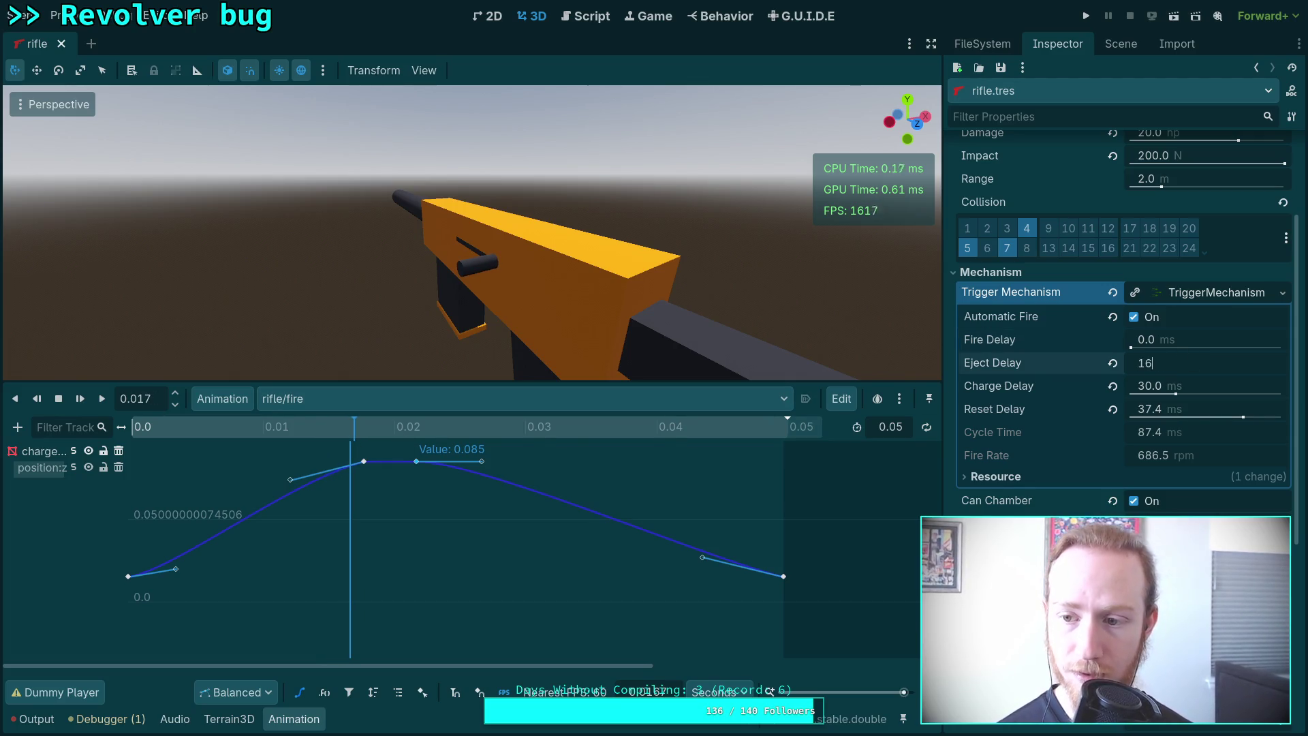
text(17)
key(Return)
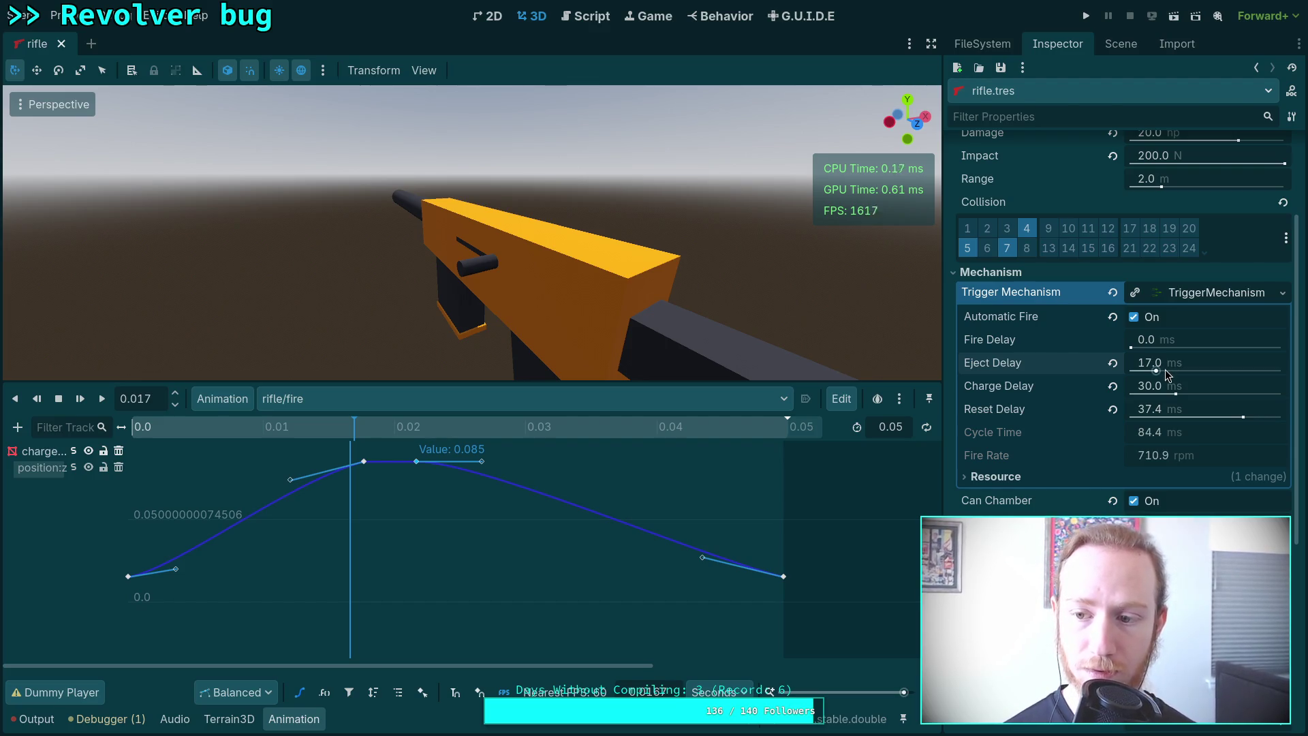
click(1185, 362)
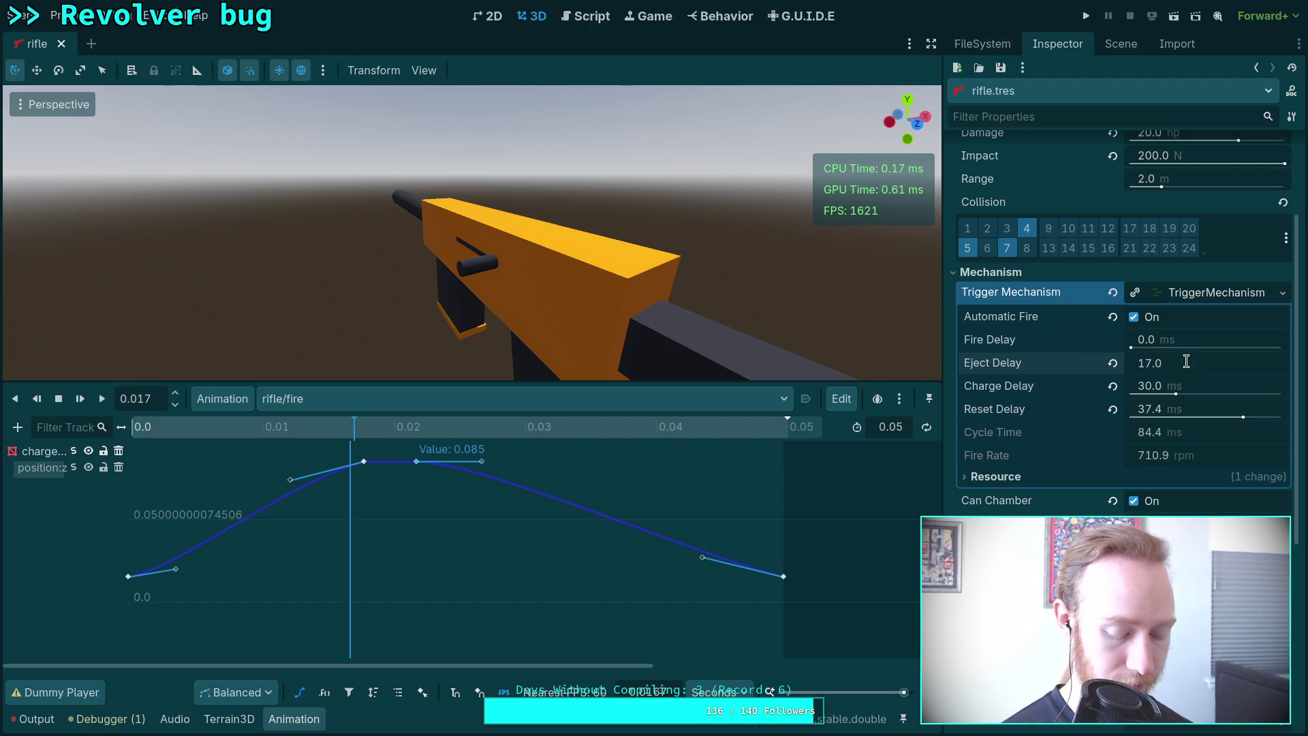
text(18)
key(Return)
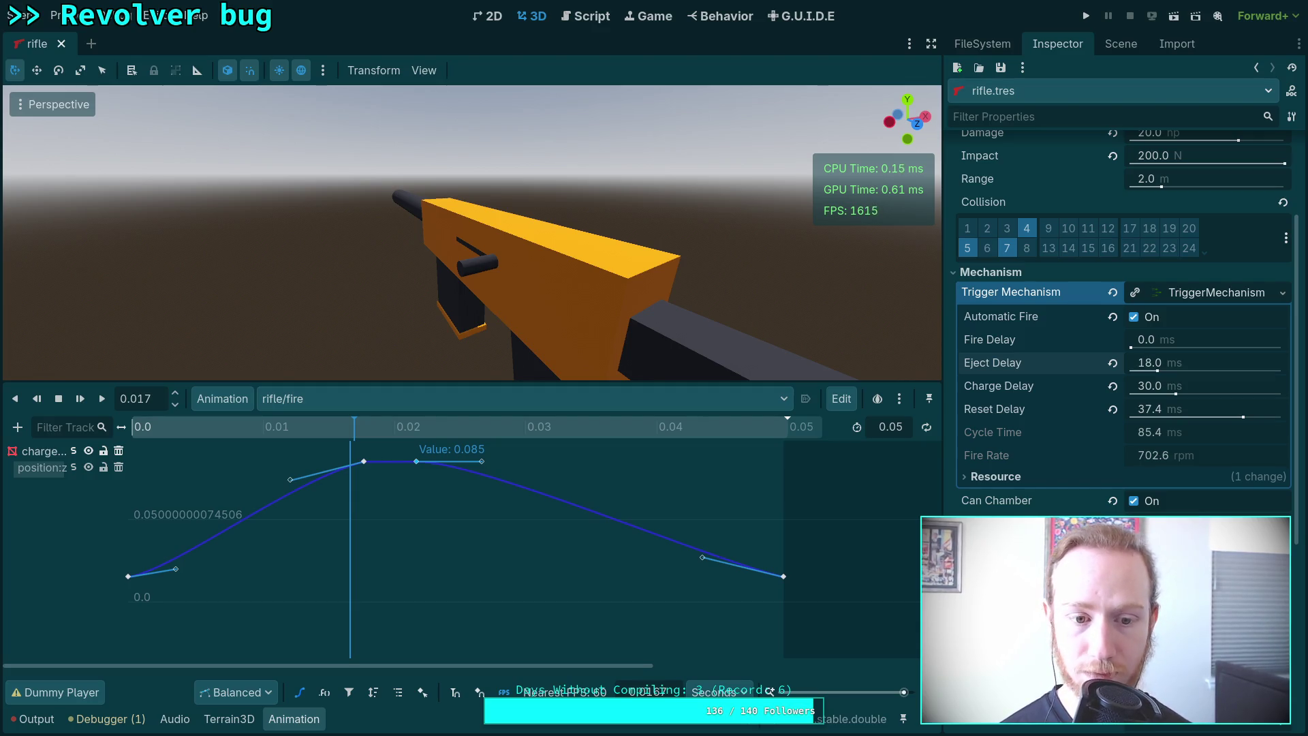
drag(351, 429, 369, 435)
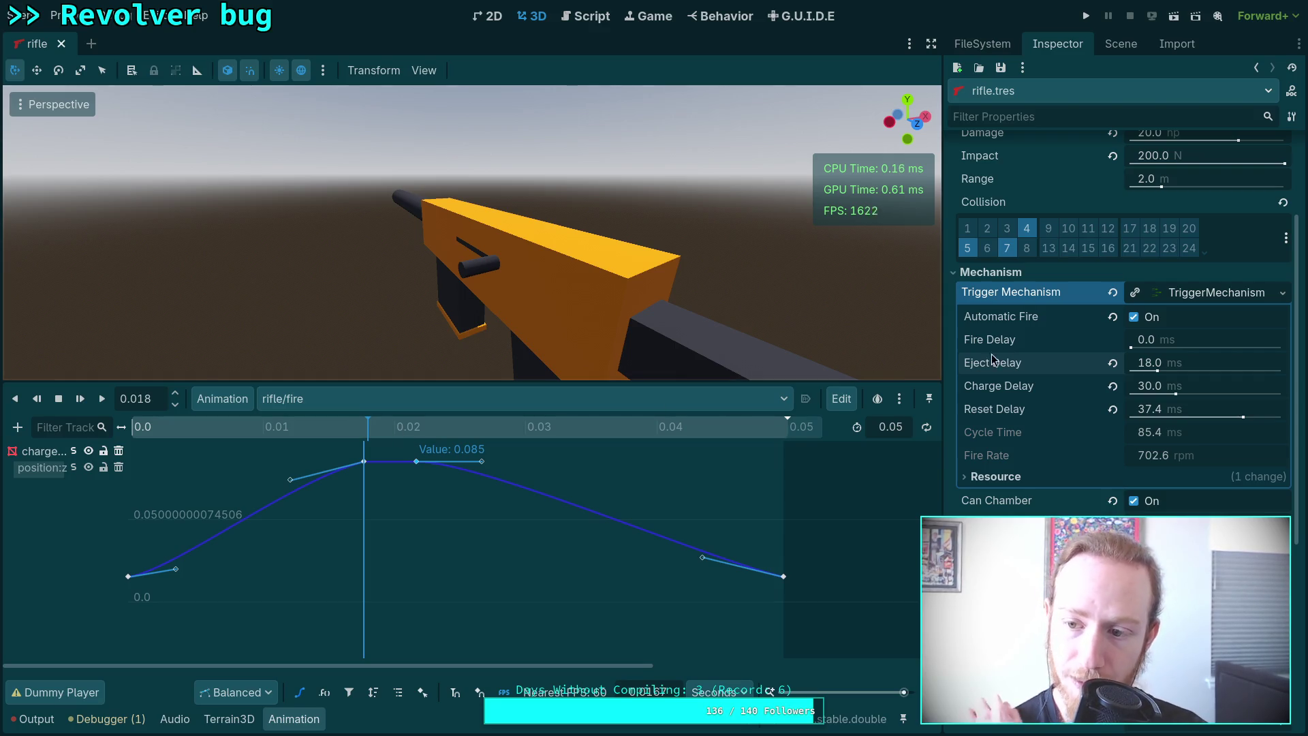
Set Eject Delay to 17.5 ms and scrub to watch the charging handle.
click(1137, 363)
text(18)
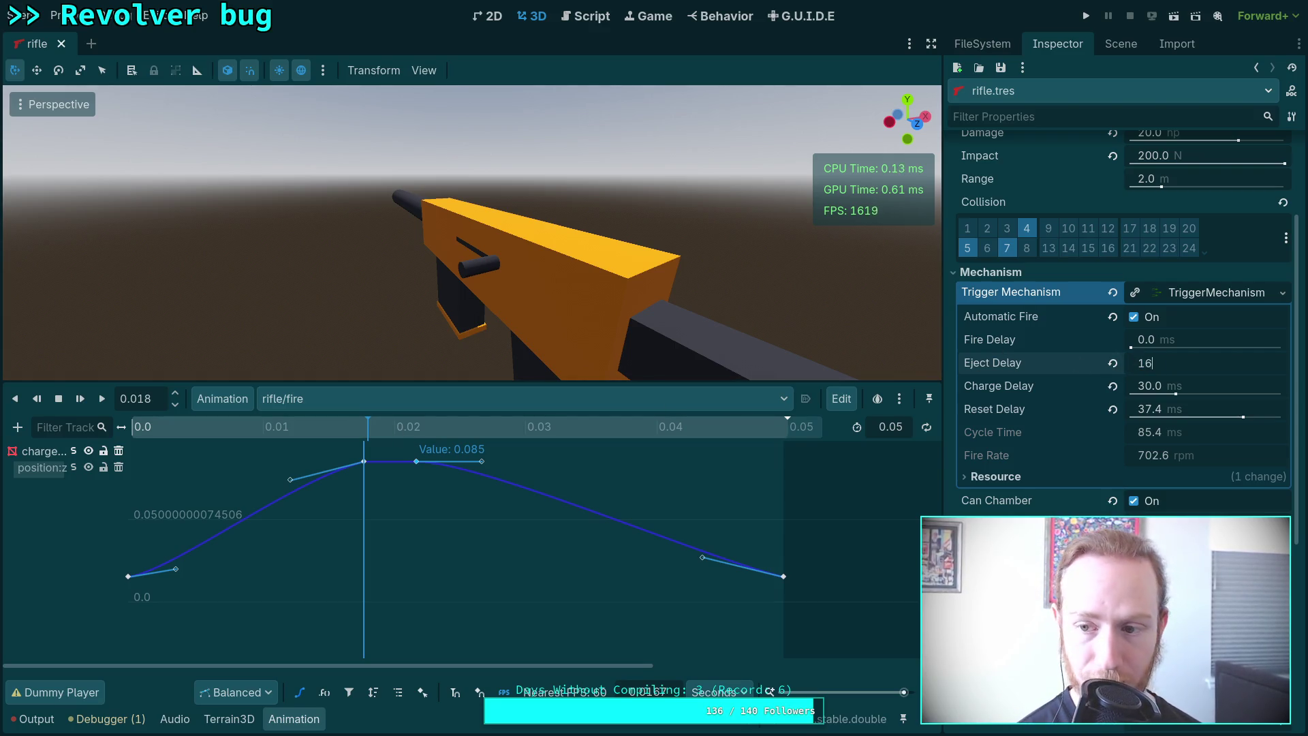
key(BackSpace)
text(7.5)
key(Return)
mouse_move(367, 428)
mouse_down()
mouse_move(583, 442)
mouse_move(738, 433)
mouse_up()
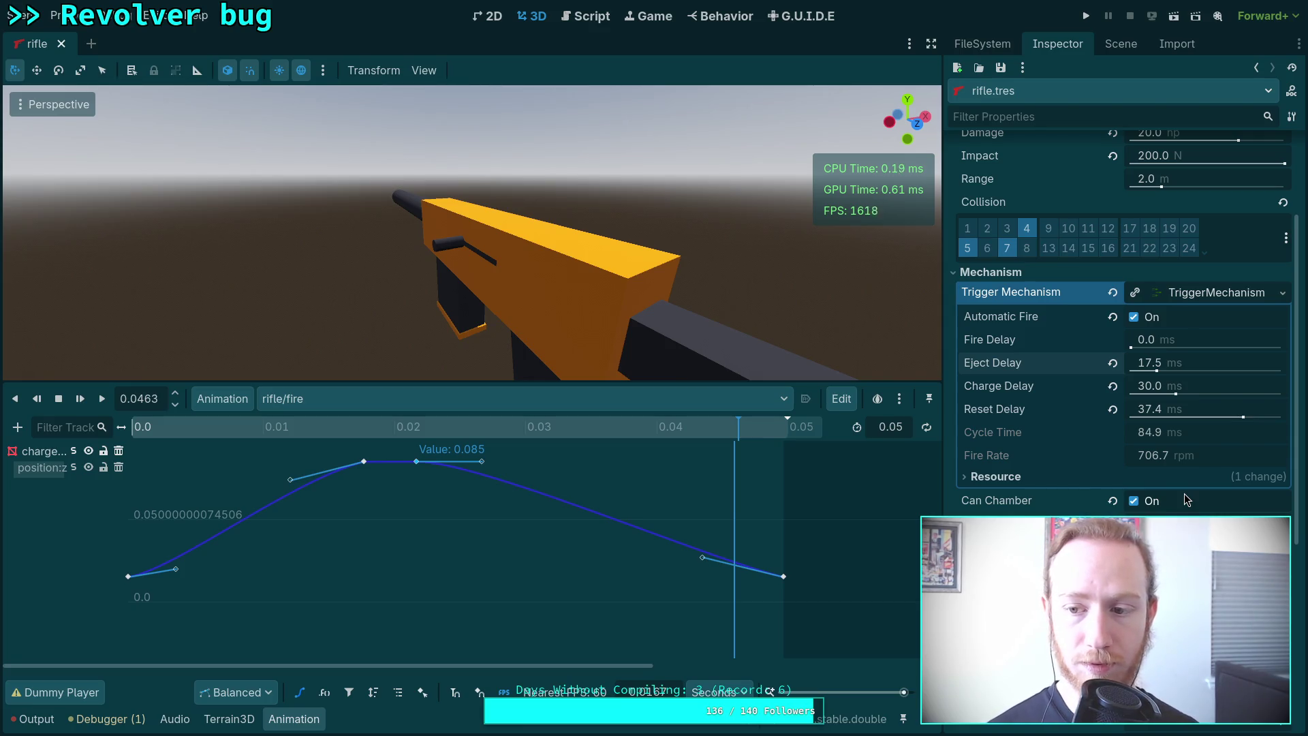
Set Charge Delay to 32.5 ms.
click(1157, 386)
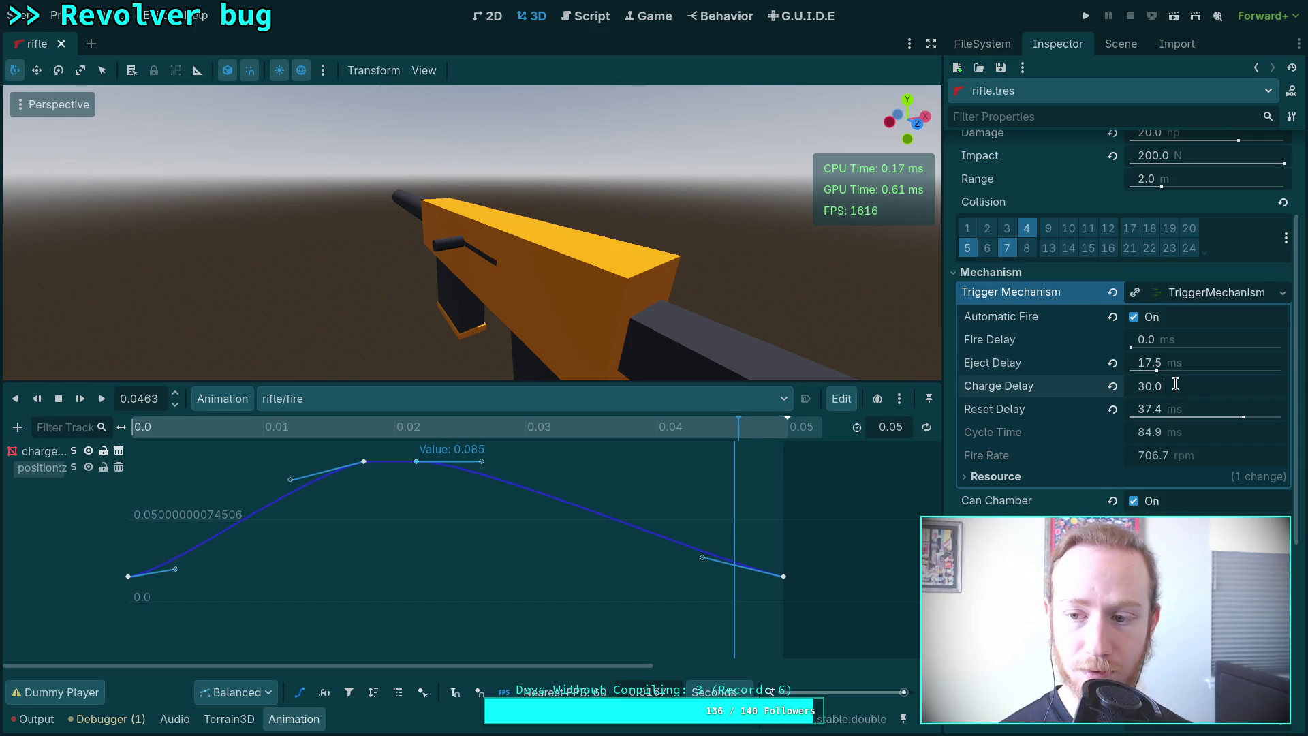
key(BackSpace)
key(BackSpace)
key(BackSpace)
text(2.5)
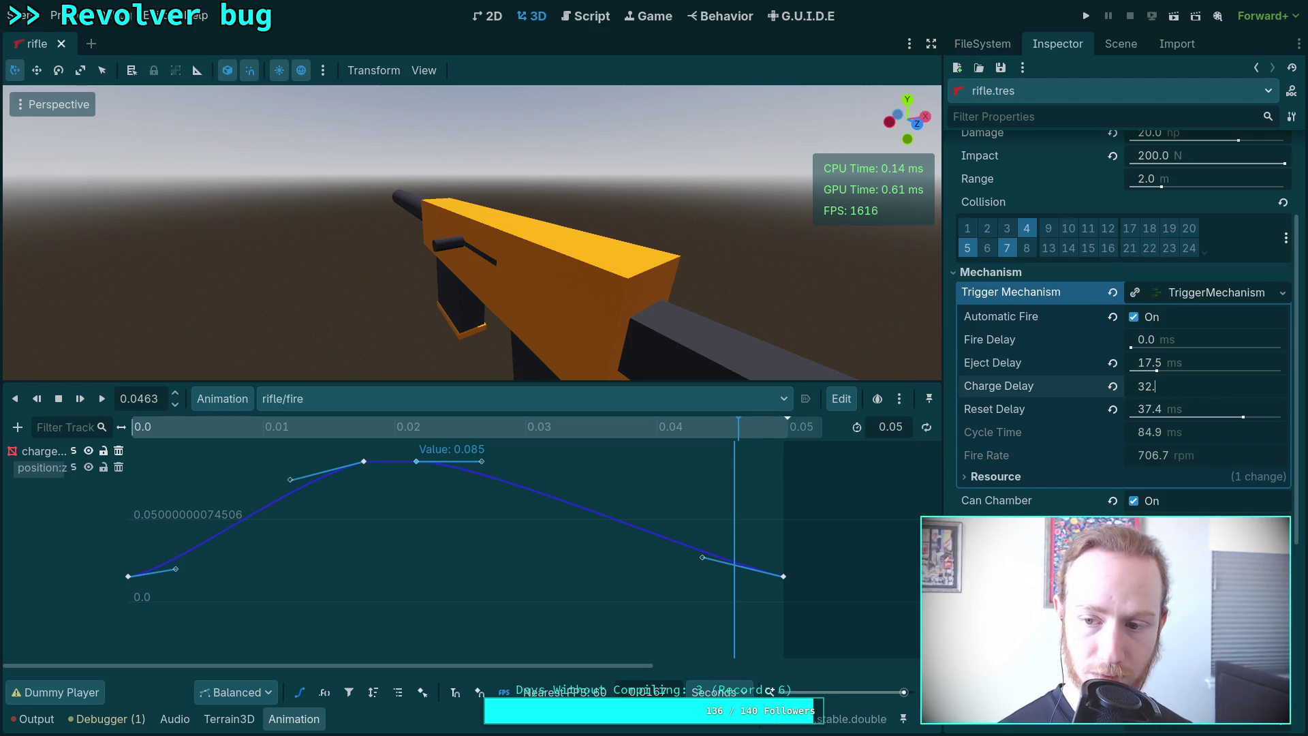
key(Return)
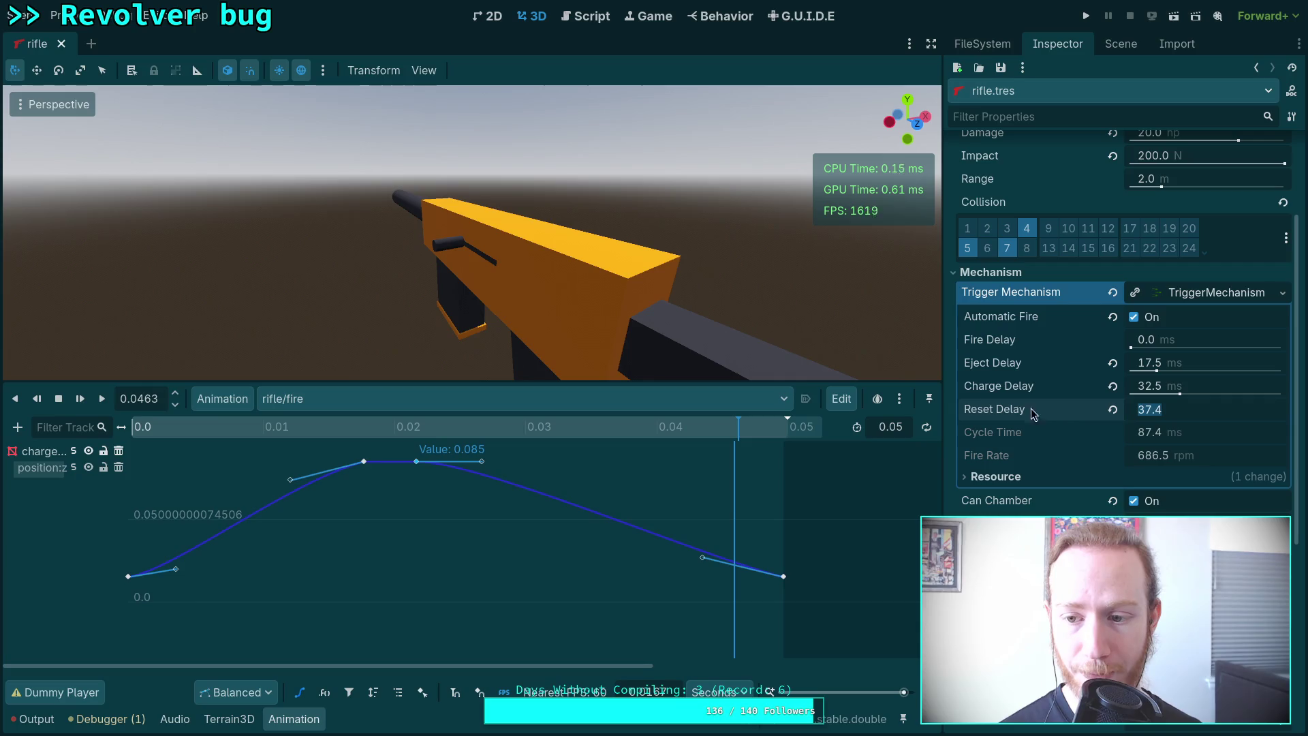
Lengthen Reset Delay to 46.0 ms to slow the fire rate.
drag(1244, 420, 1267, 421)
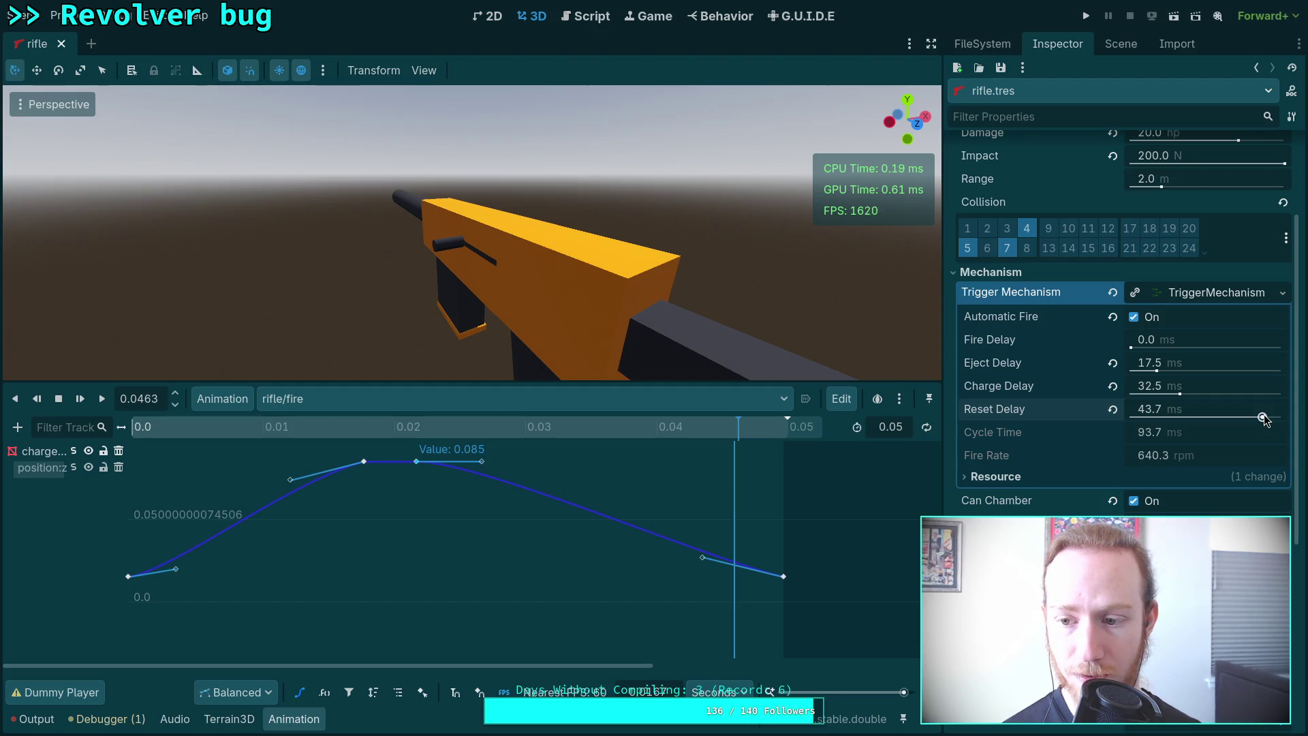
click(1195, 411)
key(BackSpace)
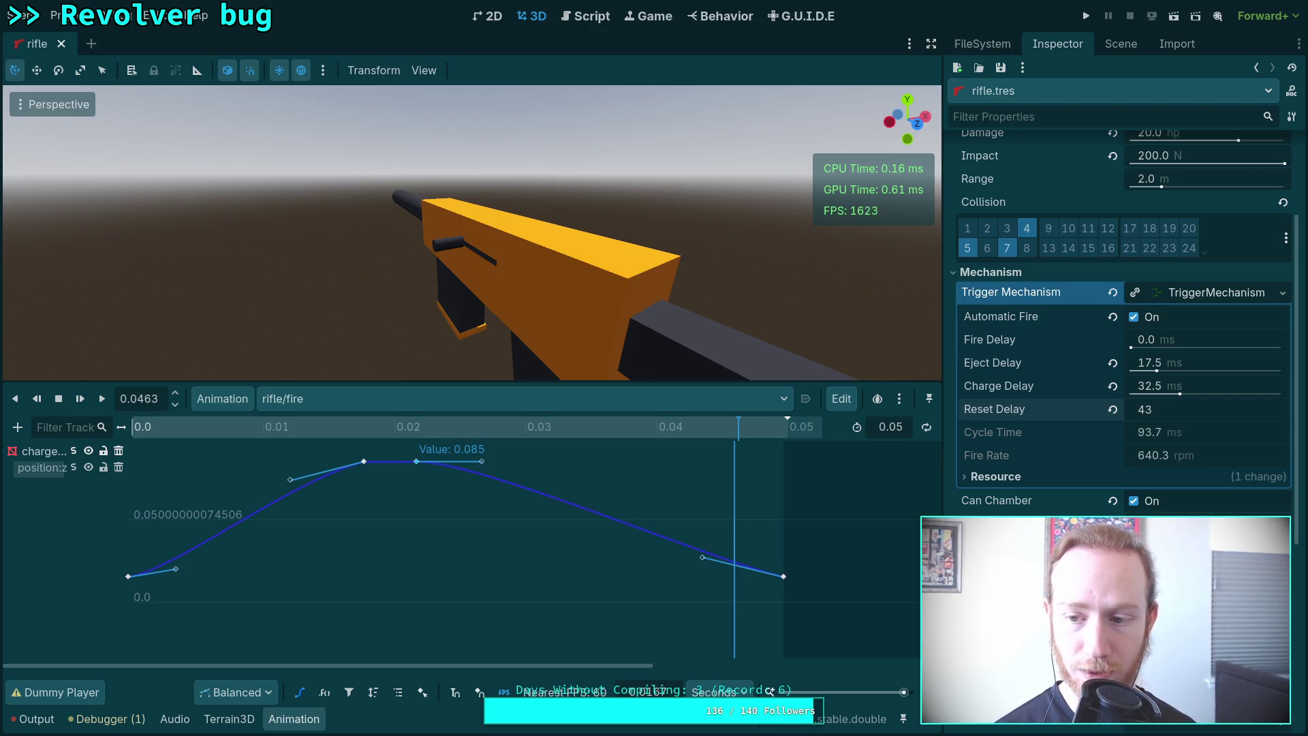
key(Return)
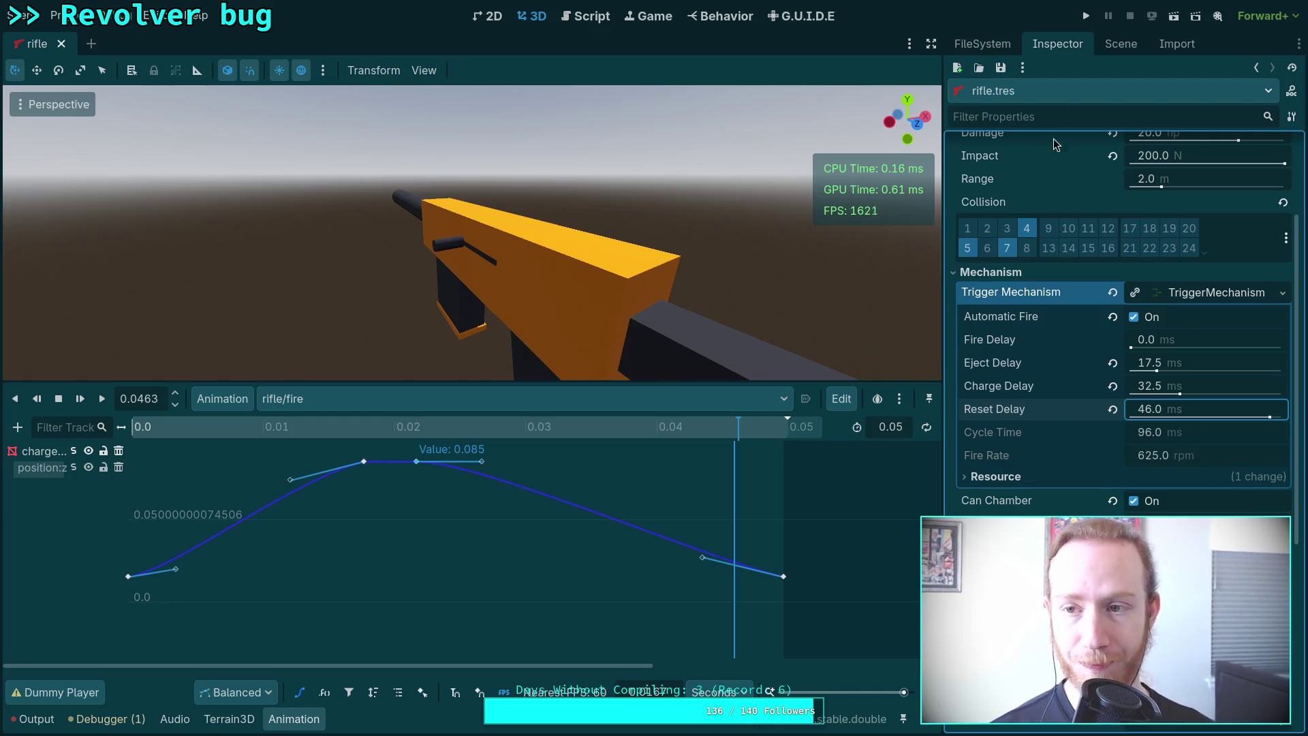
click(1276, 295)
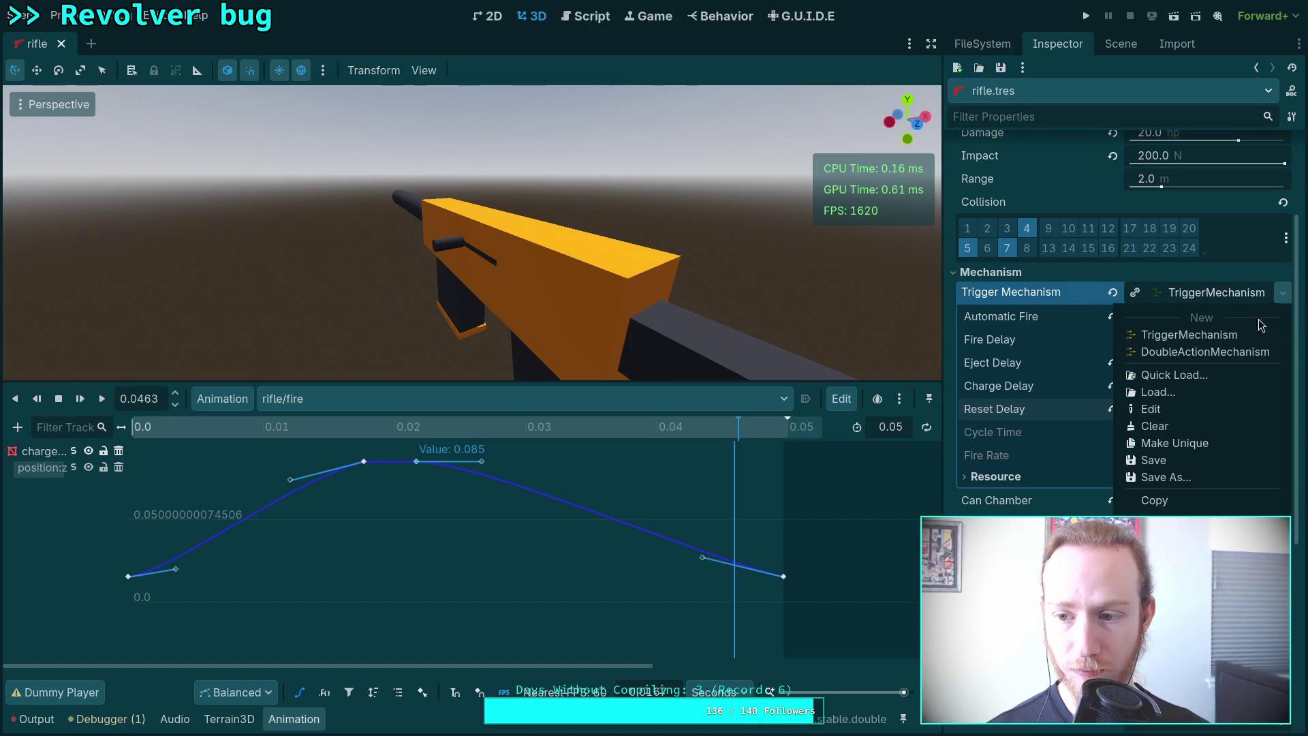
Save the TriggerMechanism resource, then run the project briefly and stop it.
click(1163, 460)
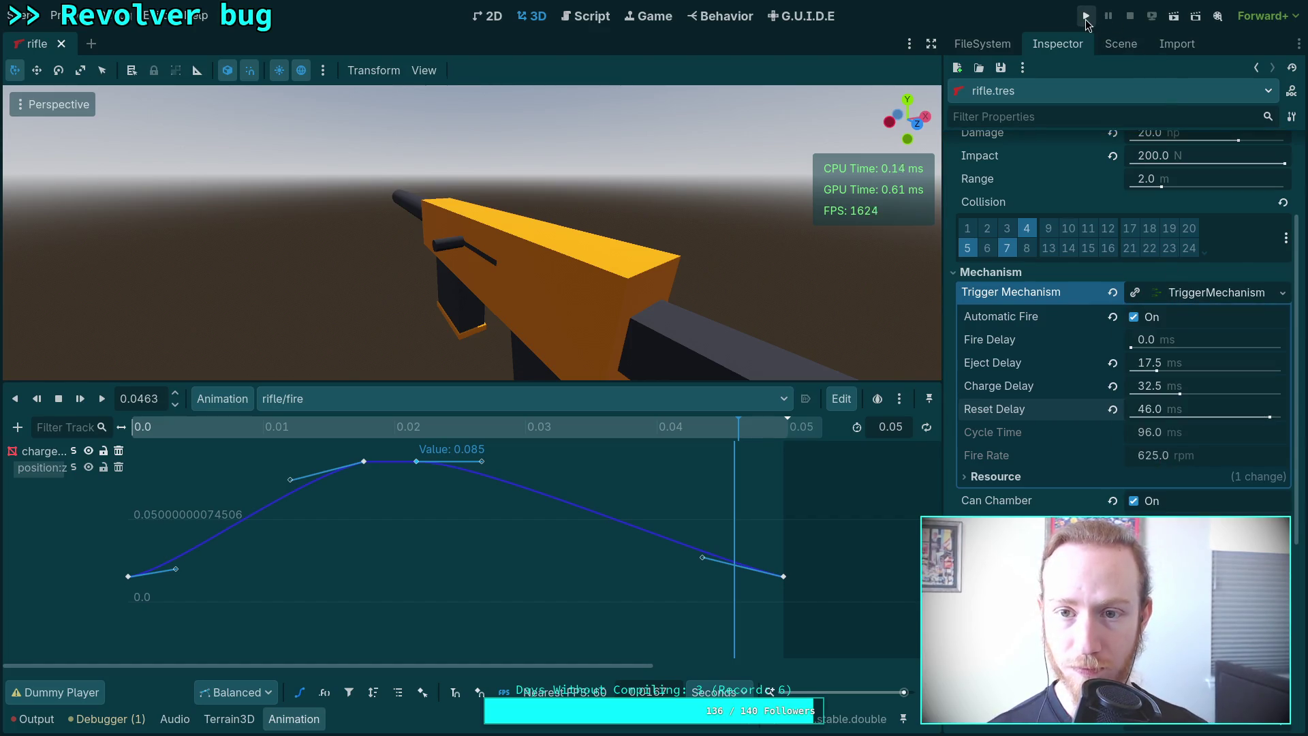
click(1087, 20)
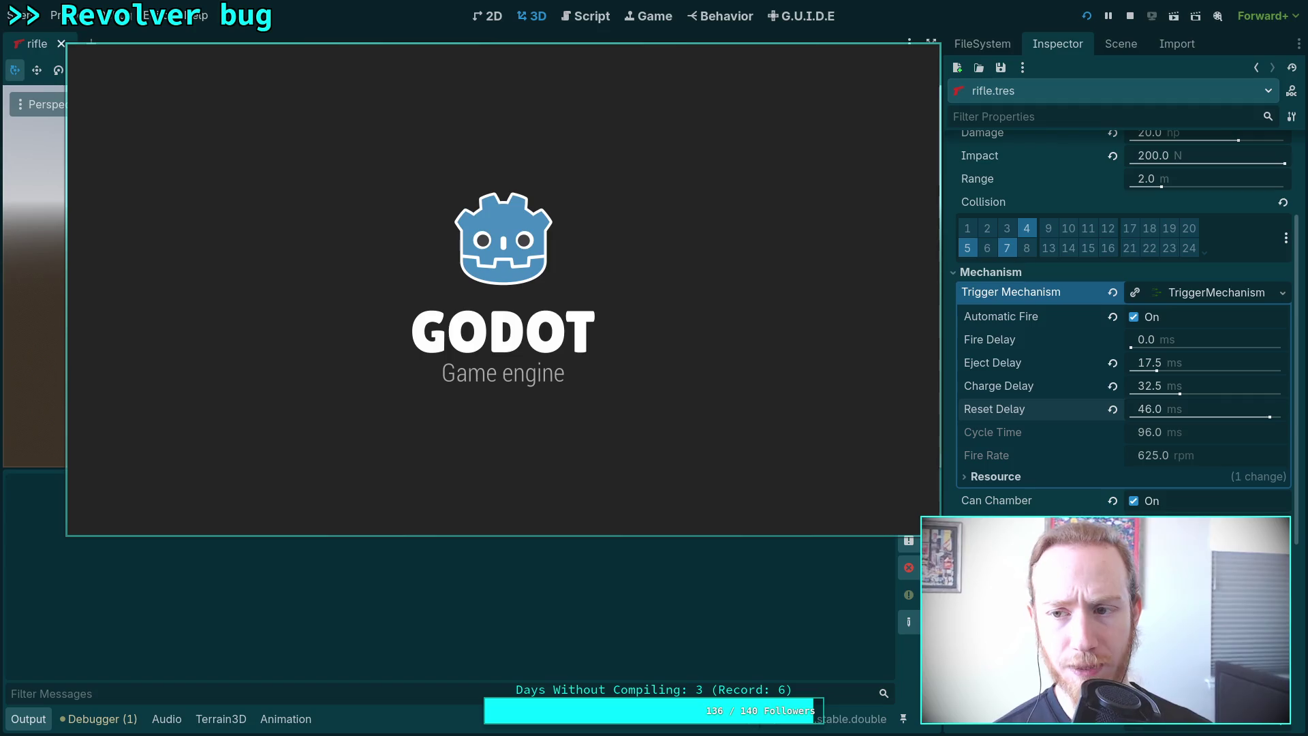
key(Escape)
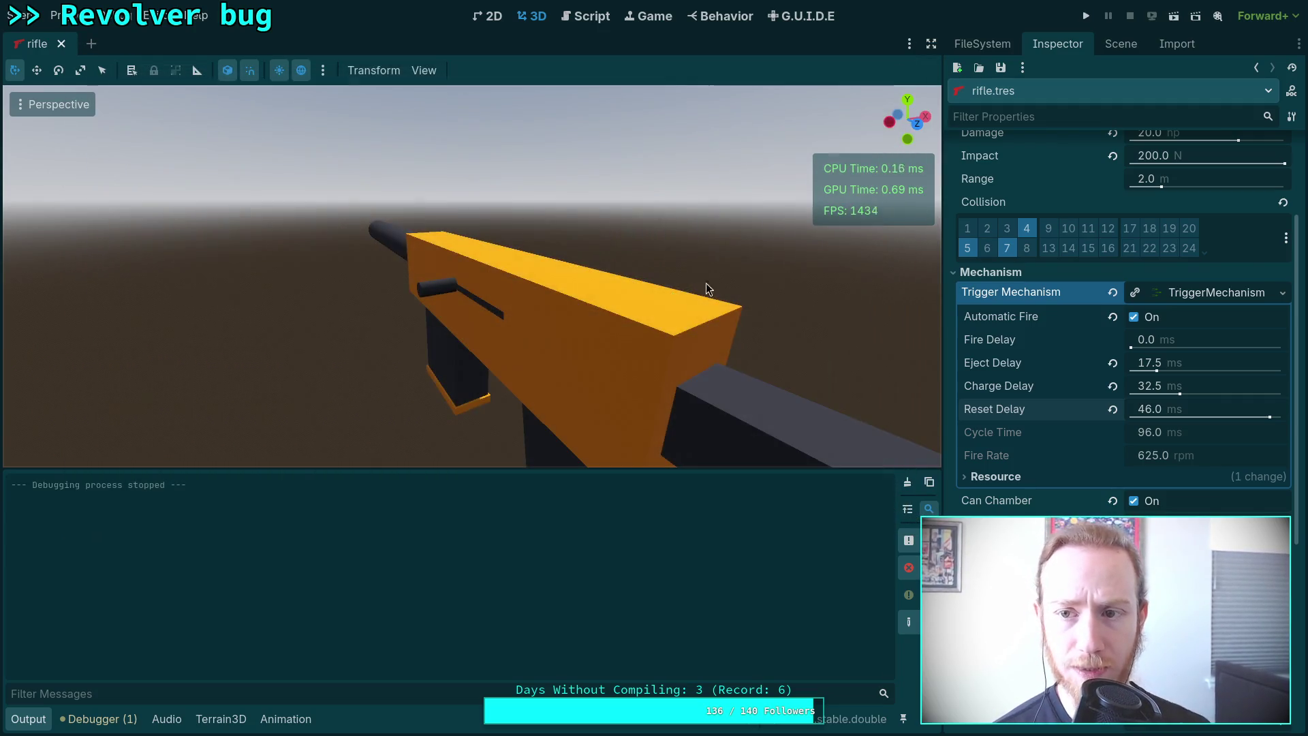
Open the rifle's attached rifle.gd script, close it, and run the project again.
click(1120, 43)
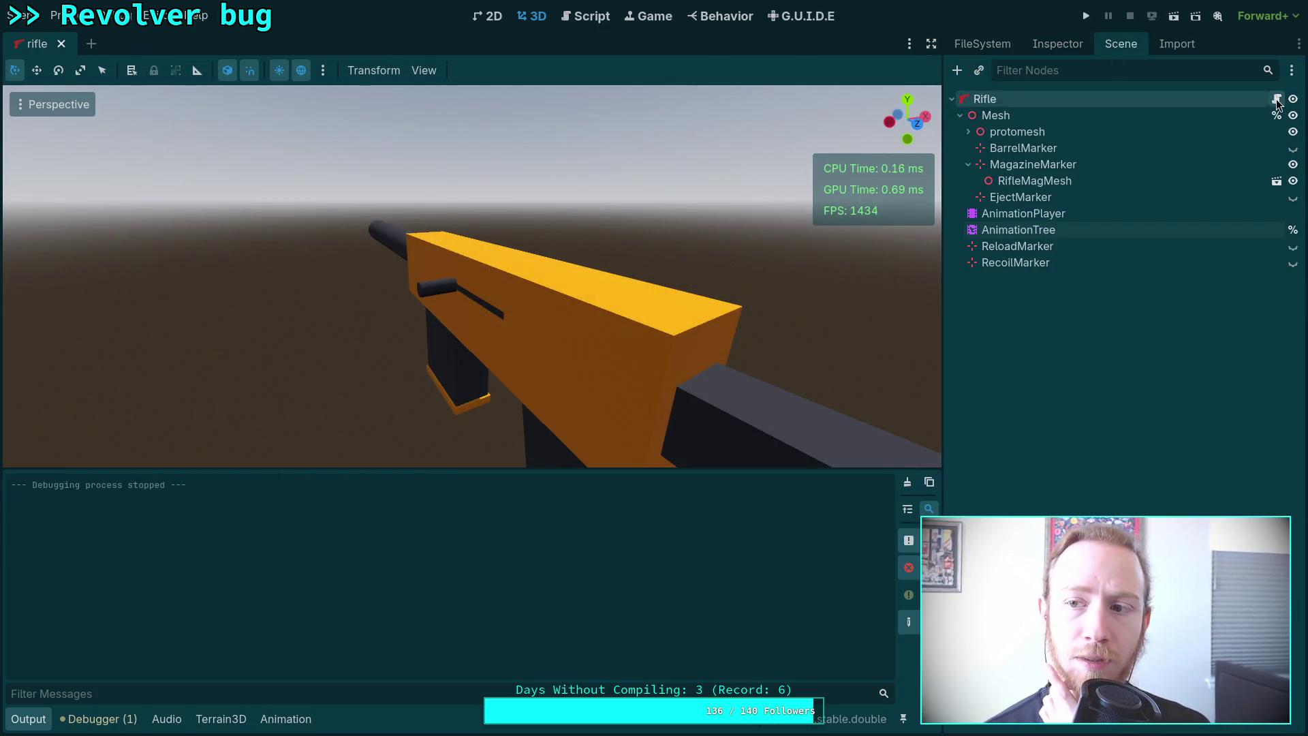
click(1277, 101)
right_click(107, 234)
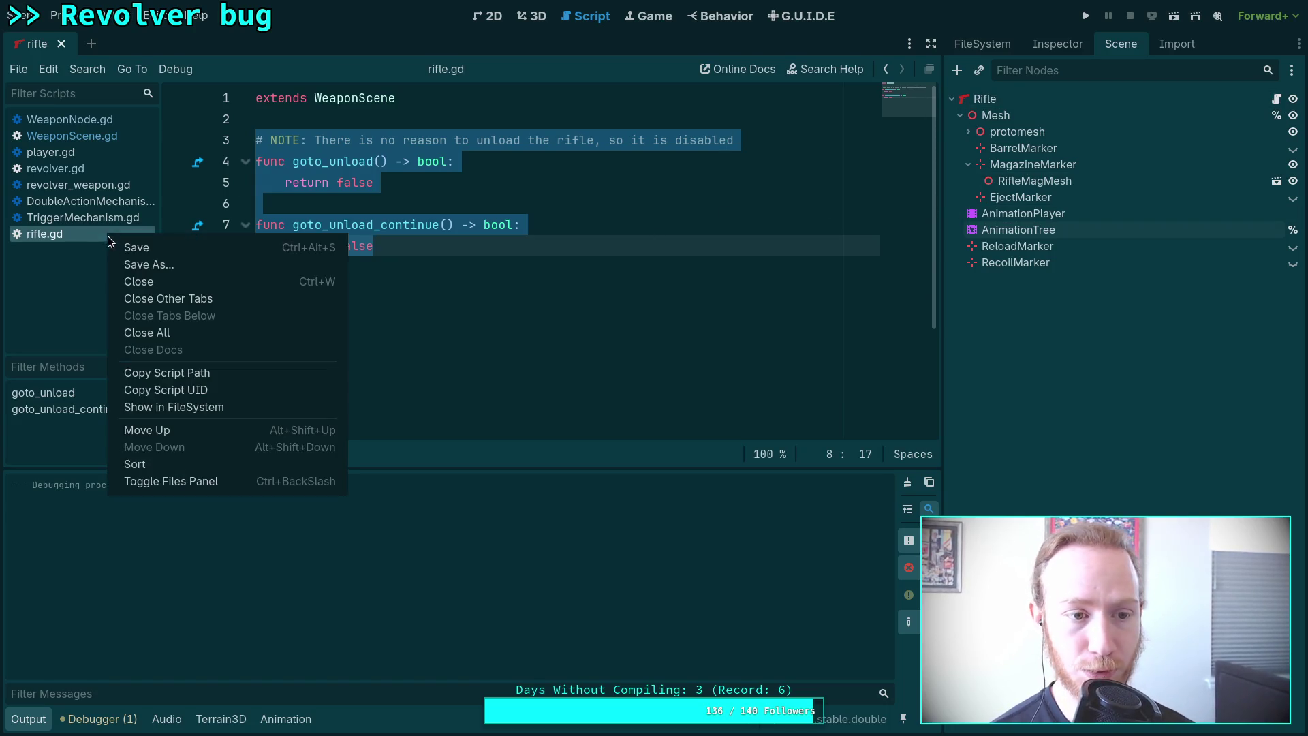
click(130, 276)
click(1086, 15)
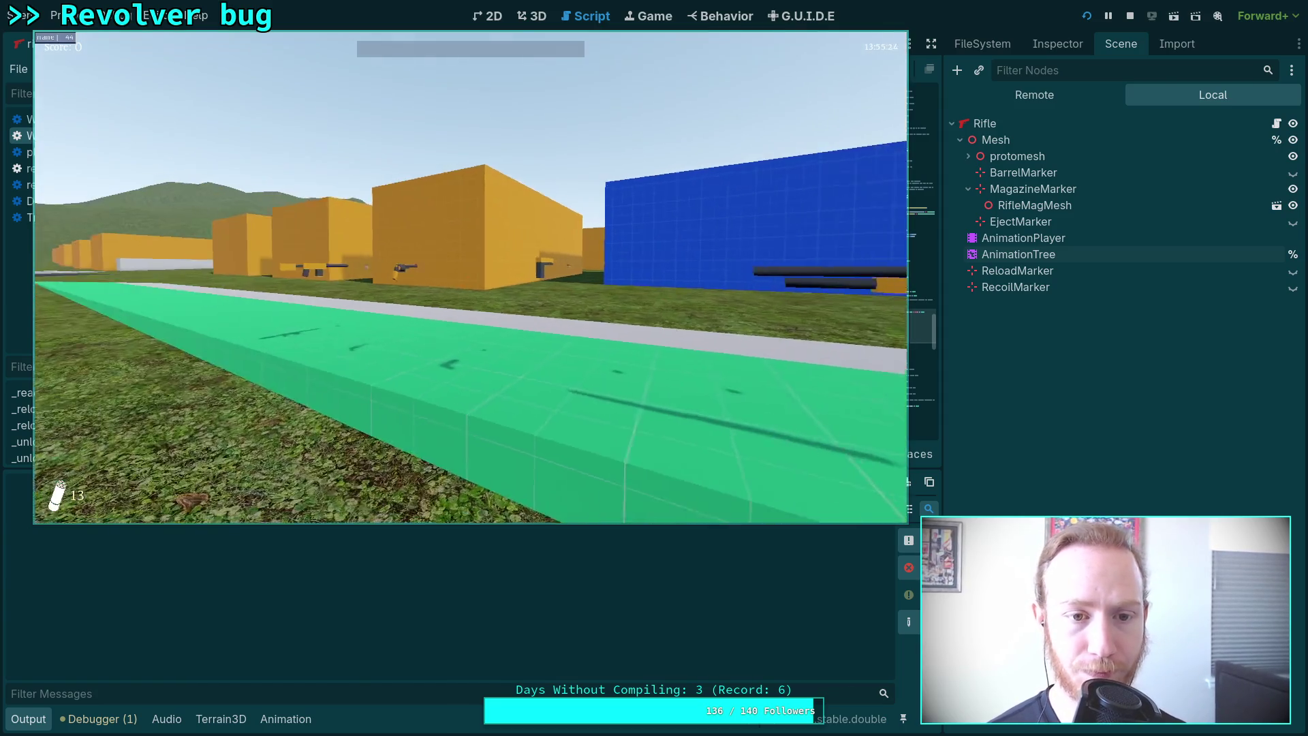
Pick up the rifle, aim down the sights, fire full-auto to drain the magazine, and reload.
key(w)
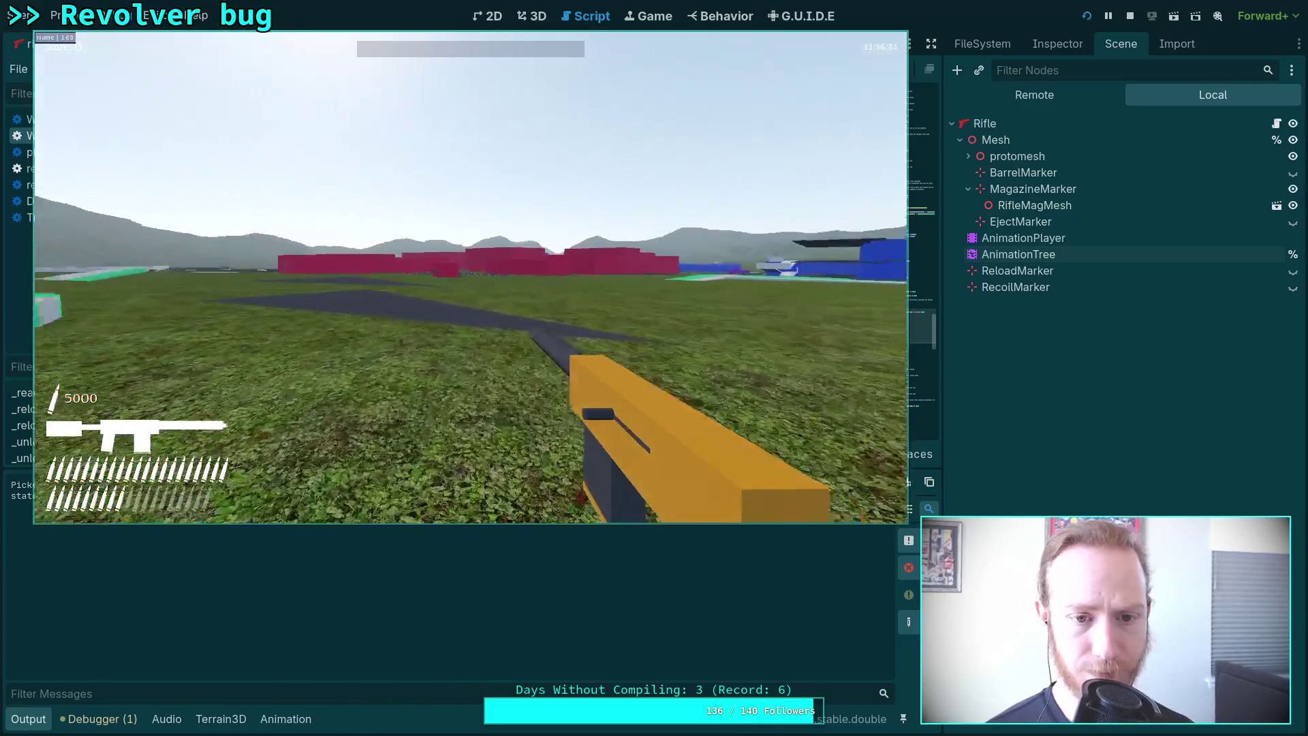
mouse_move(470, 278)
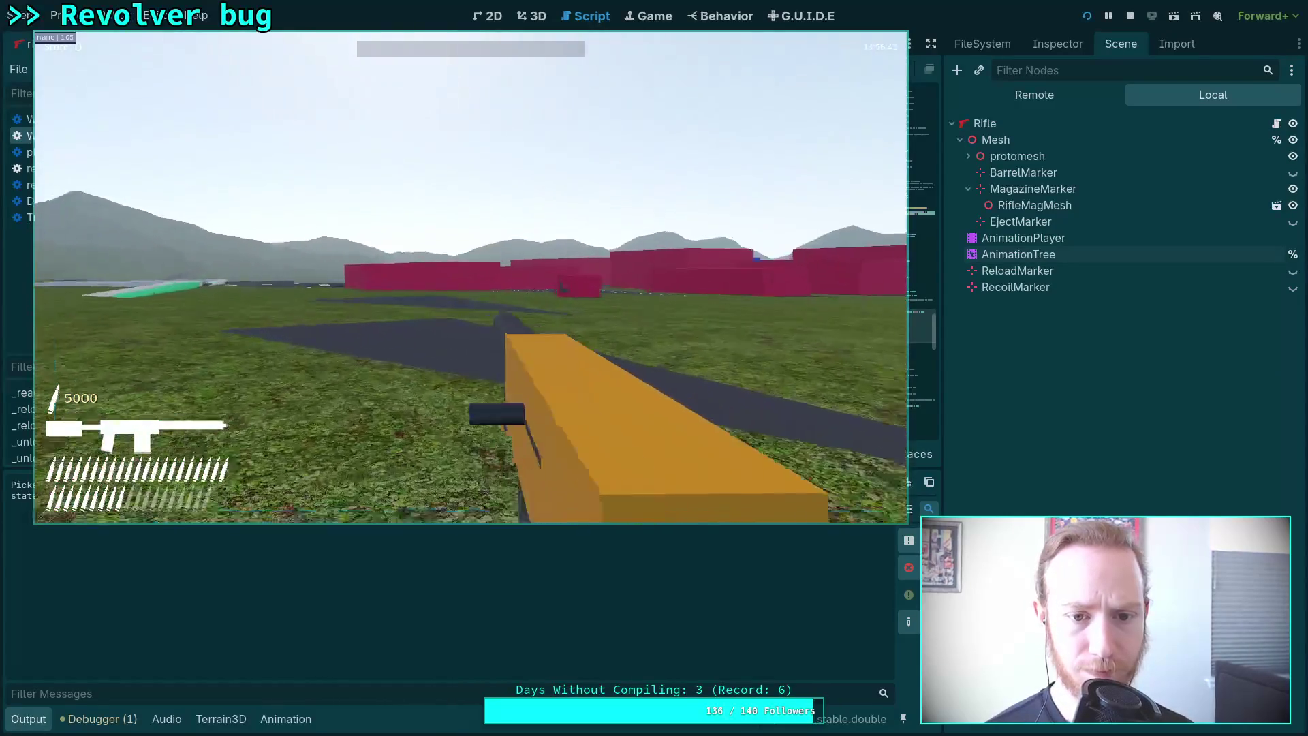
right_click(470, 277)
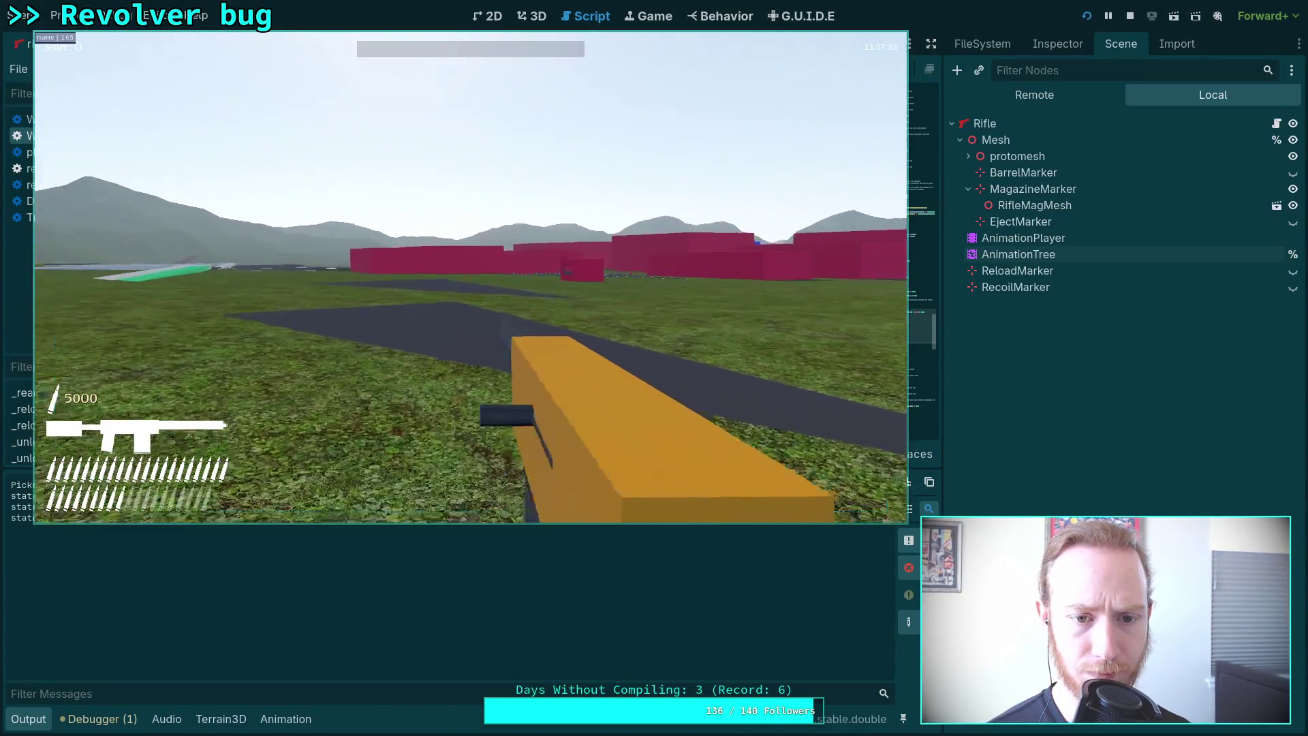
click(470, 277)
click(469, 277)
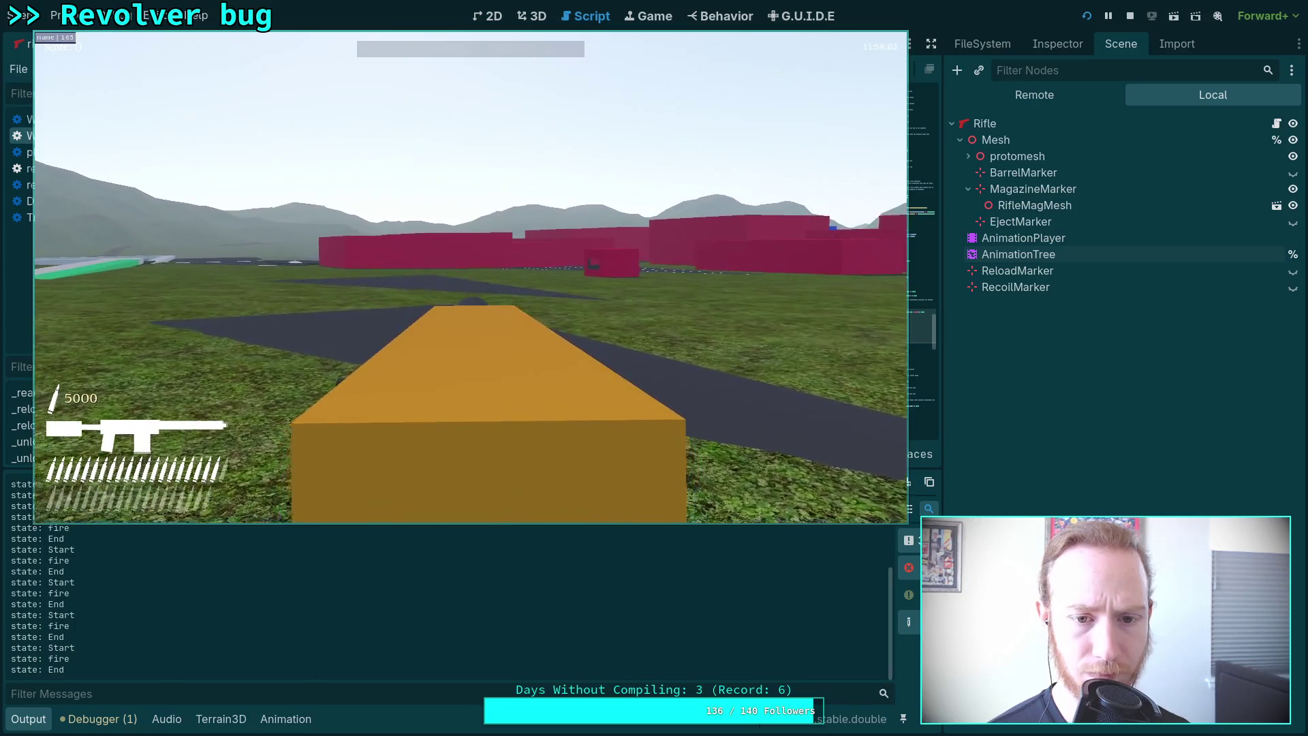
key(r)
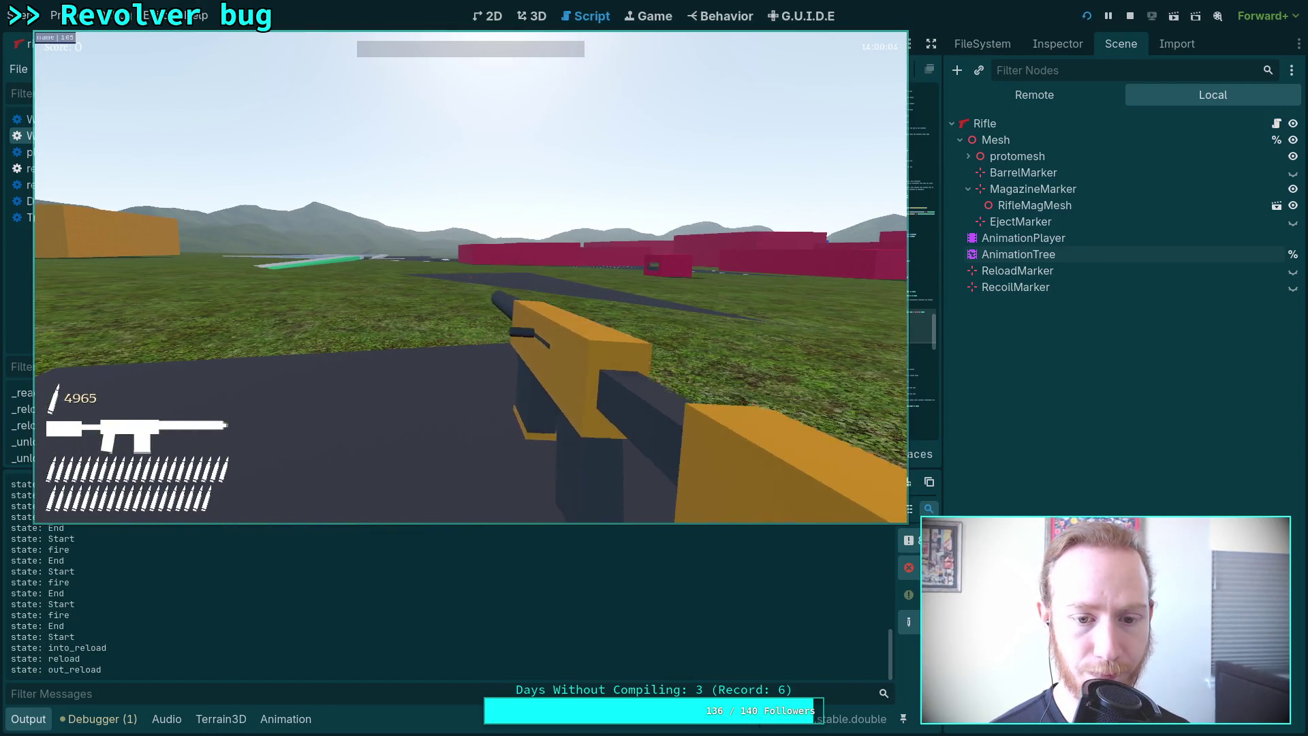
Fire another automatic burst, pause the game, and move its window aside to reveal the editor.
right_click(470, 278)
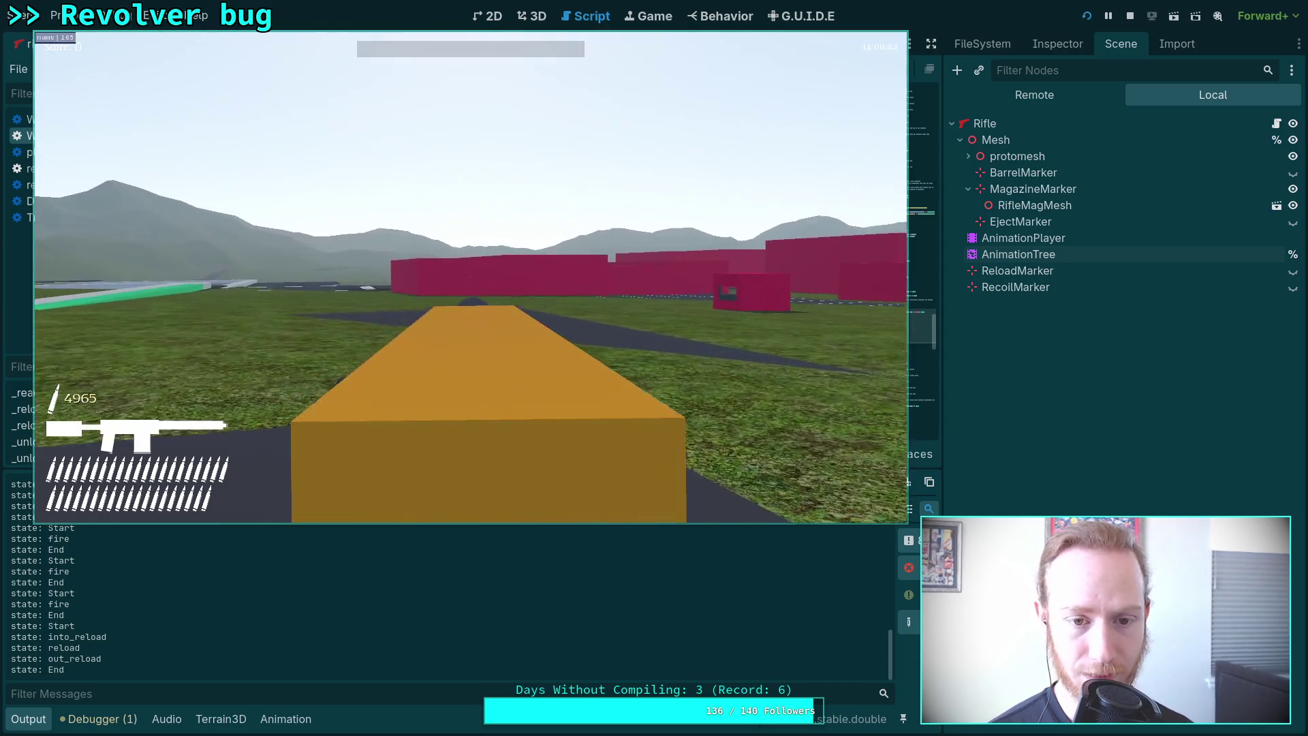
click(470, 277)
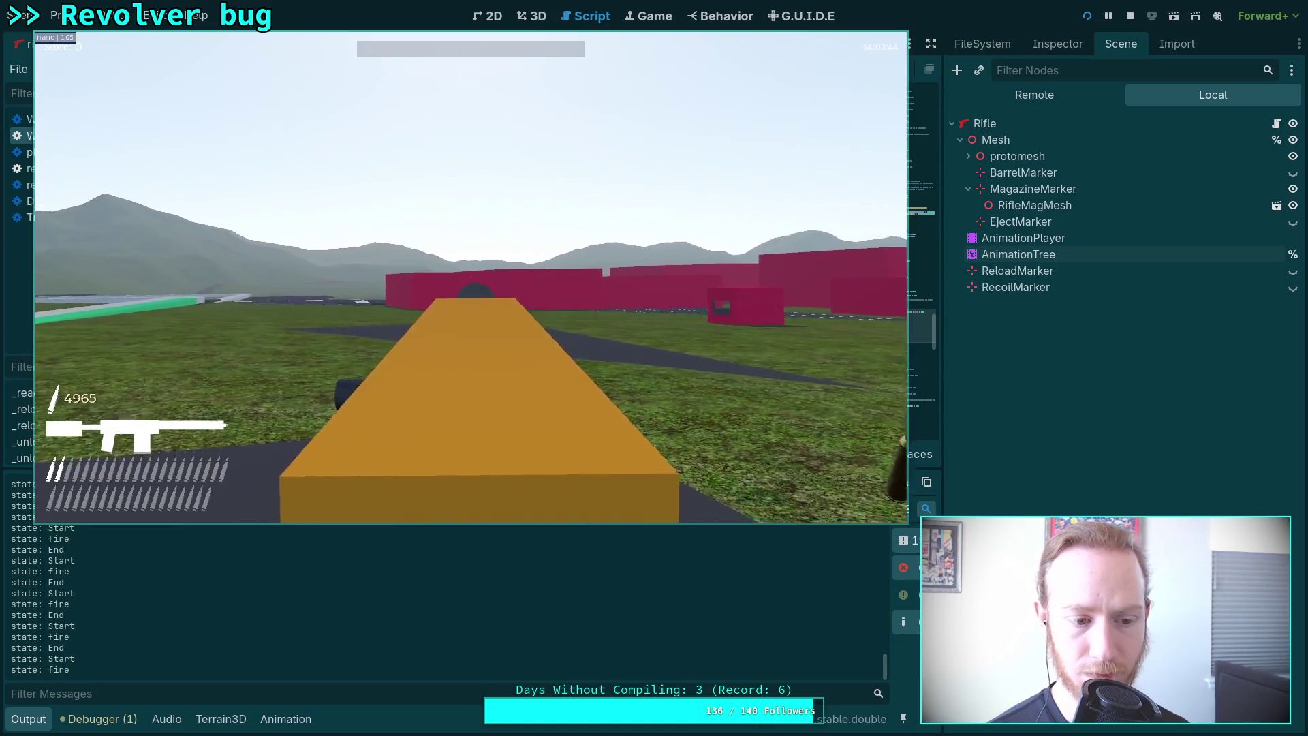
key(Escape)
drag(247, 399, 647, 417)
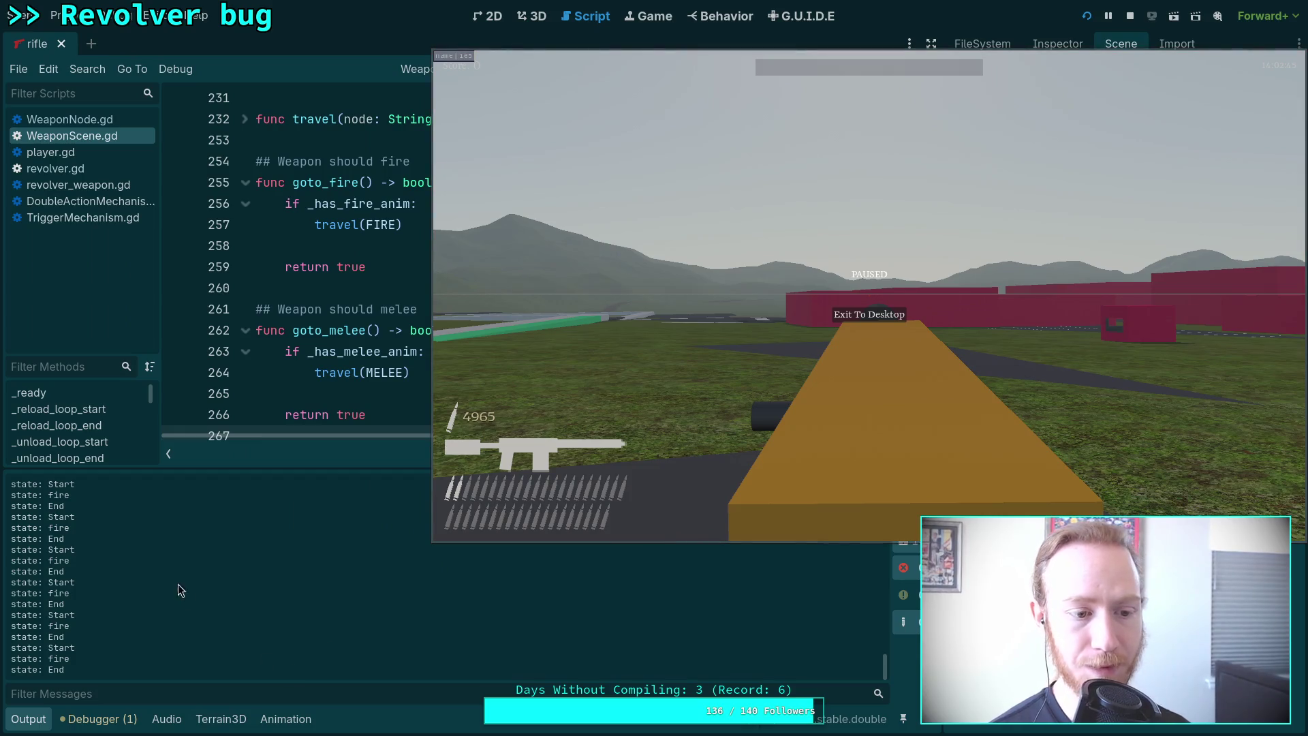
Resume the paused game and reload the rifle's magazine.
scroll(77, 600, up, 3)
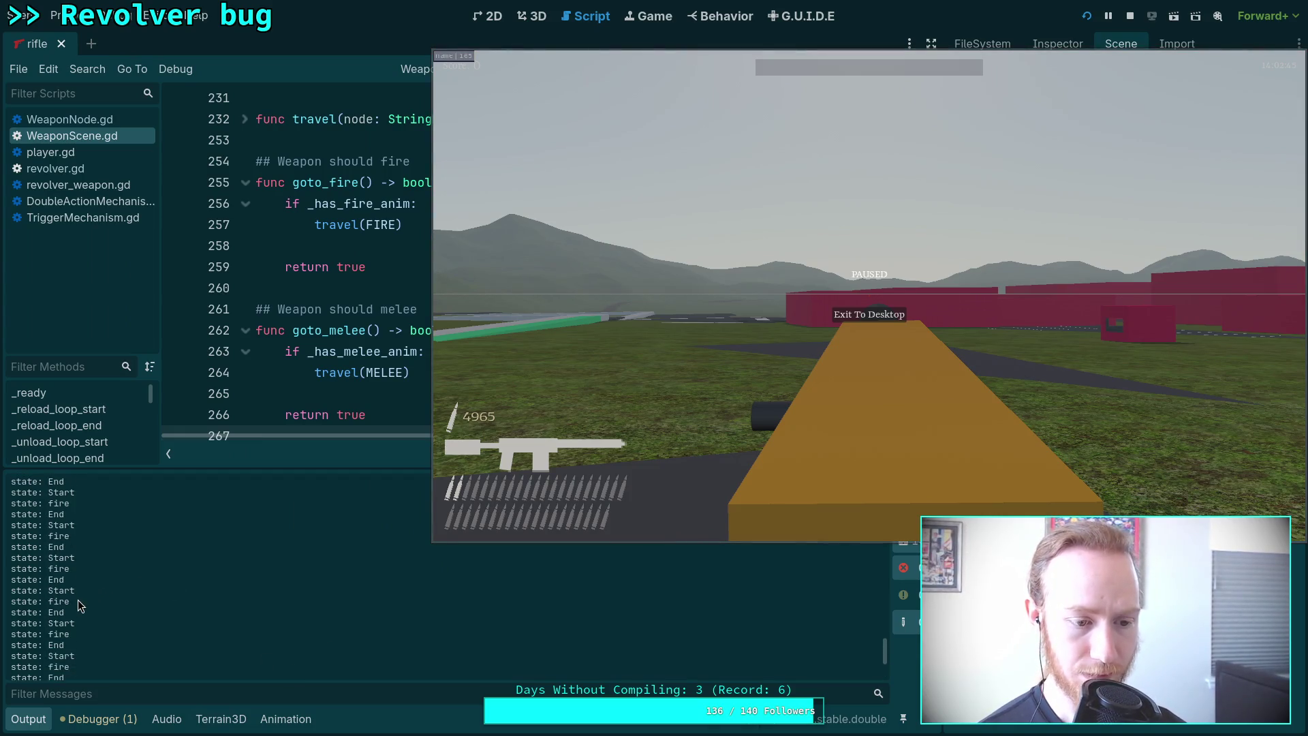
scroll(78, 600, up, 2)
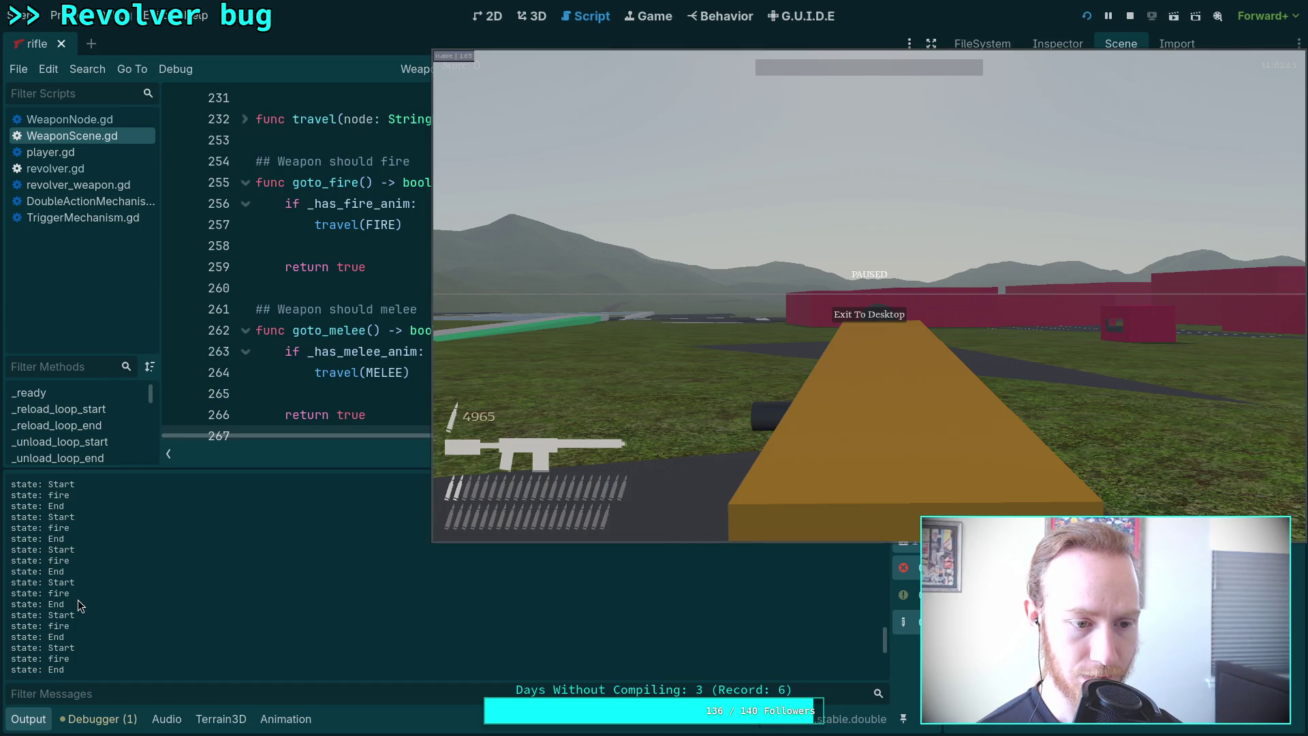
scroll(77, 599, up, 2)
click(787, 393)
key(Escape)
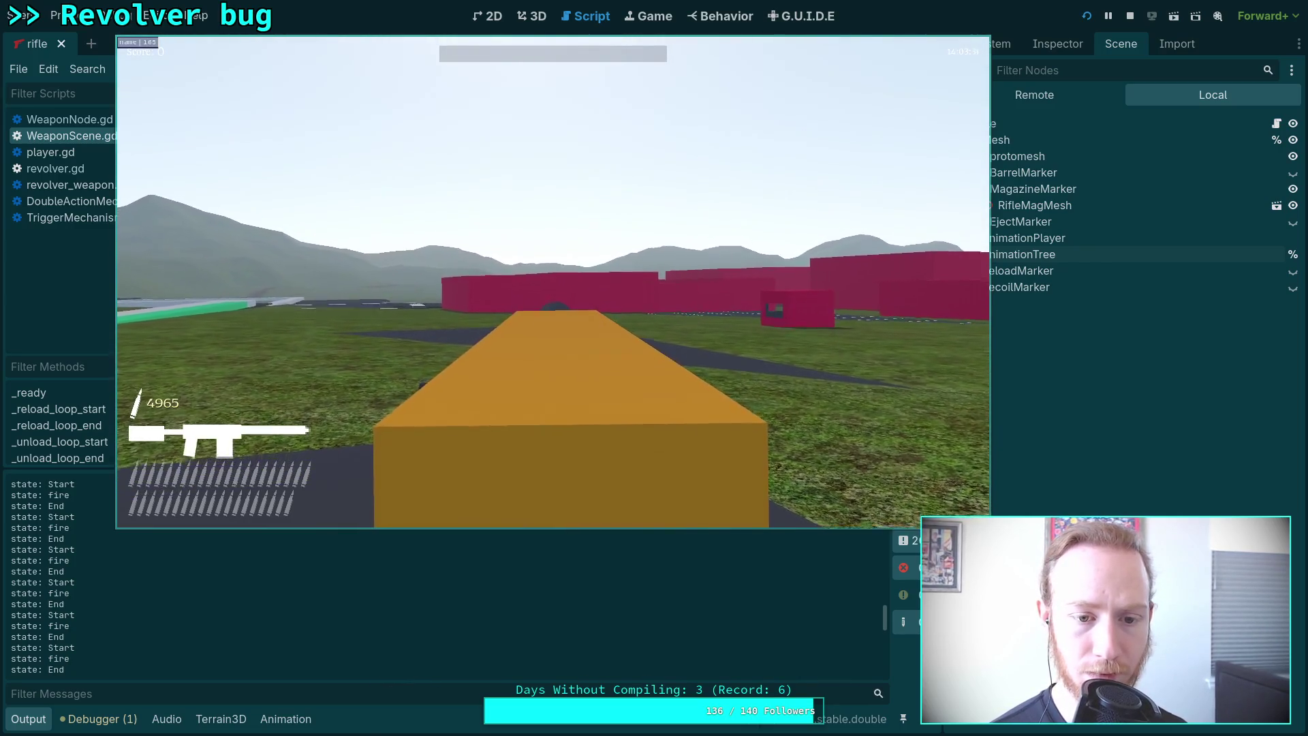
key(r)
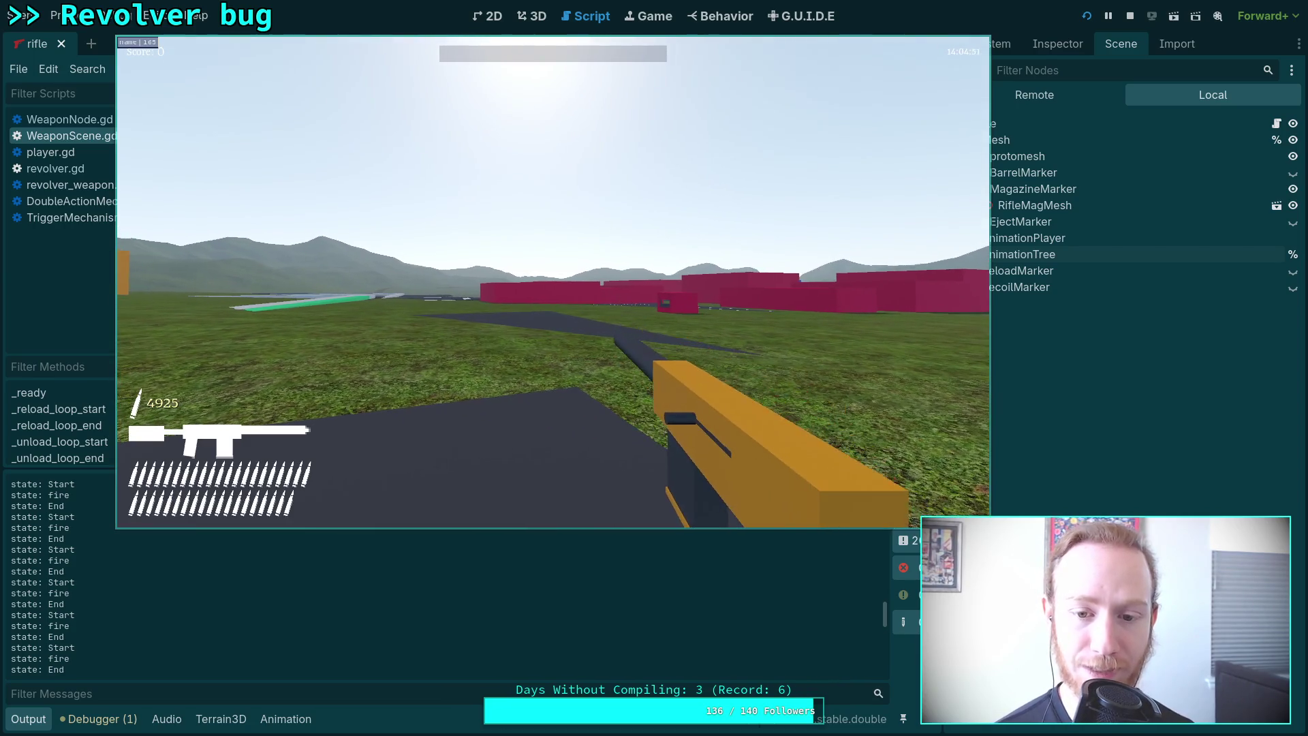
Fire two short bursts, dropping the reserve to 4925, then exit the game to desktop.
click(552, 282)
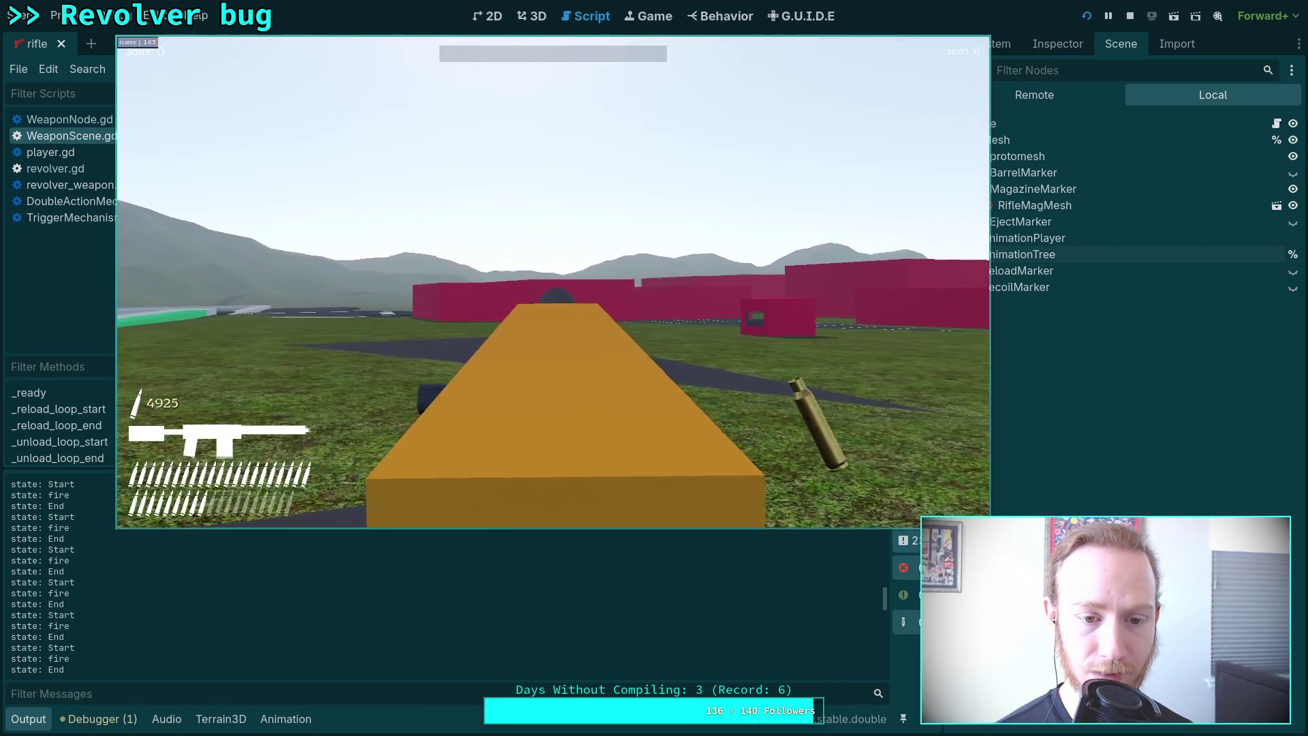
click(552, 282)
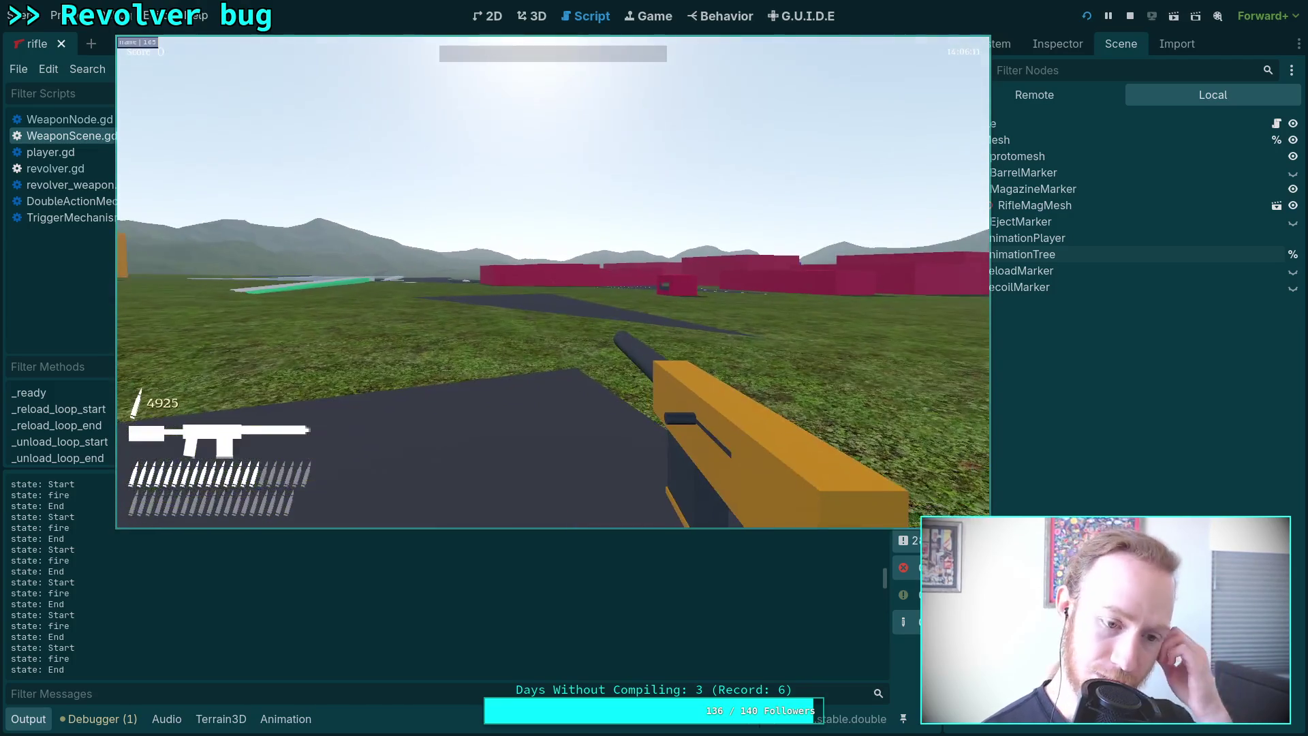
key(Escape)
click(550, 301)
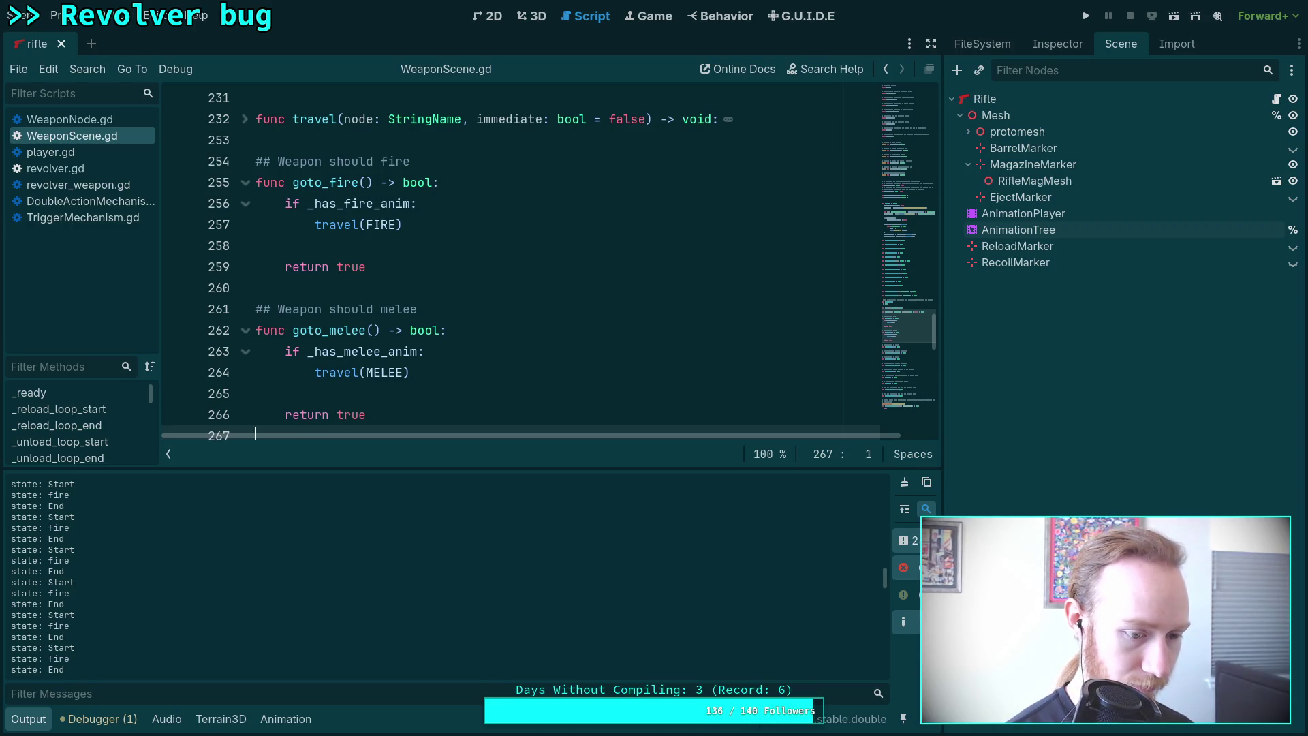
Search in Firefox for 'youtube automatic rifle cycling slow motion'.
key(super+3)
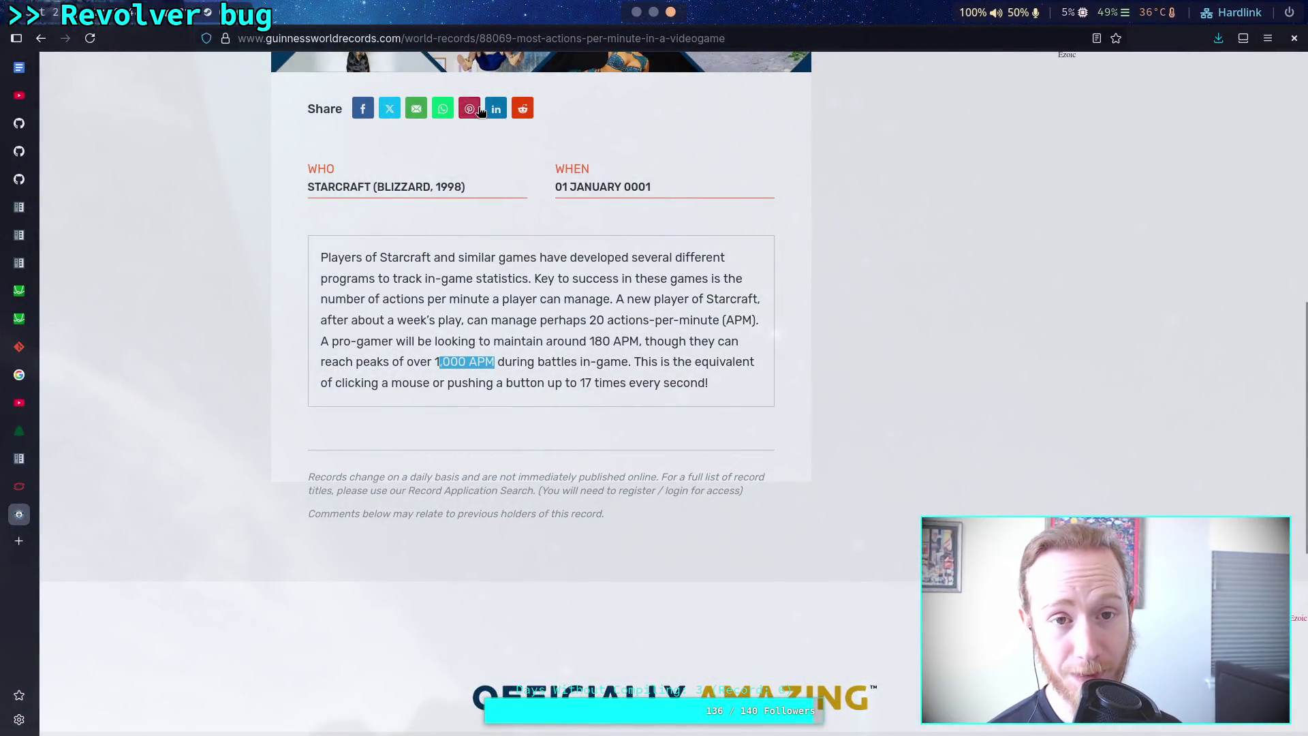
key(ctrl+l)
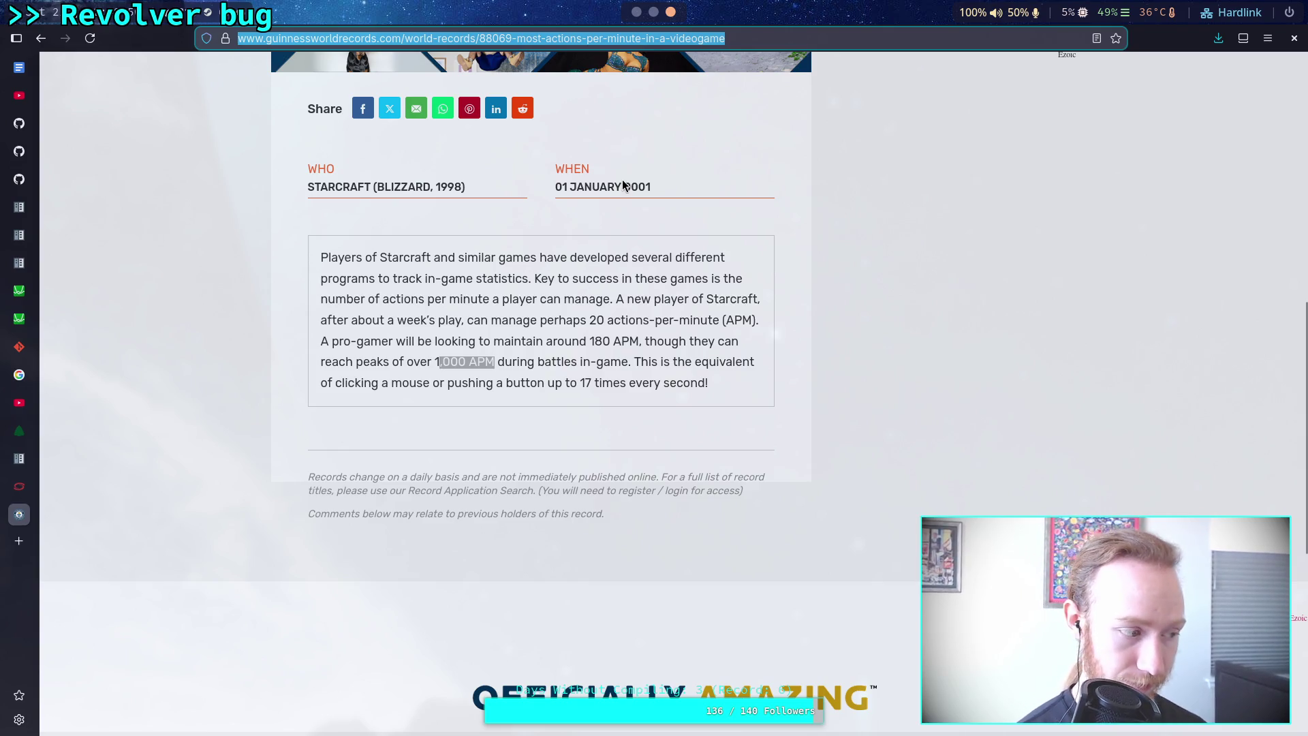
text(youtube)
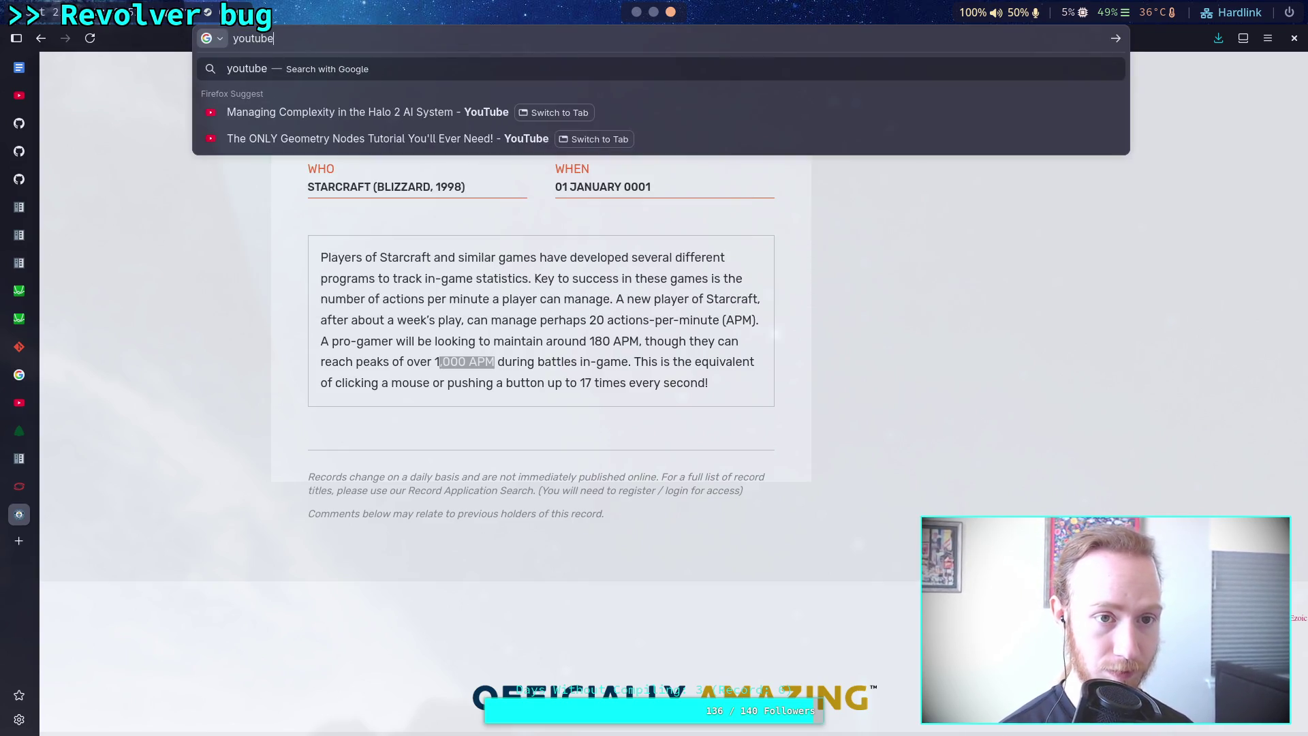
text( automatic rifle cycling slow mo)
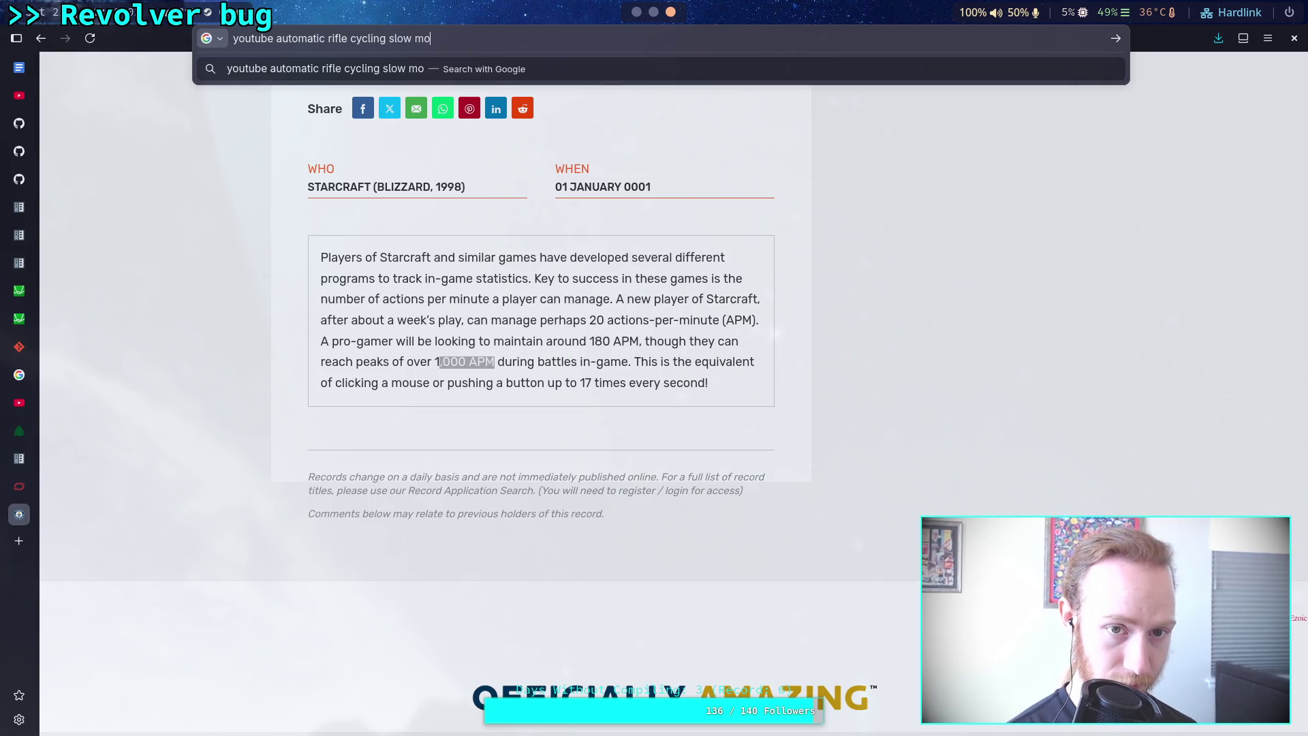
text(tion)
key(Return)
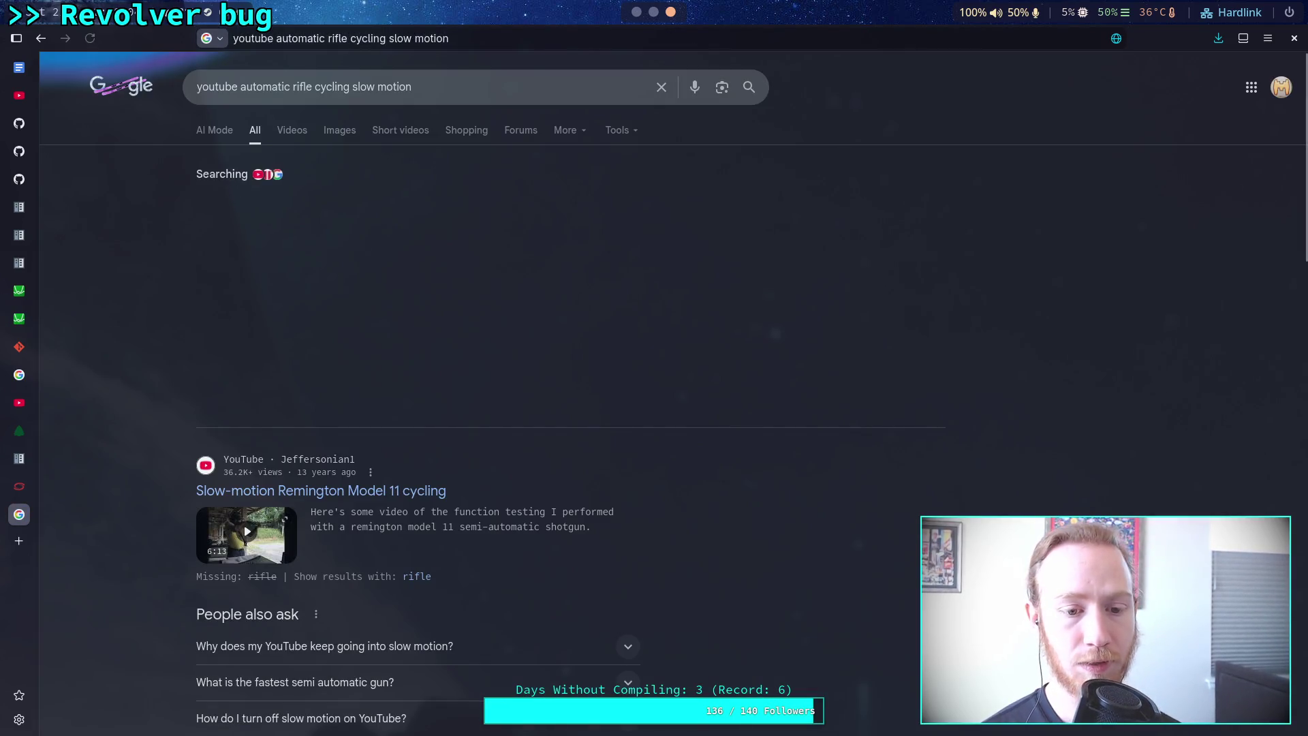
Go to the second results page and open the Reddit post on early AK-47 action cycling.
scroll(538, 457, down, 5)
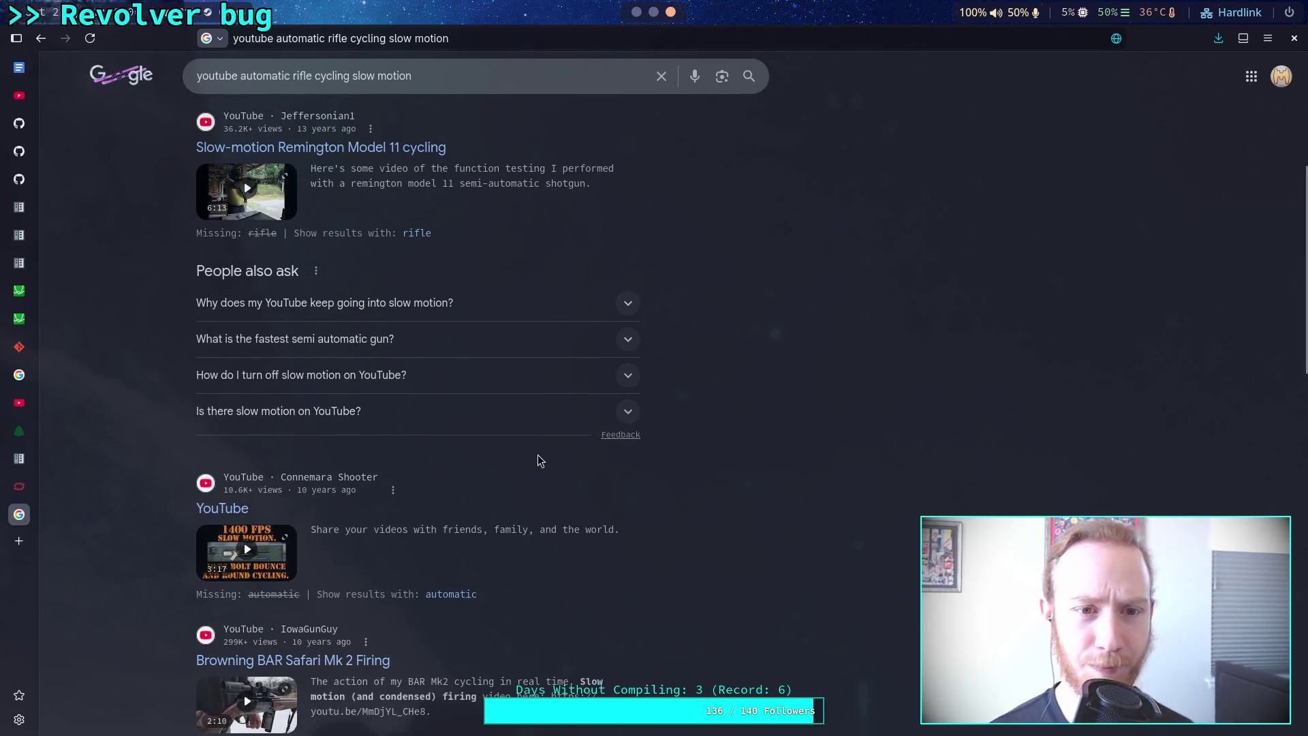
scroll(538, 456, down, 4)
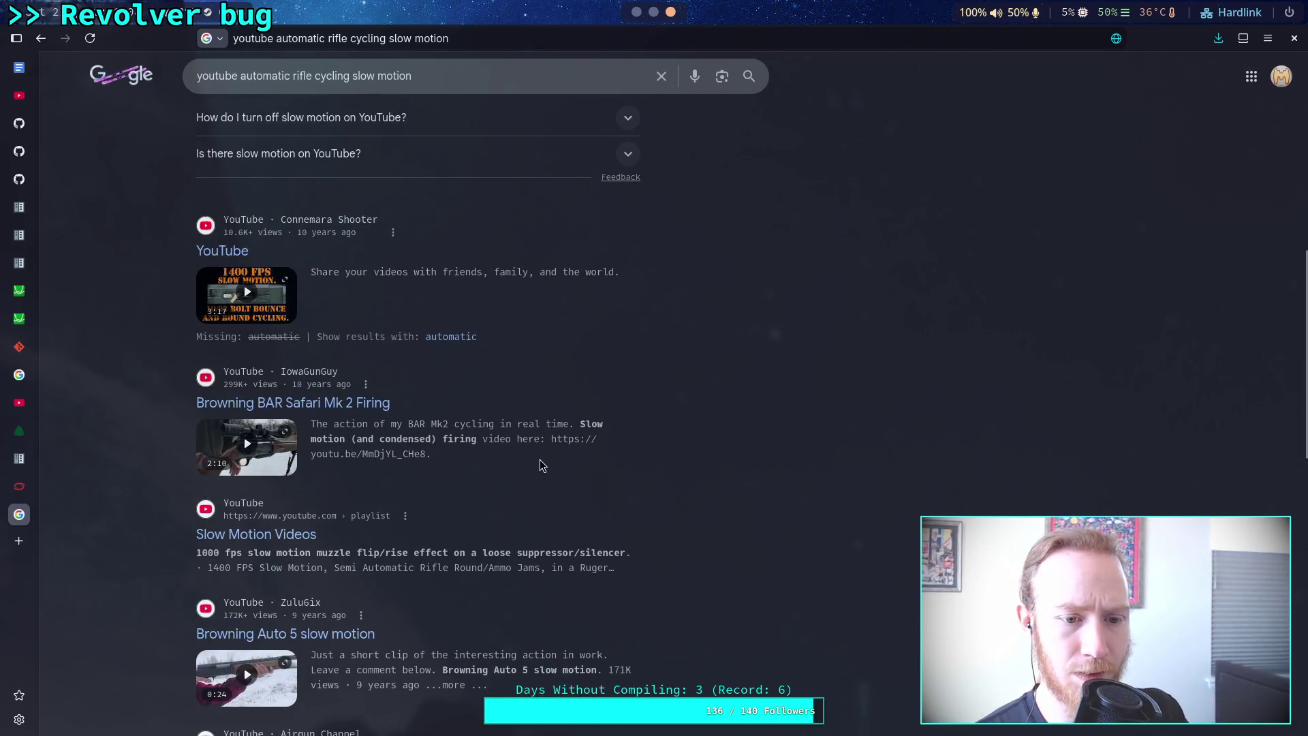
scroll(540, 465, down, 4)
scroll(540, 465, down, 4)
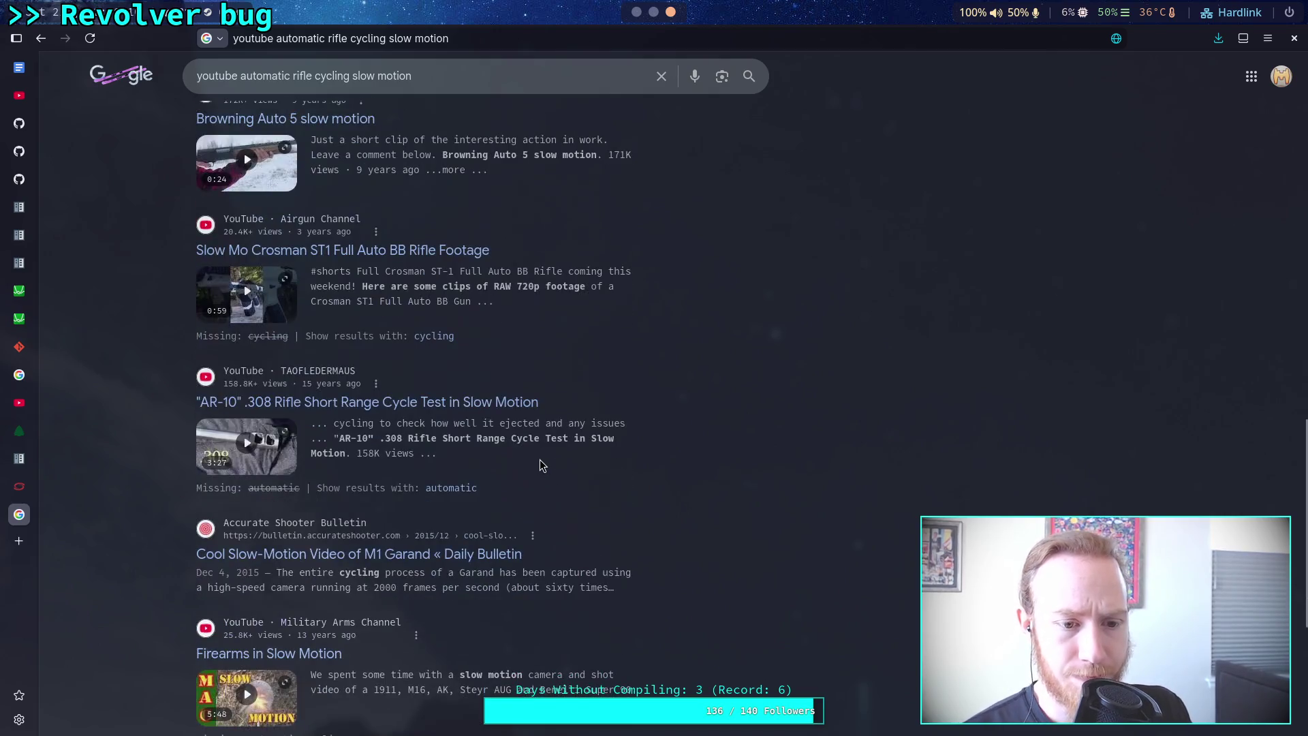
scroll(542, 466, down, 4)
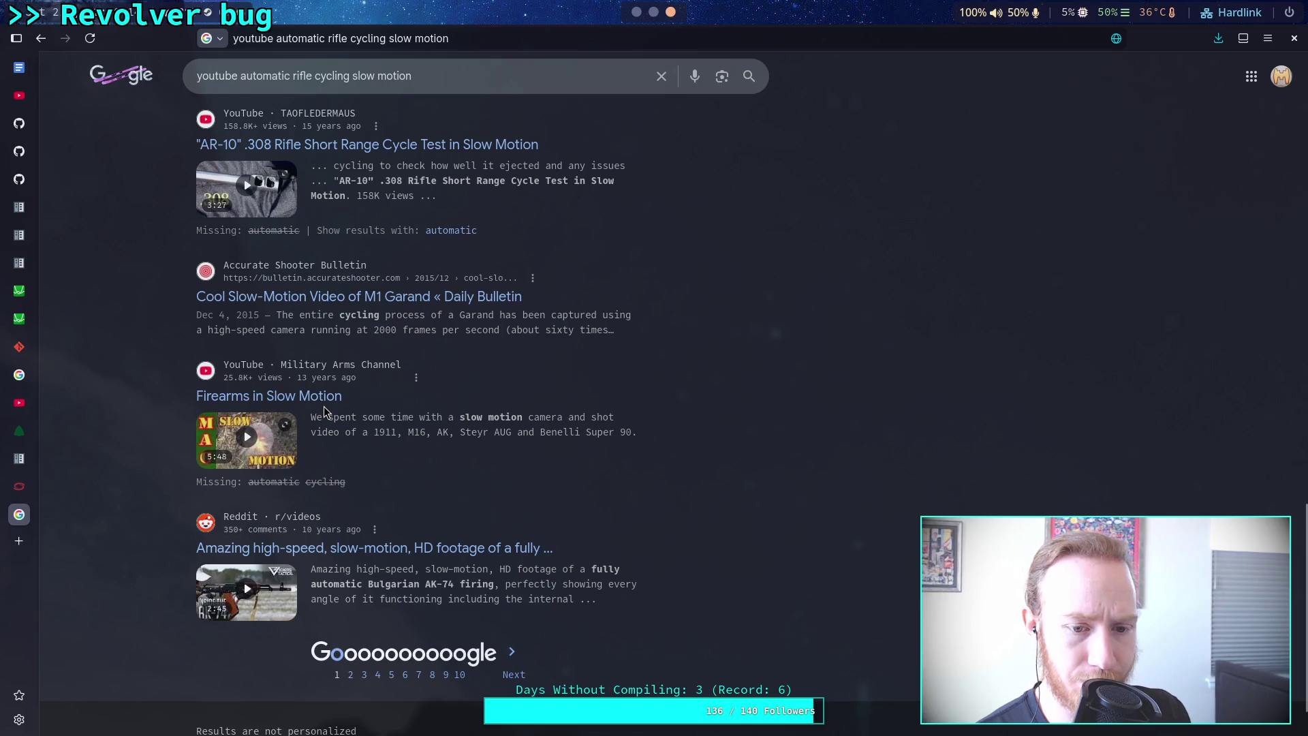
scroll(504, 597, down, 1)
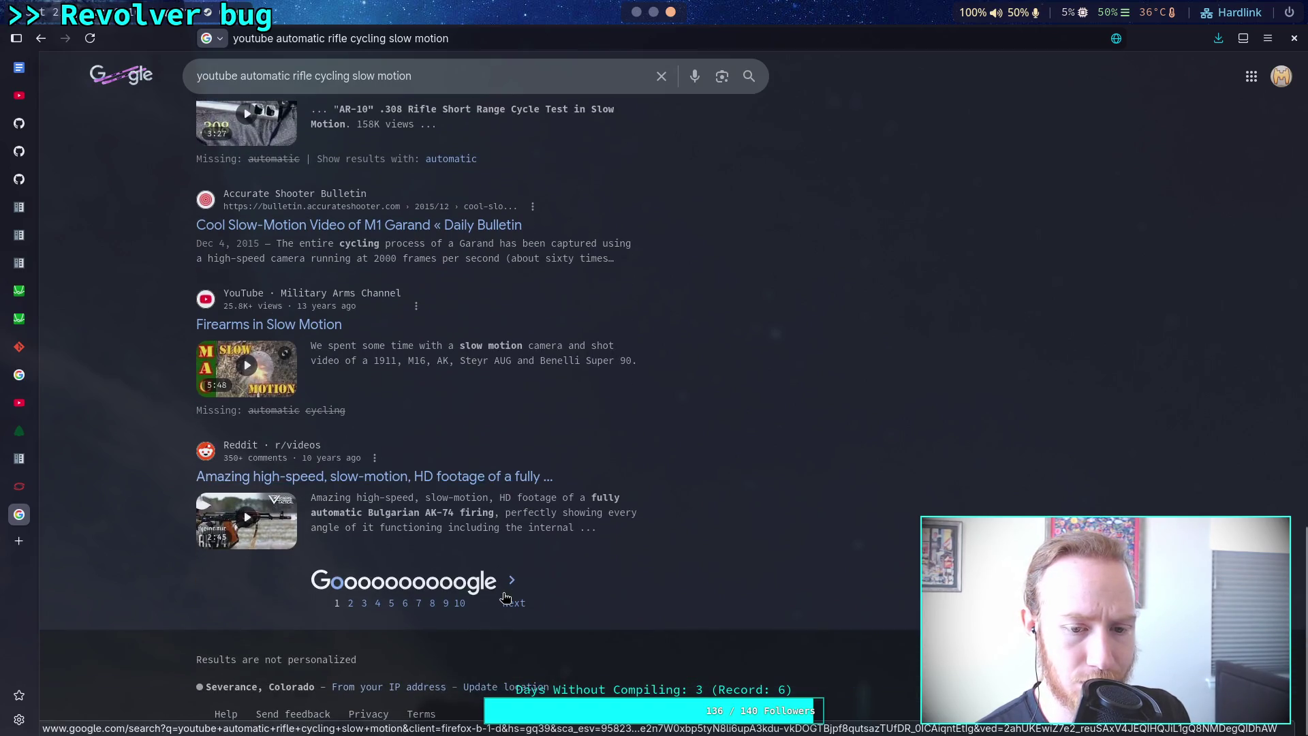
click(512, 600)
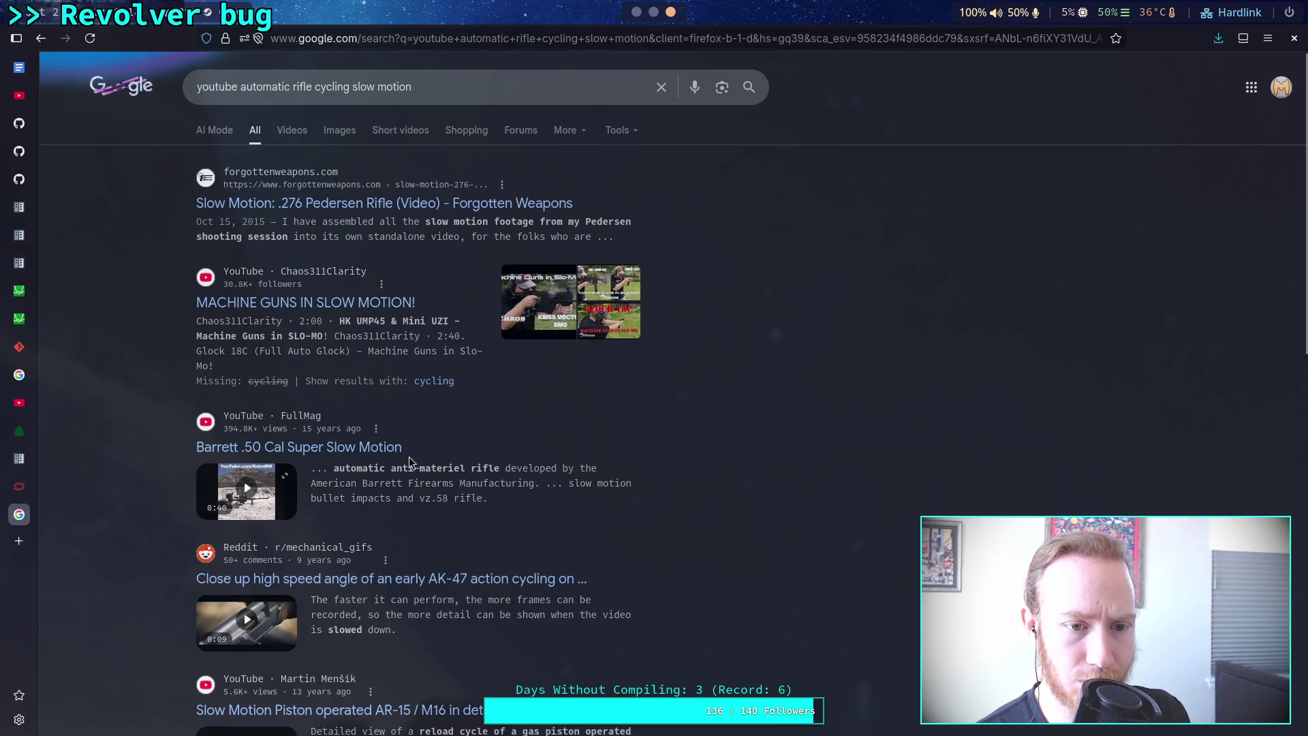
scroll(162, 426, down, 4)
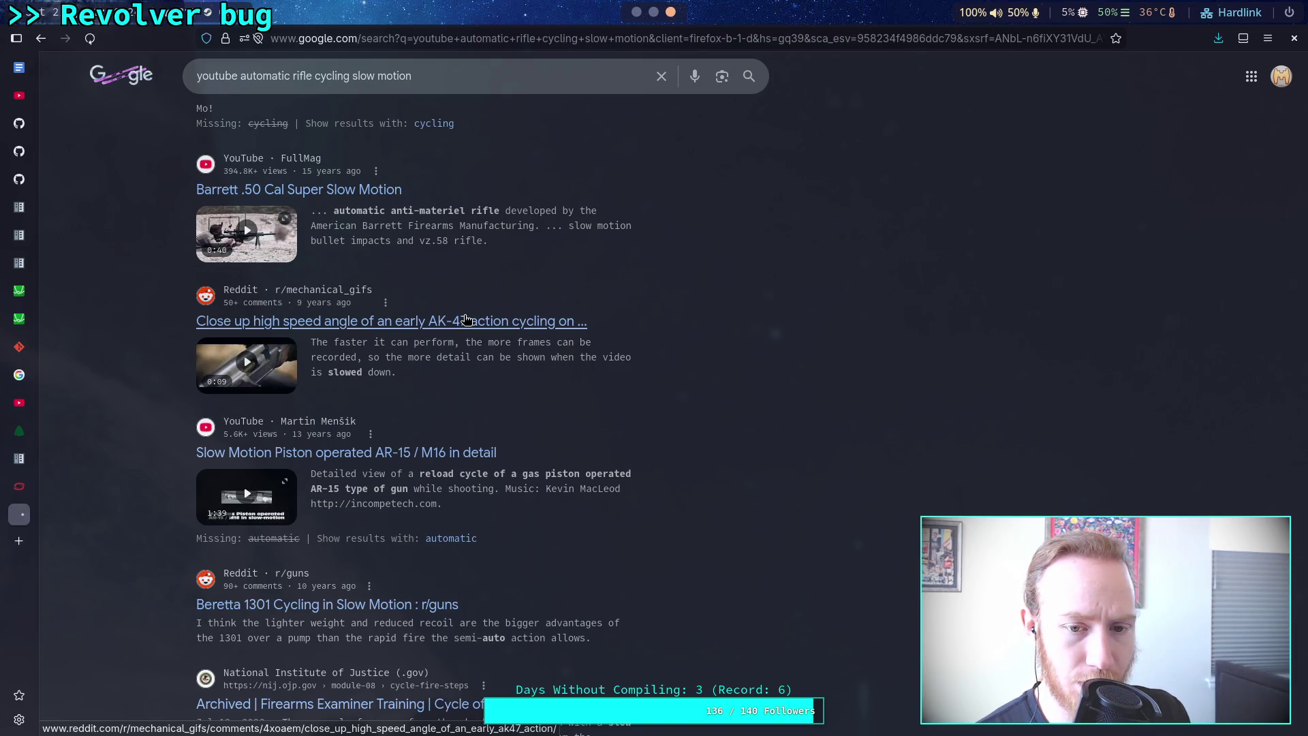
click(467, 320)
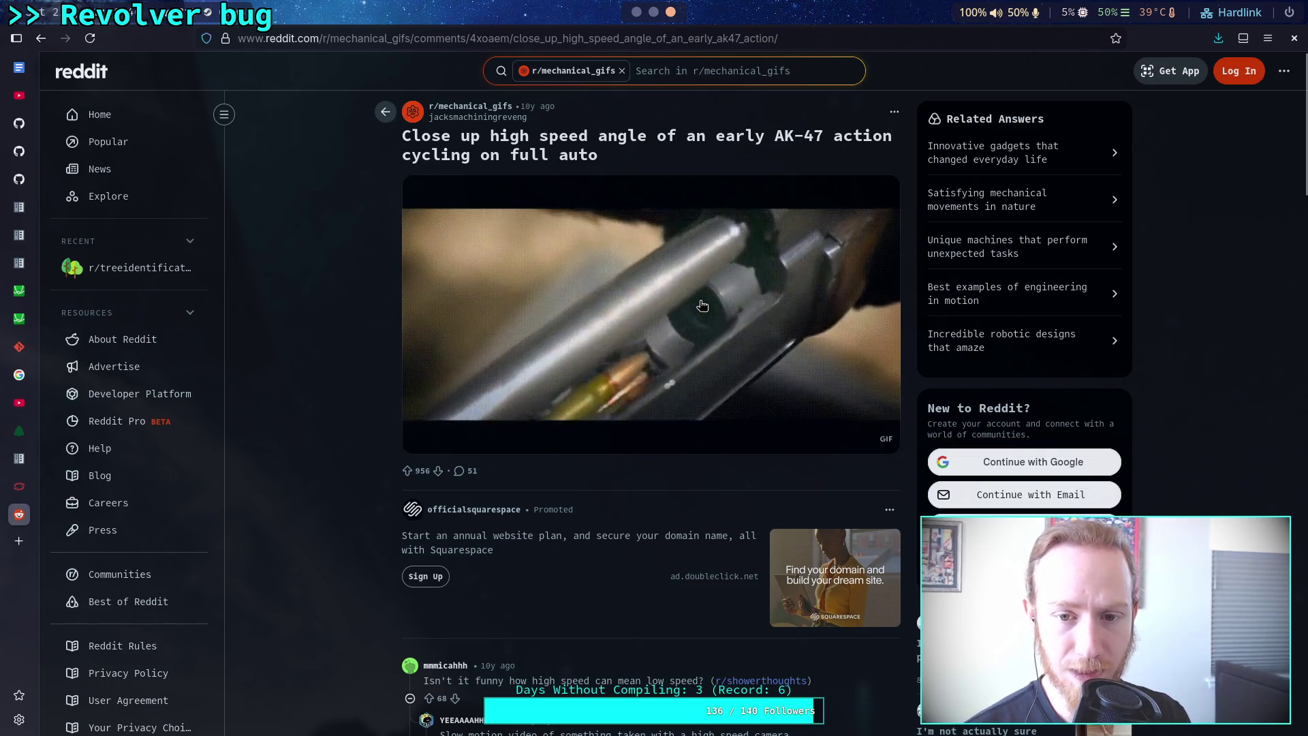
View the AK-47 GIF enlarged, return to the results, and open the slow-motion AR-15 / M16 piston video.
click(692, 309)
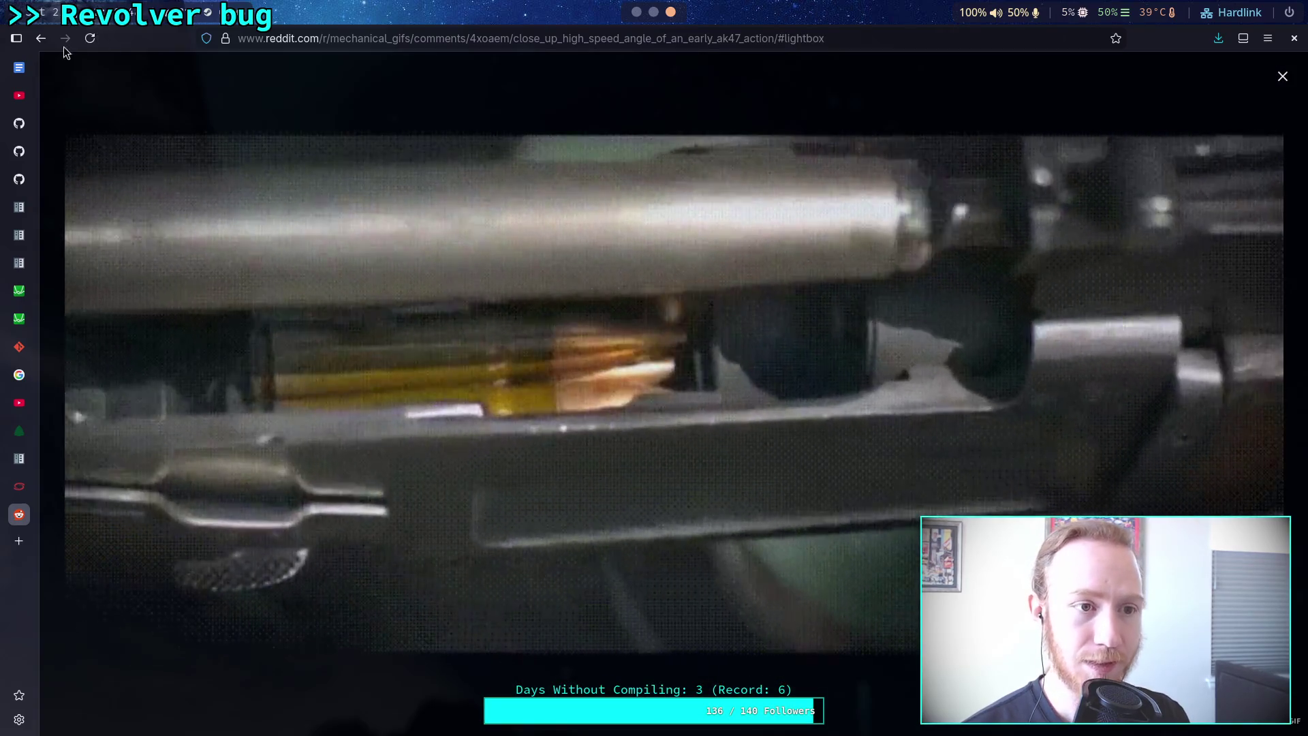
click(40, 38)
click(41, 38)
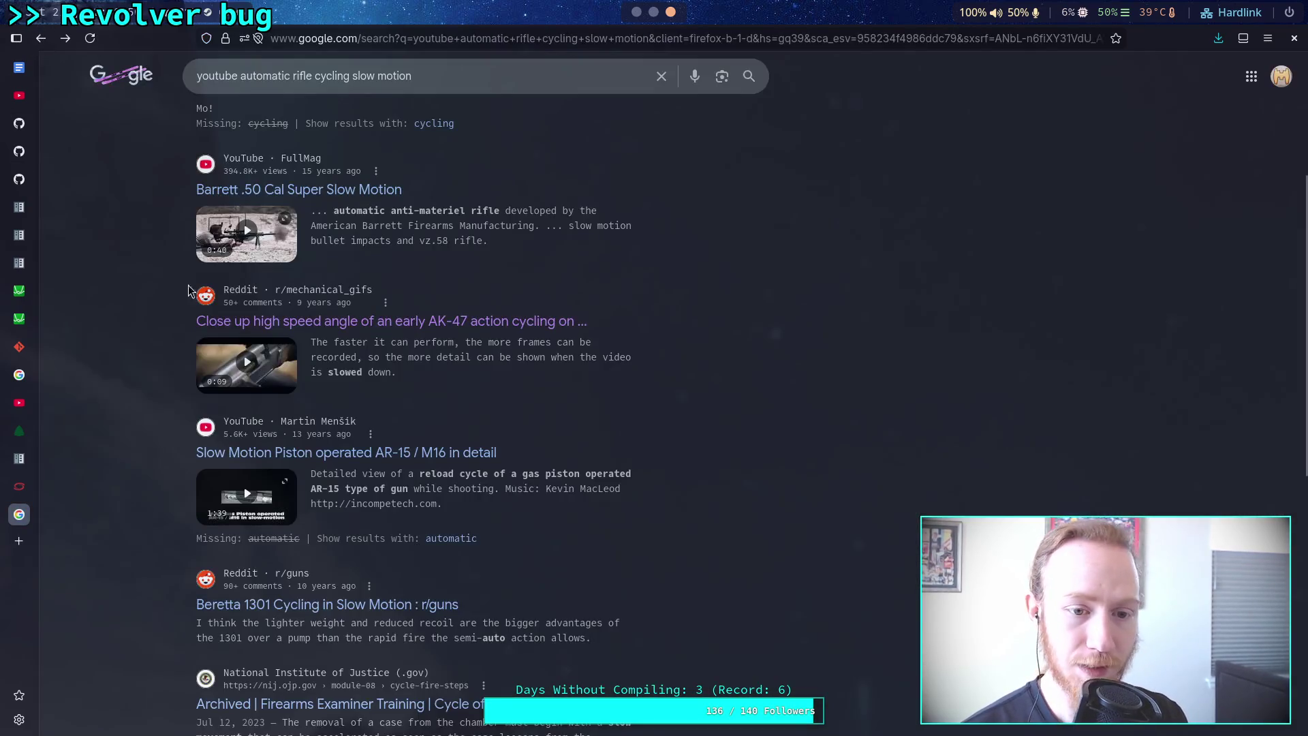
scroll(142, 414, down, 2)
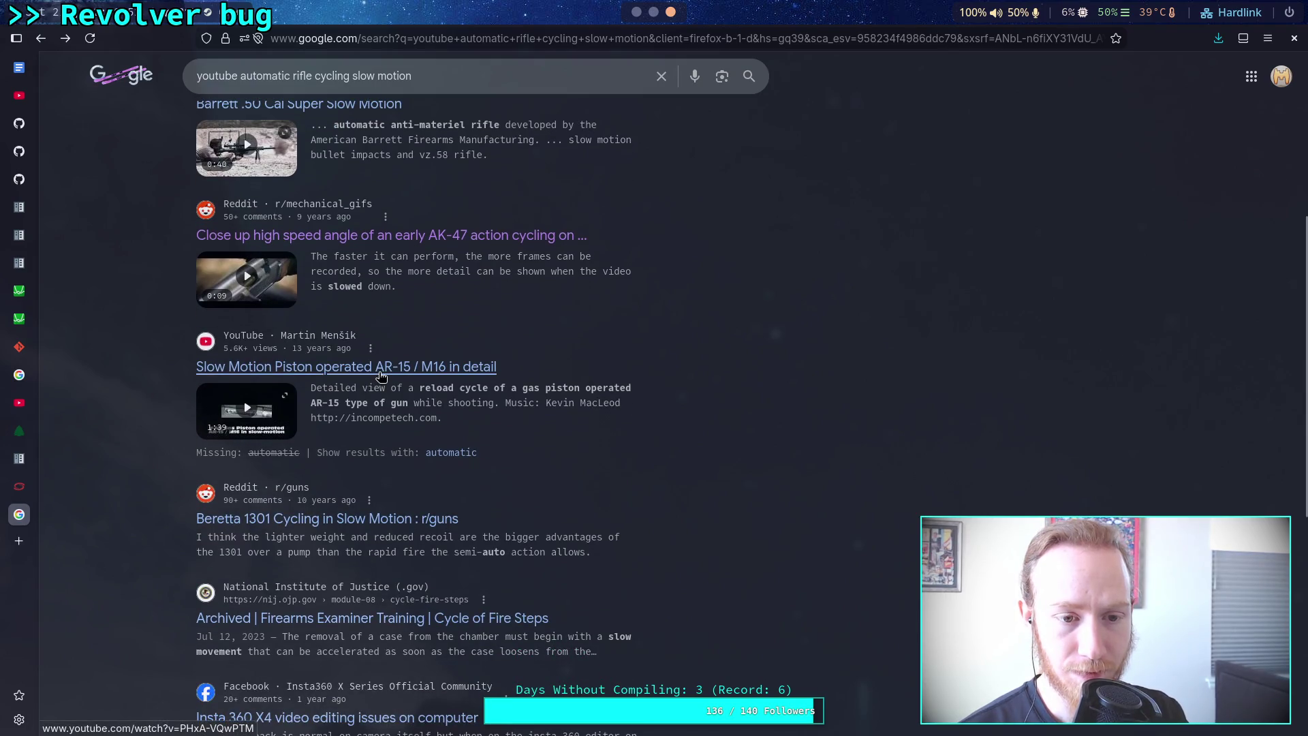
click(381, 371)
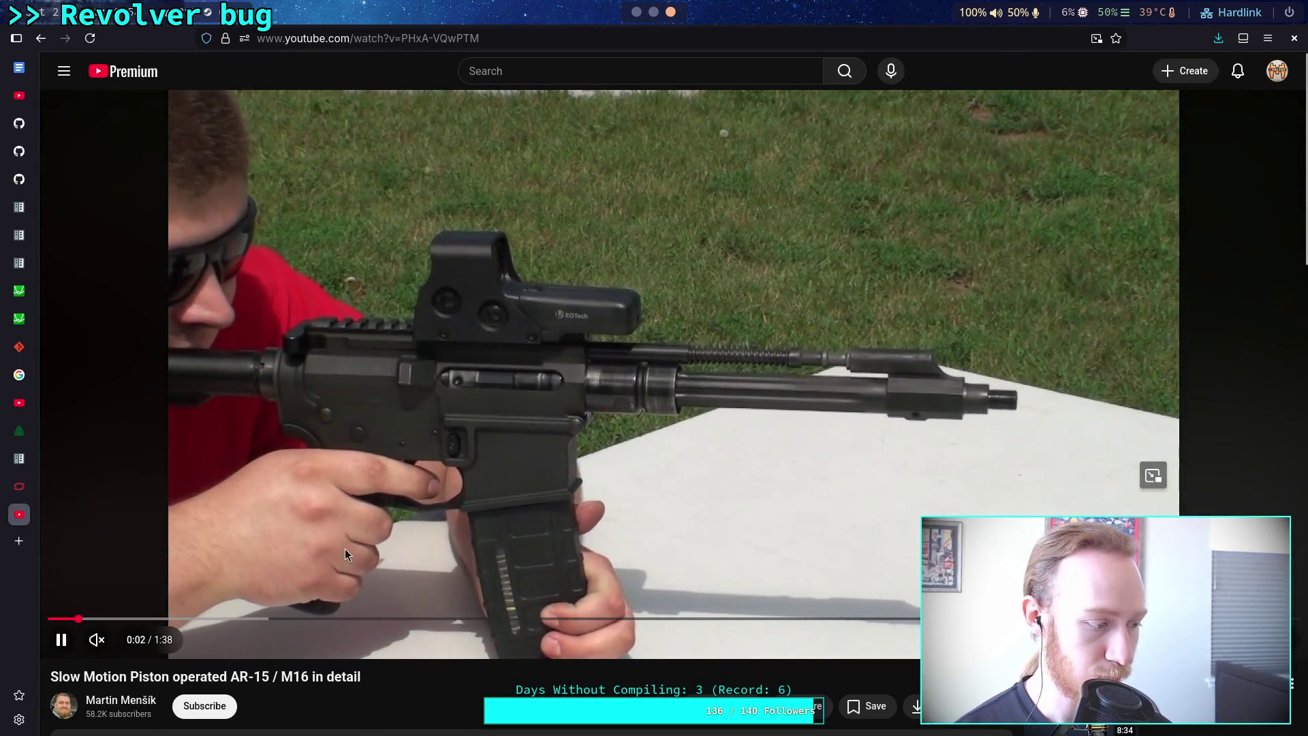
Watch the AR-15 / M16 piston video with sound, seeking to about 0:41 and pausing on the bolt close-up.
click(117, 640)
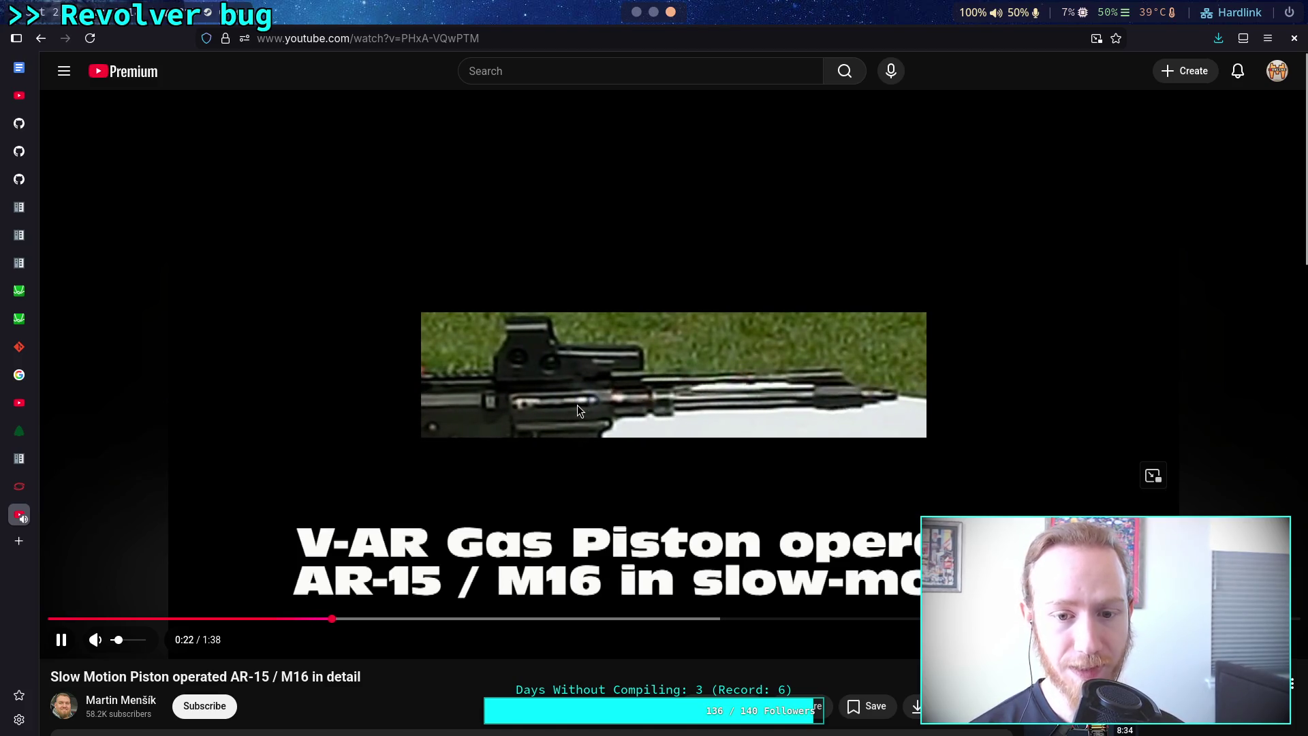
click(599, 384)
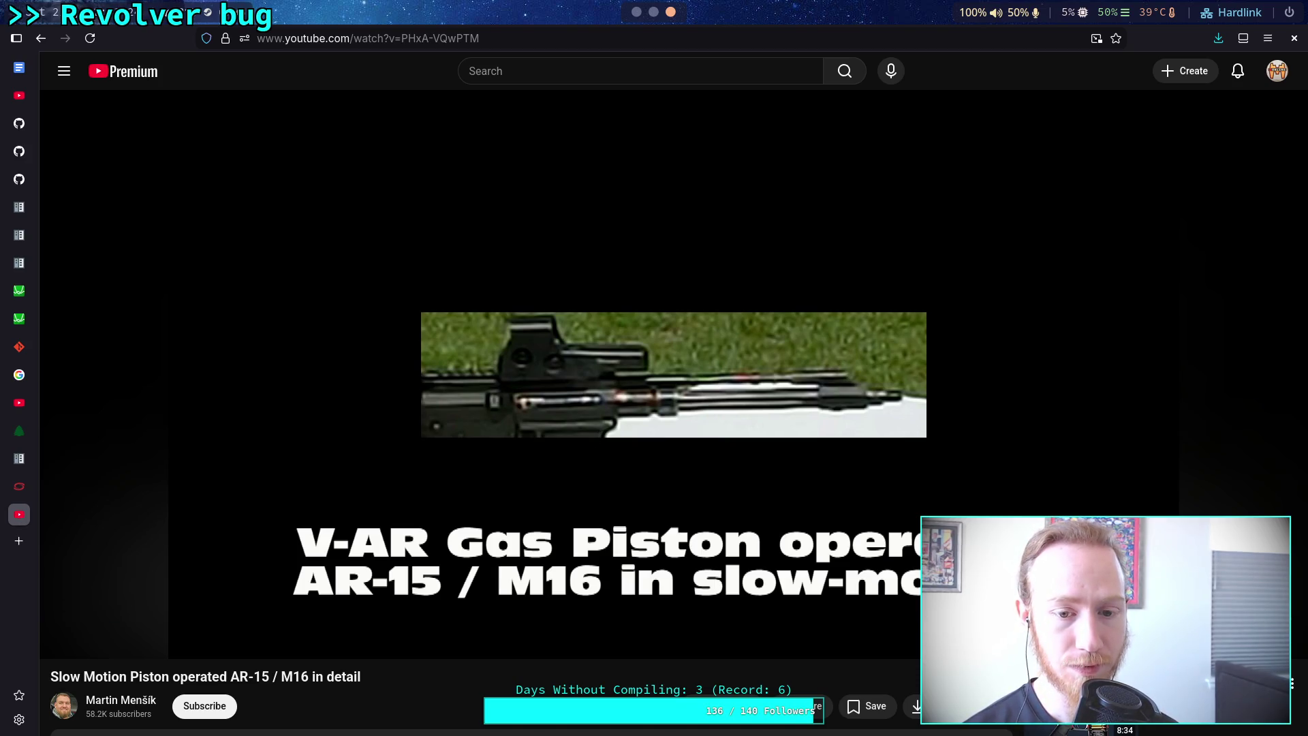
click(583, 447)
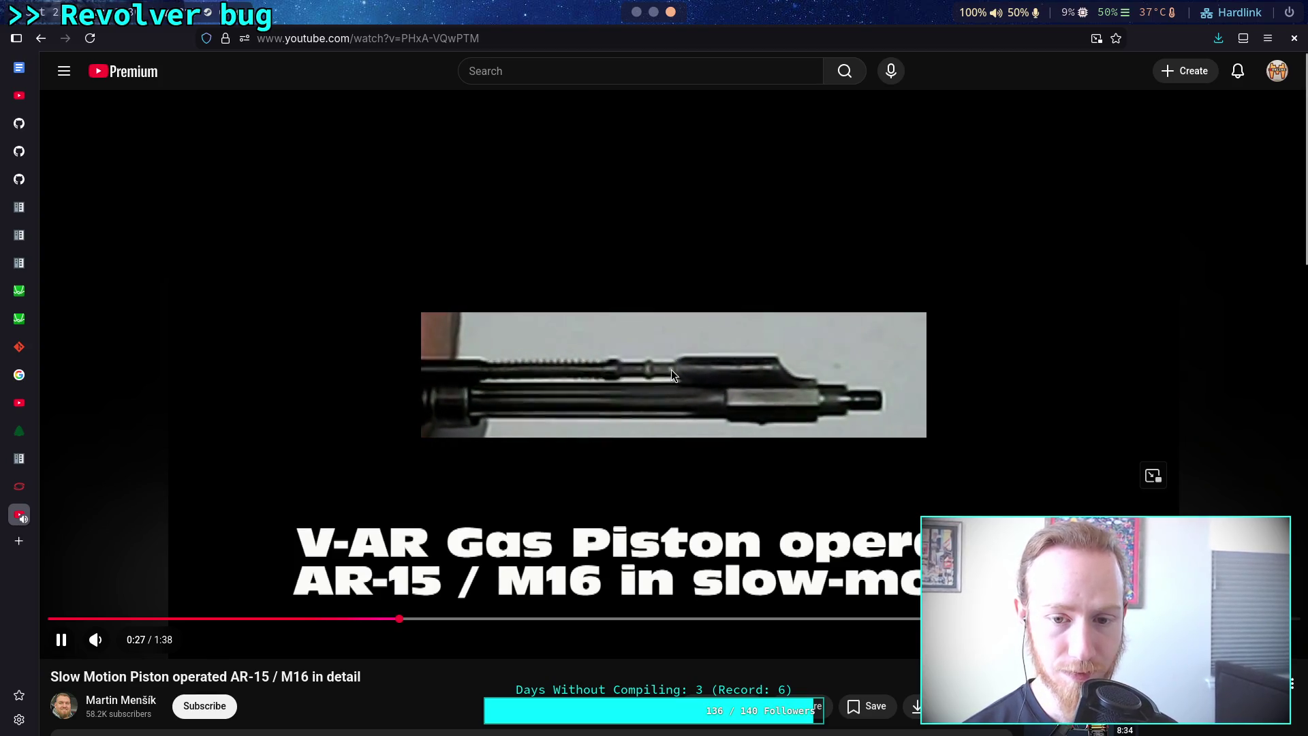
click(668, 516)
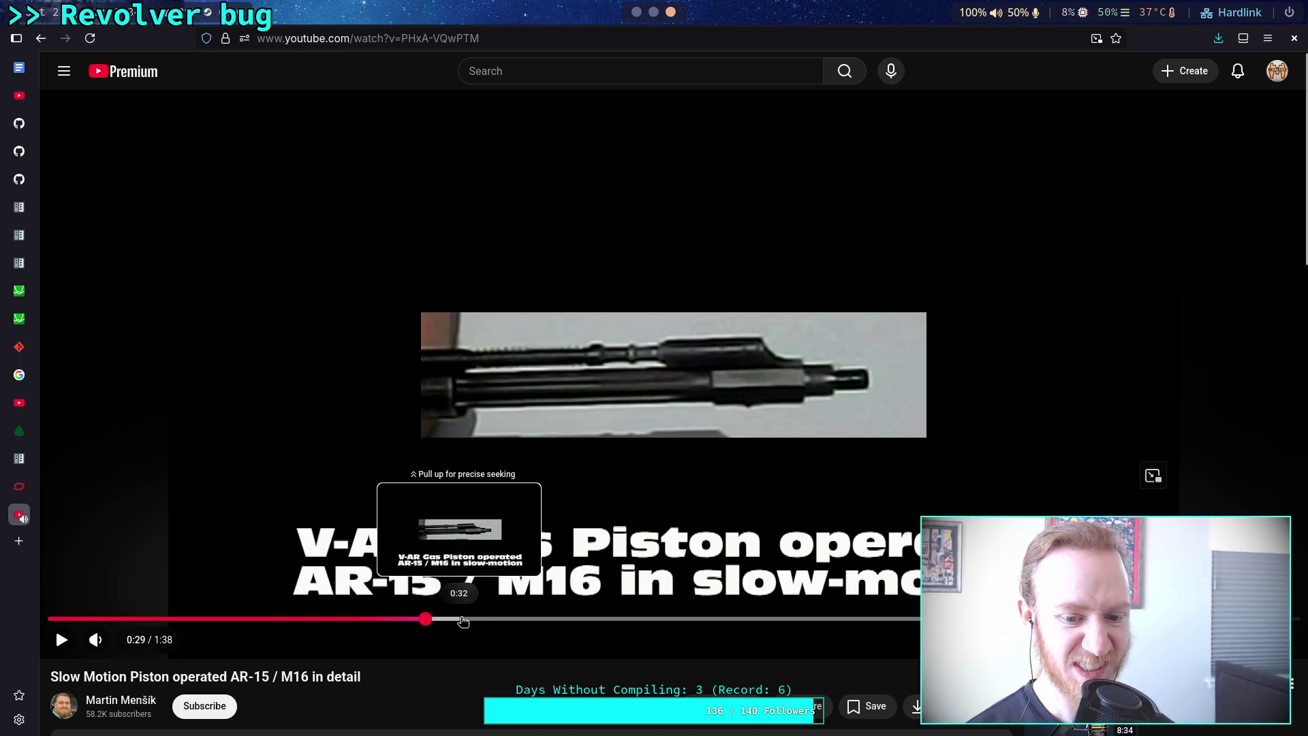
click(579, 617)
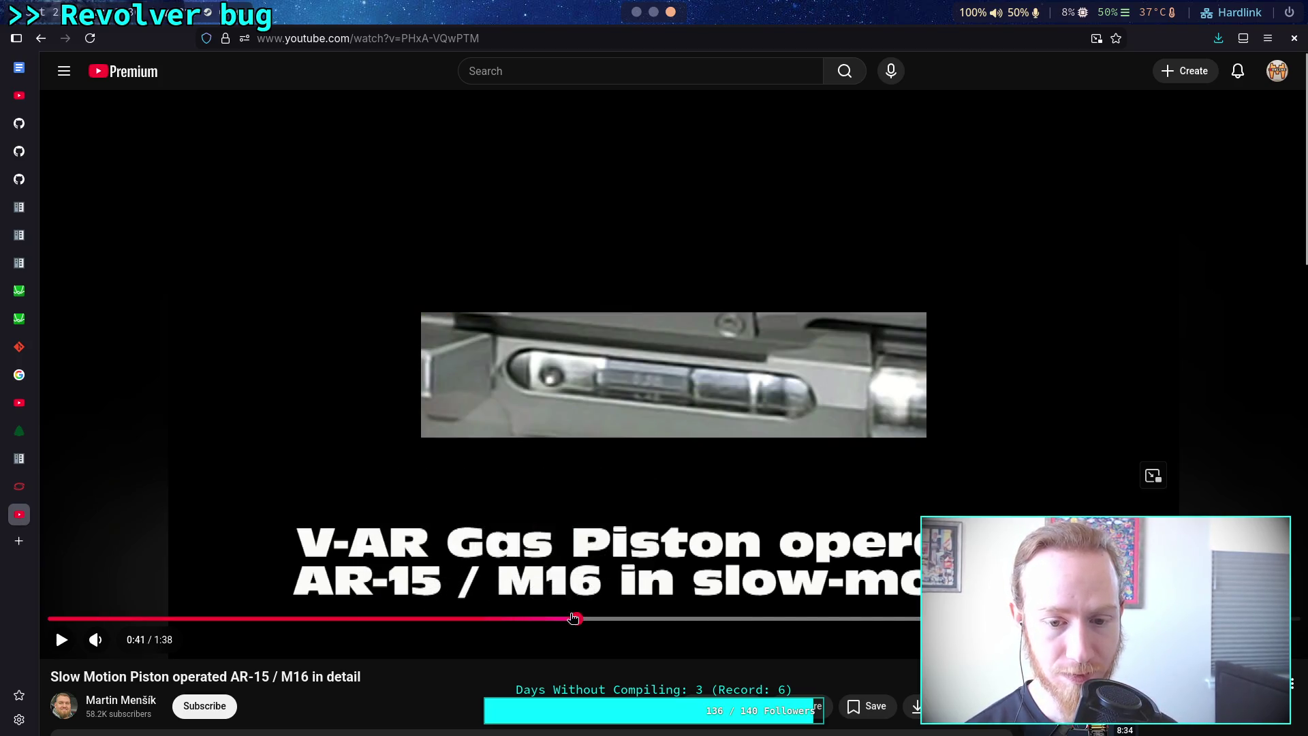
click(529, 618)
click(613, 571)
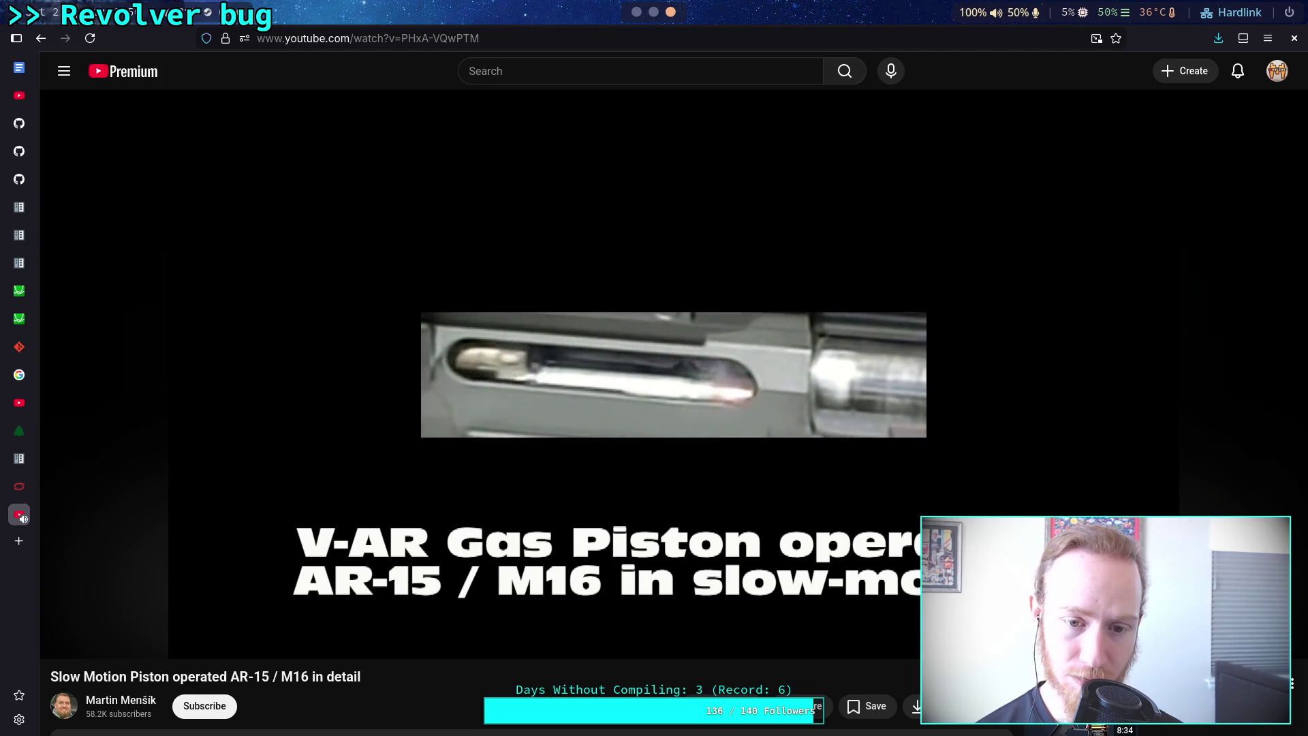
click(652, 558)
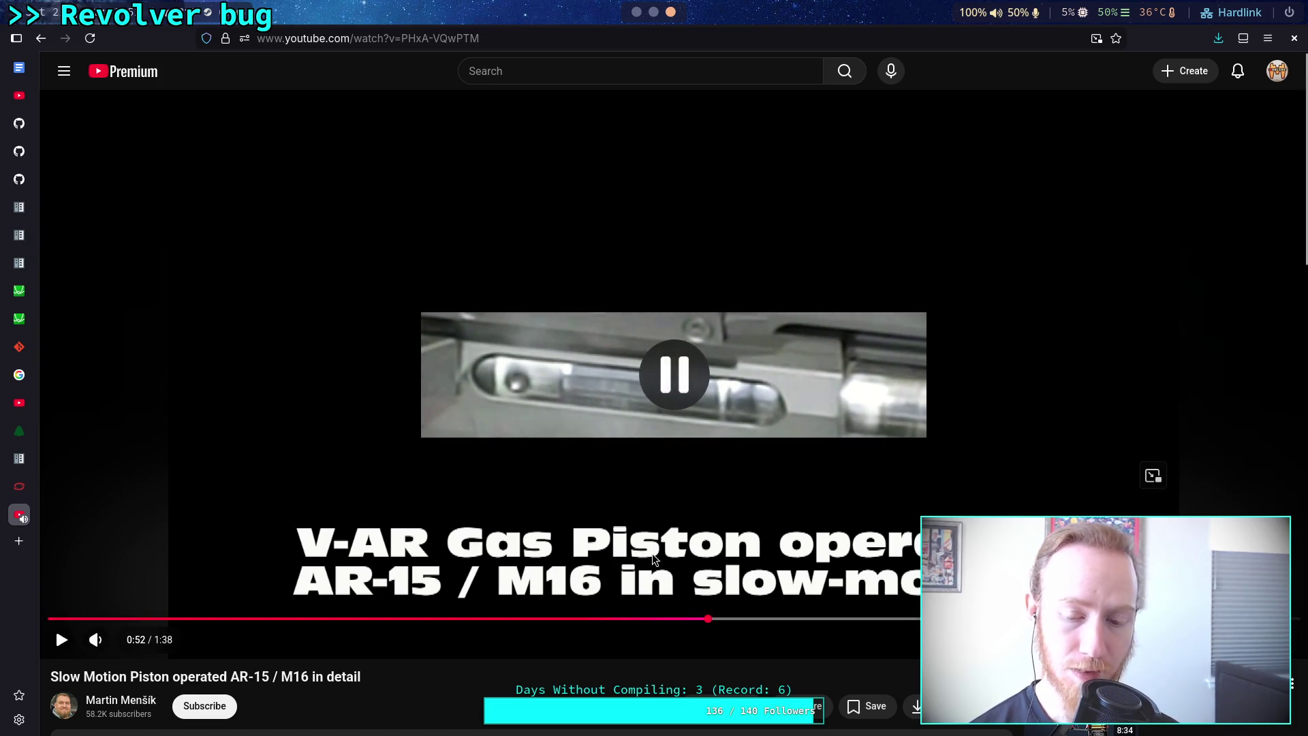
Open a fresh empty browser tab.
drag(708, 619, 707, 617)
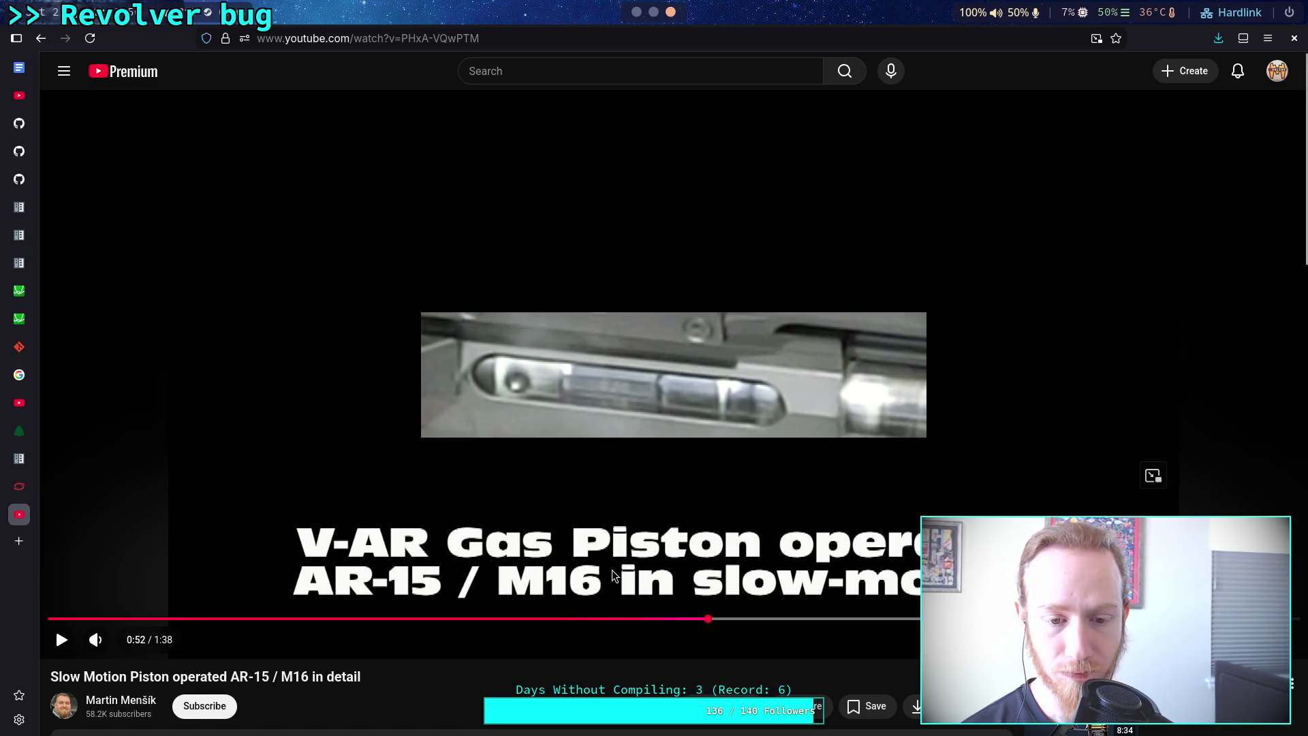
scroll(613, 575, down, 5)
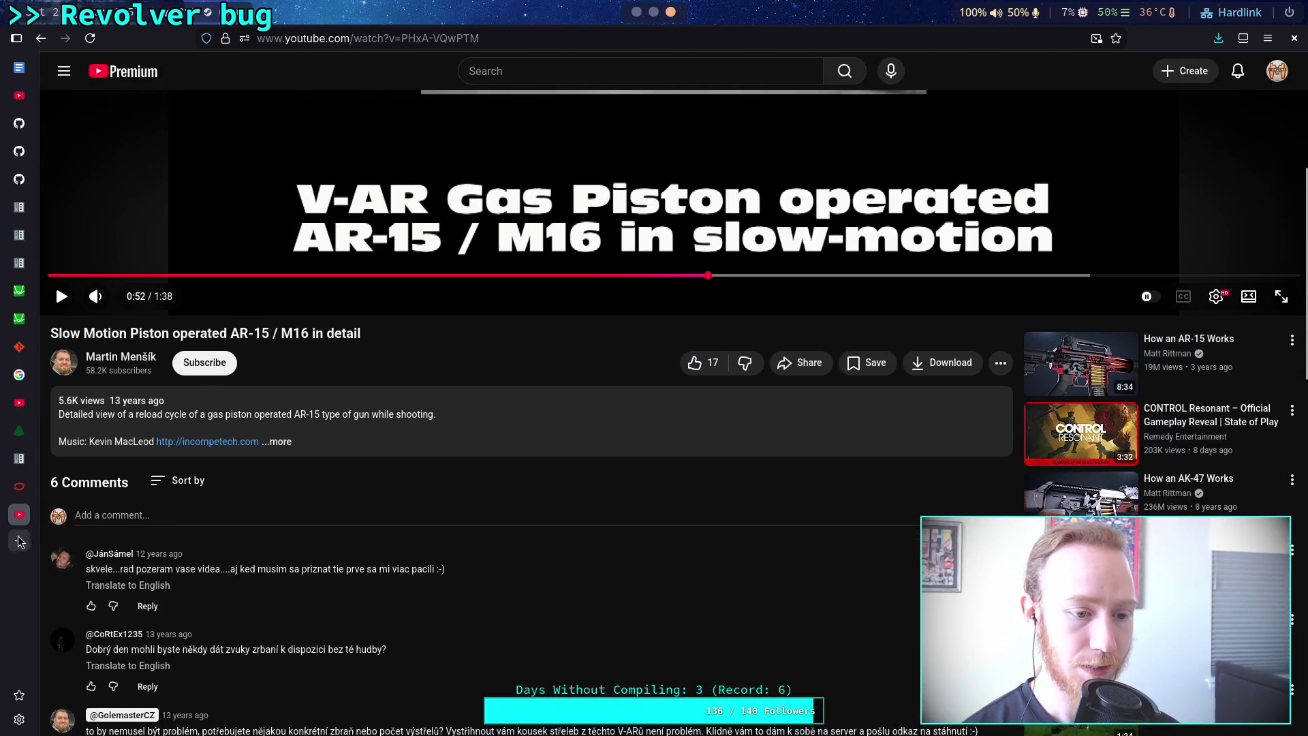
click(19, 541)
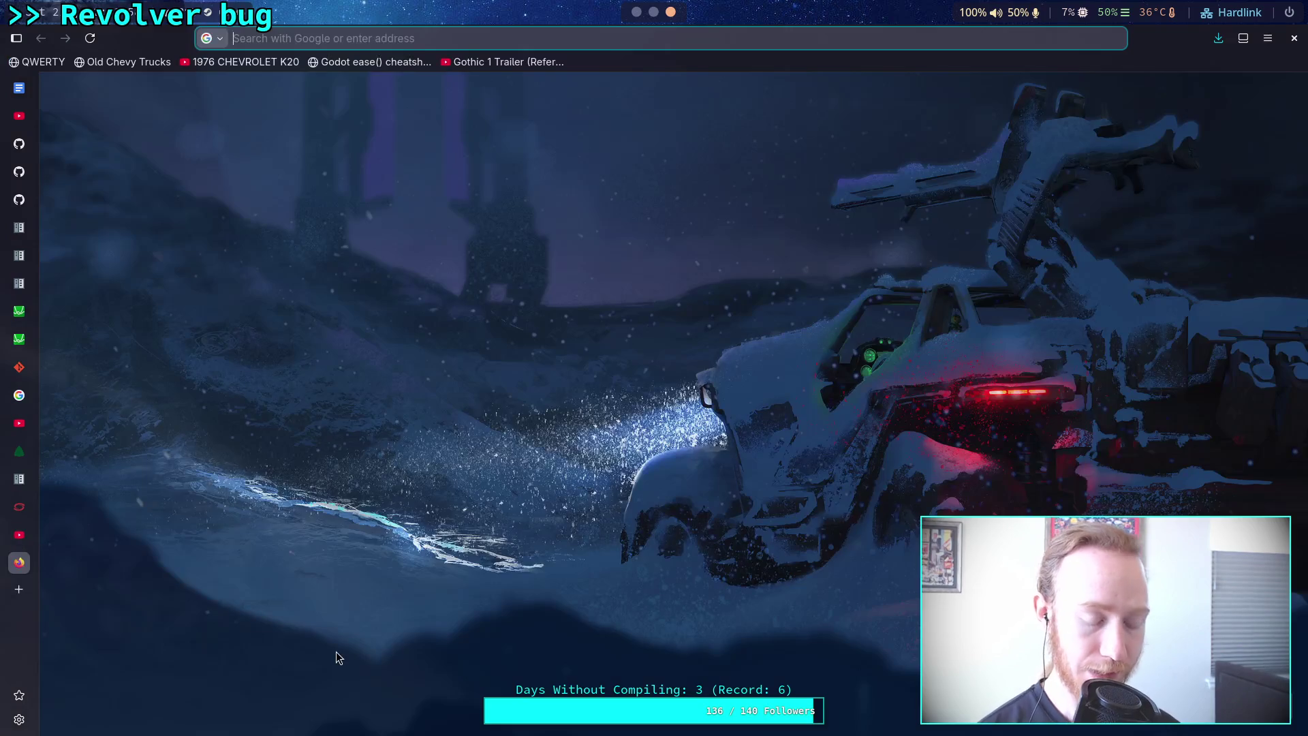
Search Google for 'fire rate of ar15', glancing back at the YouTube tab midway.
text(fire )
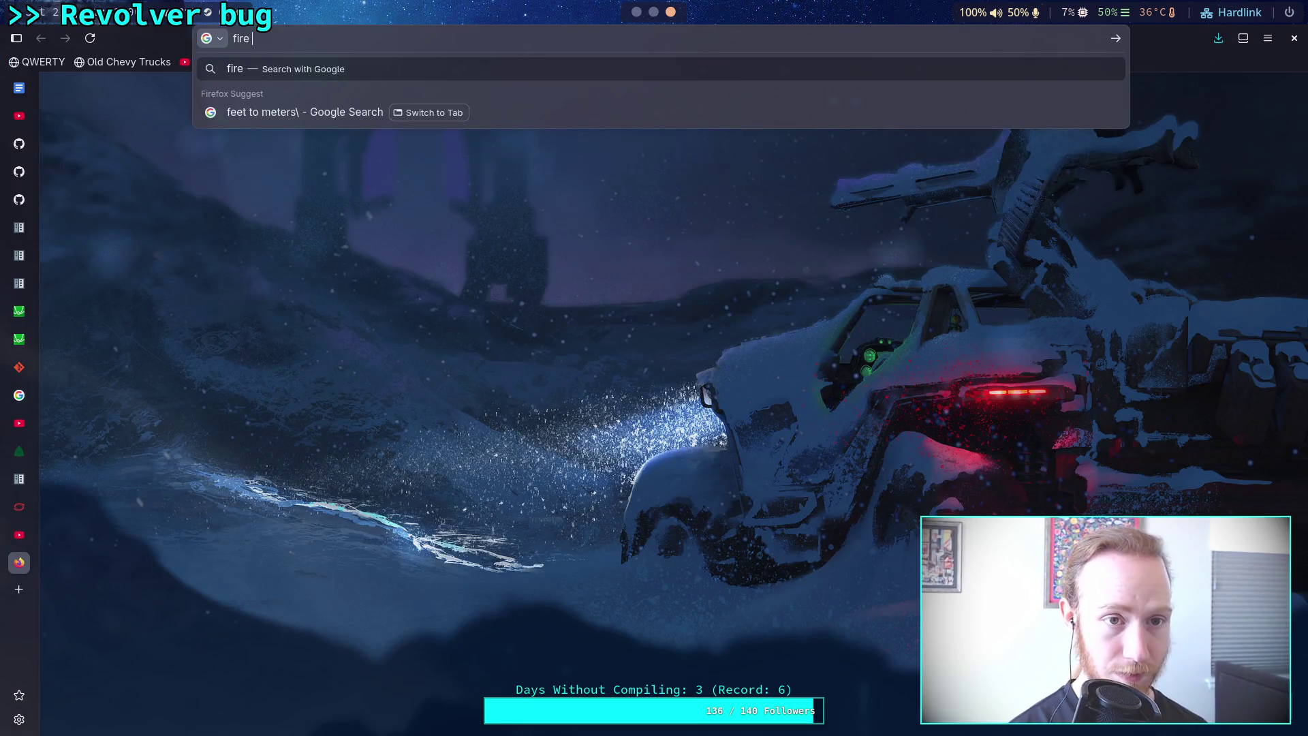
text(rate of ax)
key(BackSpace)
text(r)
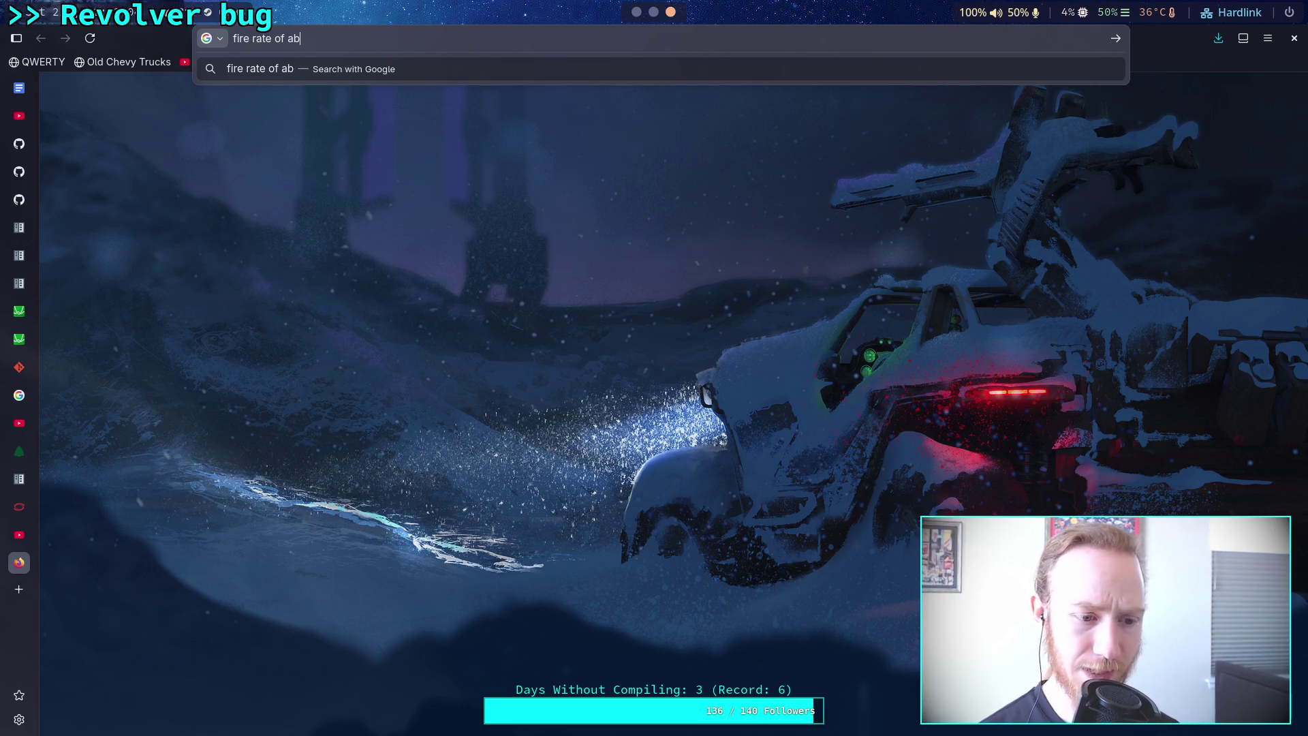
click(22, 536)
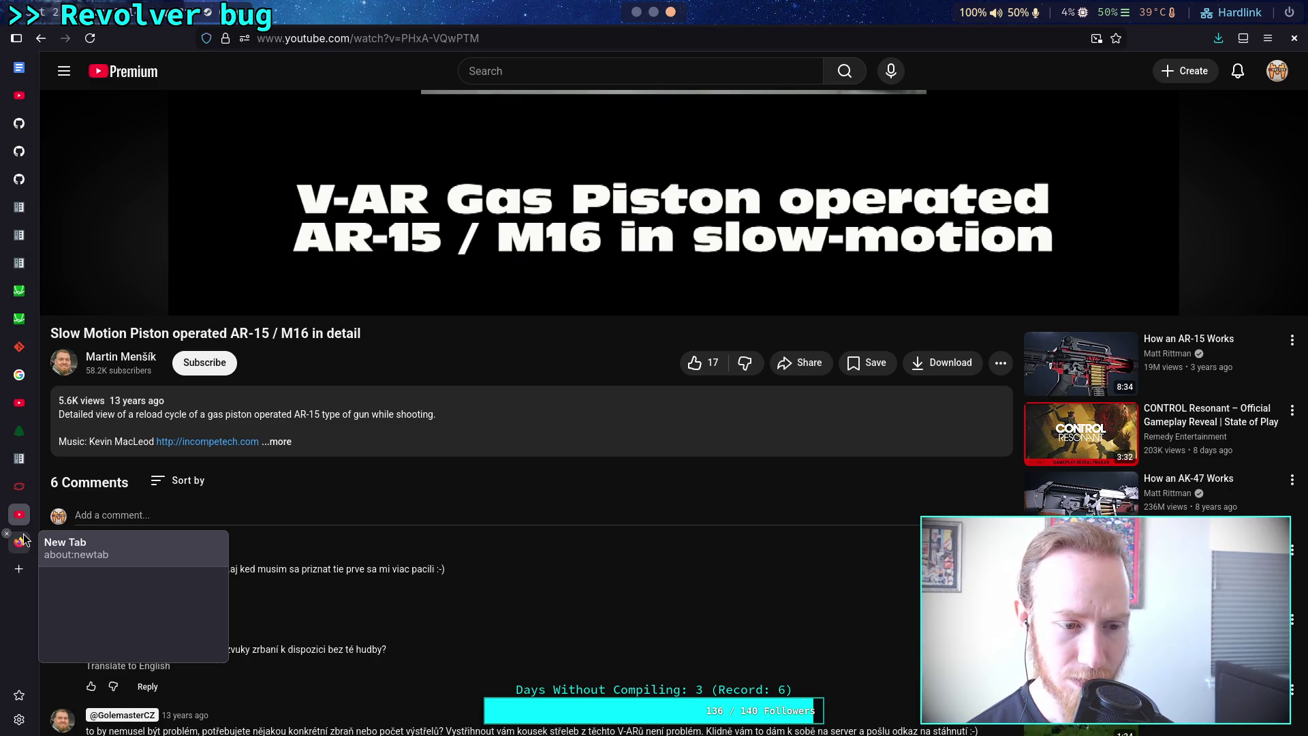
click(25, 539)
text(r15)
key(Return)
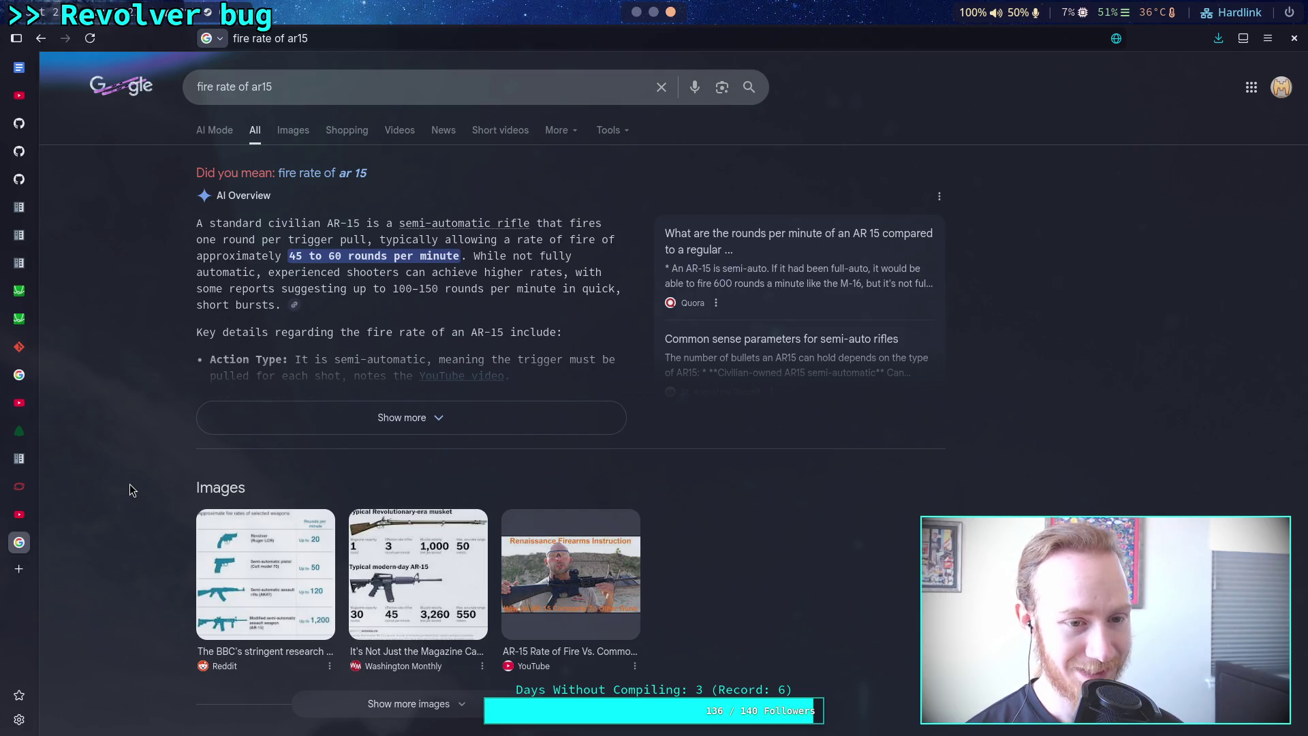
Read through the results citing 45 to 60 rounds per minute, then select the query text.
key(Page_Down)
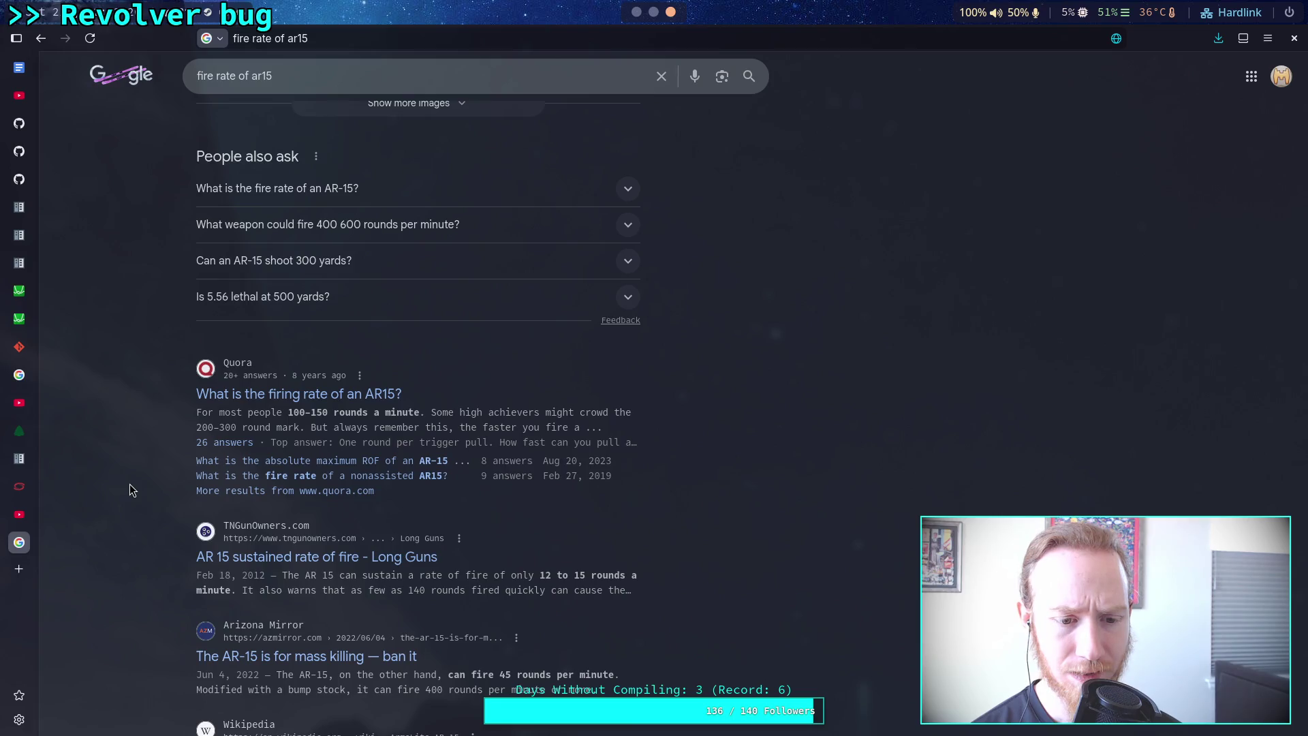
scroll(130, 484, down, 3)
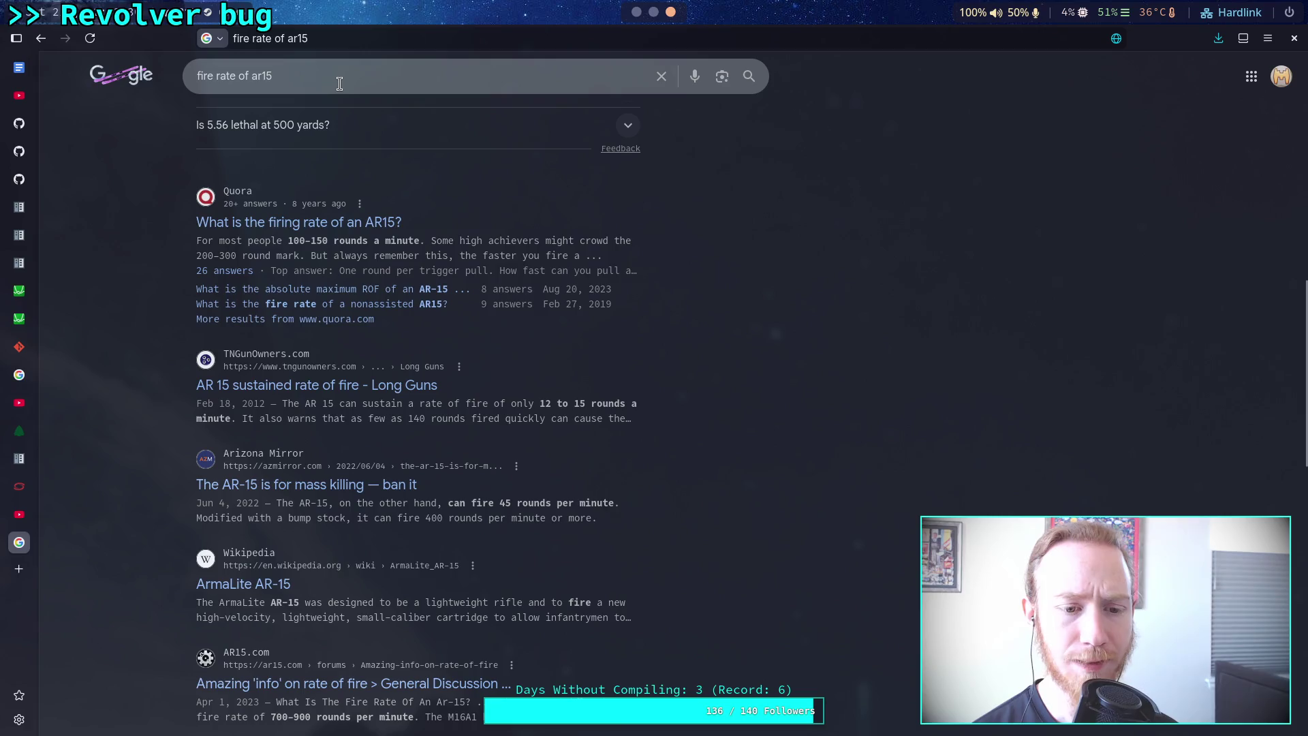
drag(336, 90, 191, 88)
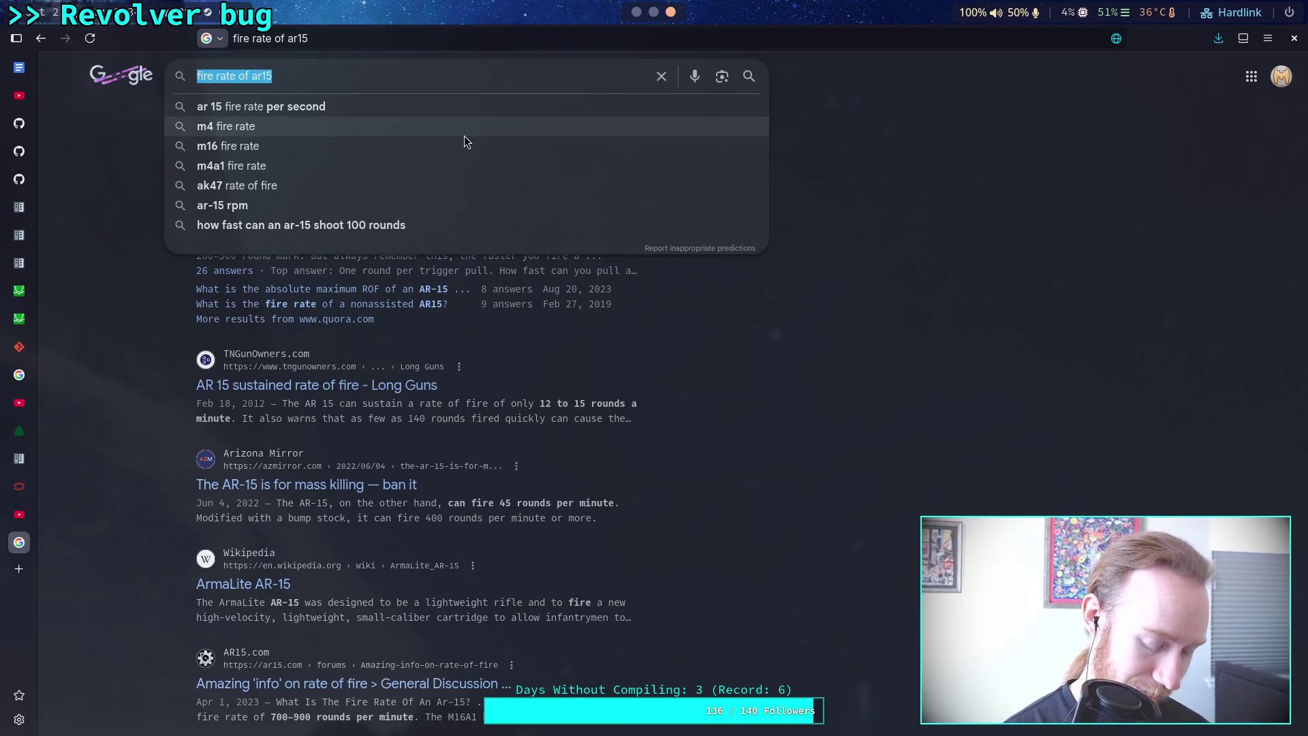
Search for 'rpm of m16' (700–950 rounds per minute) and open the Wikipedia M16 rifle article.
text(fire)
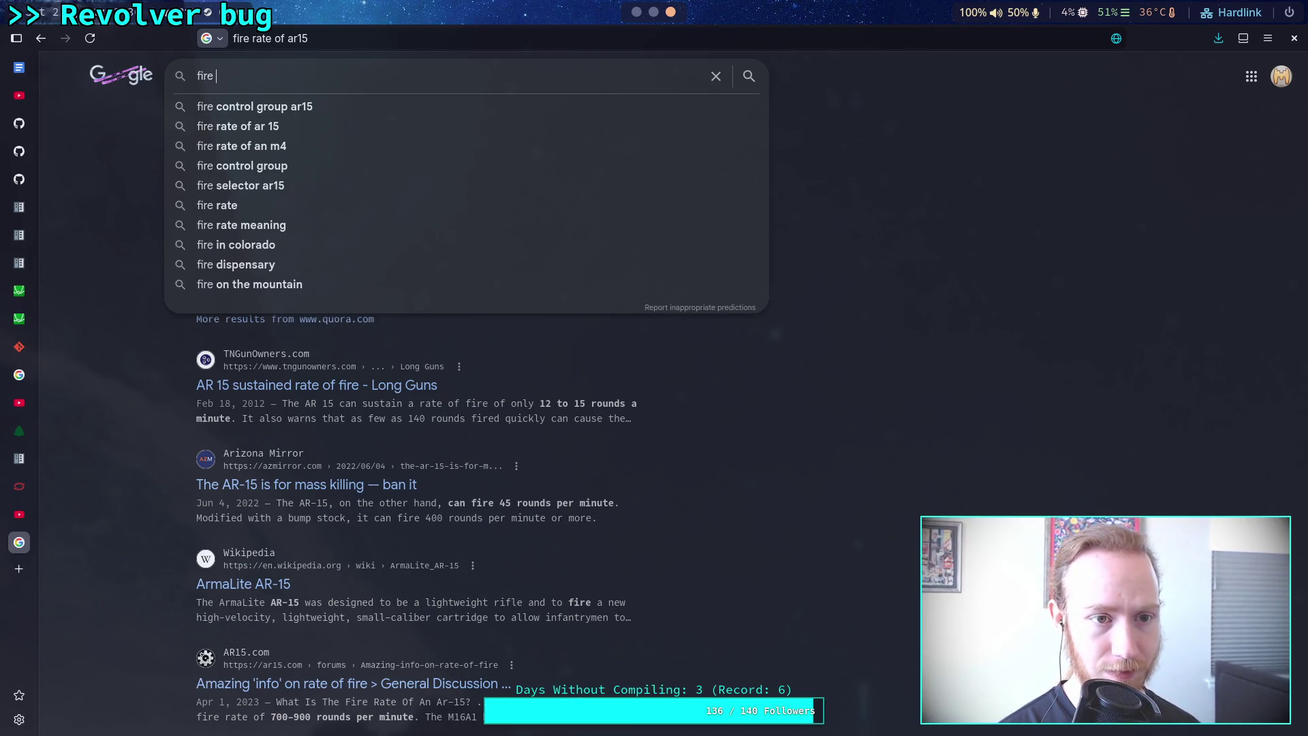
key(BackSpace)
key(BackSpace)
key(BackSpace)
text(rpm )
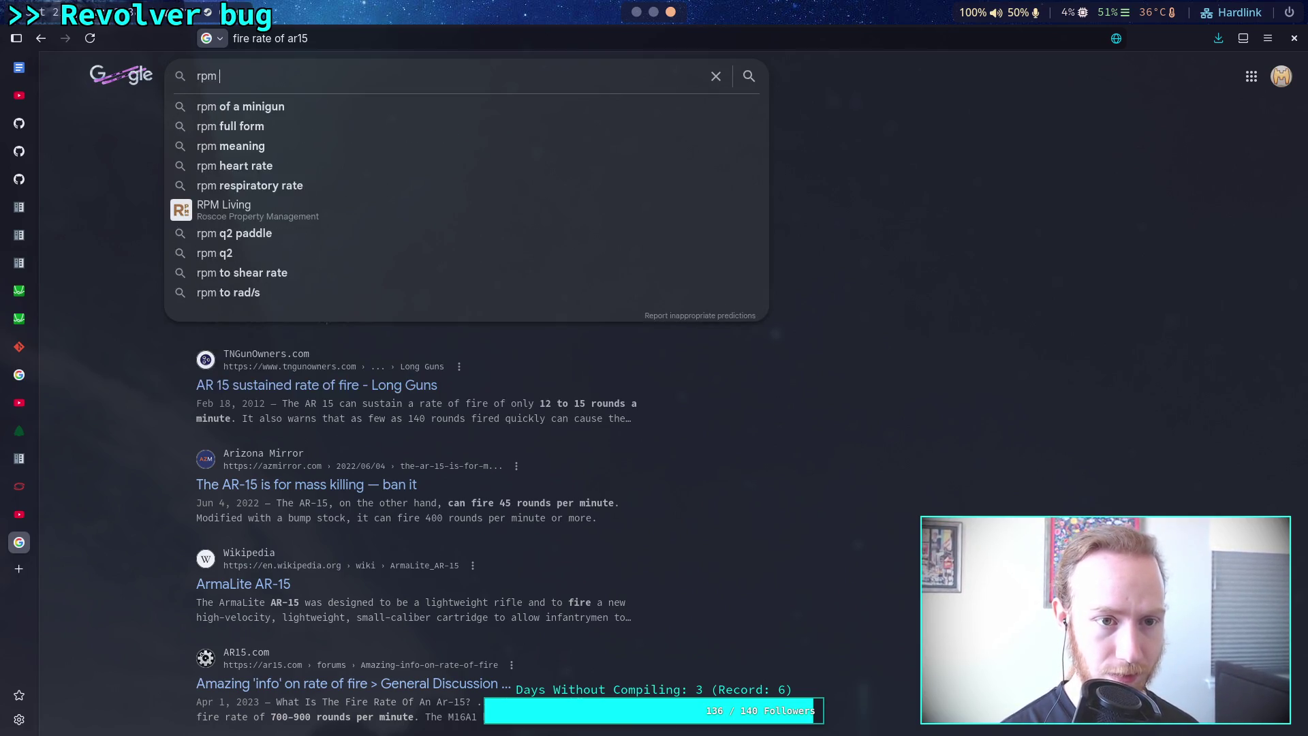
text(of m16)
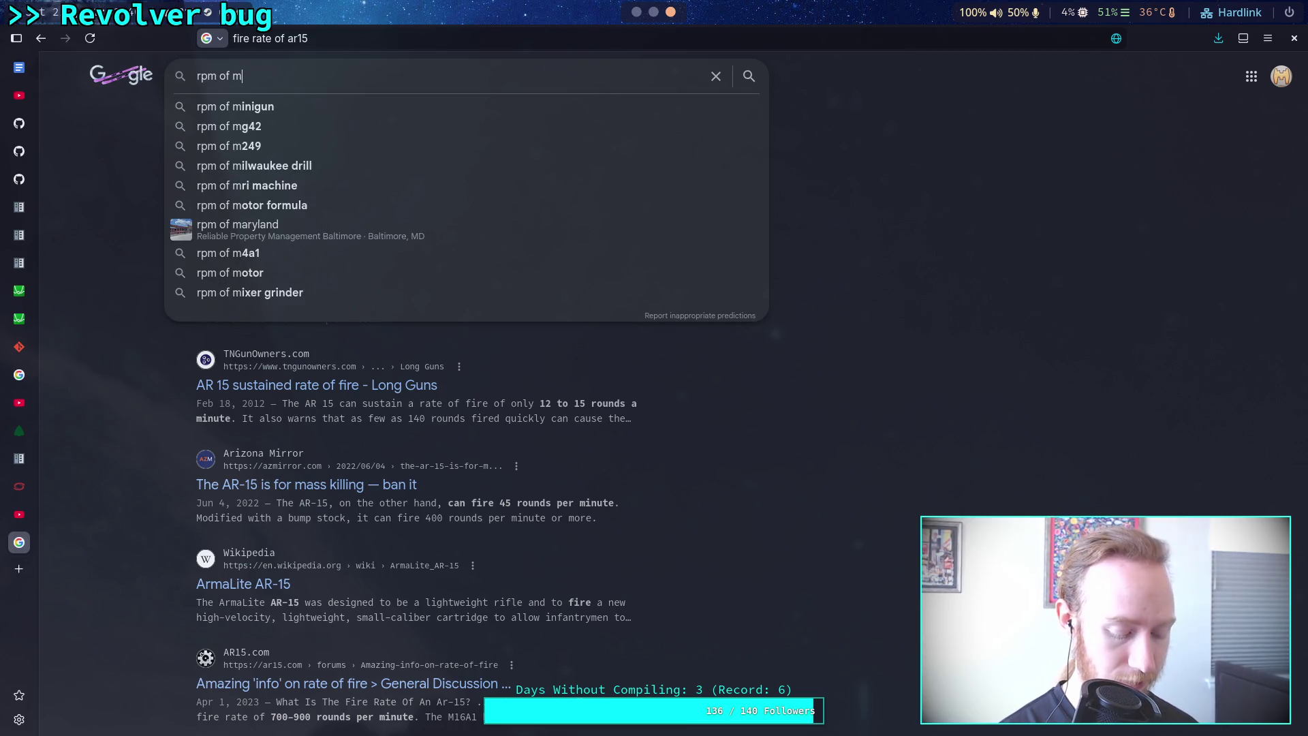
key(Return)
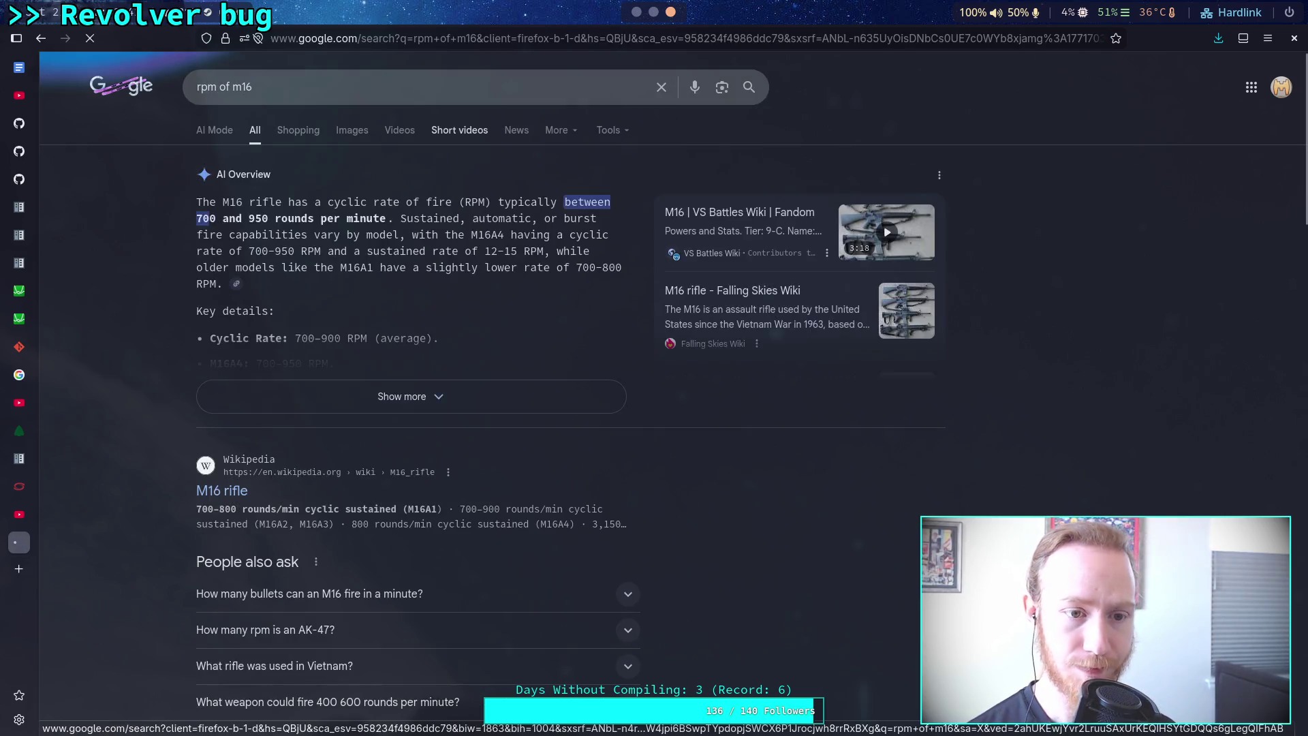
scroll(174, 389, down, 3)
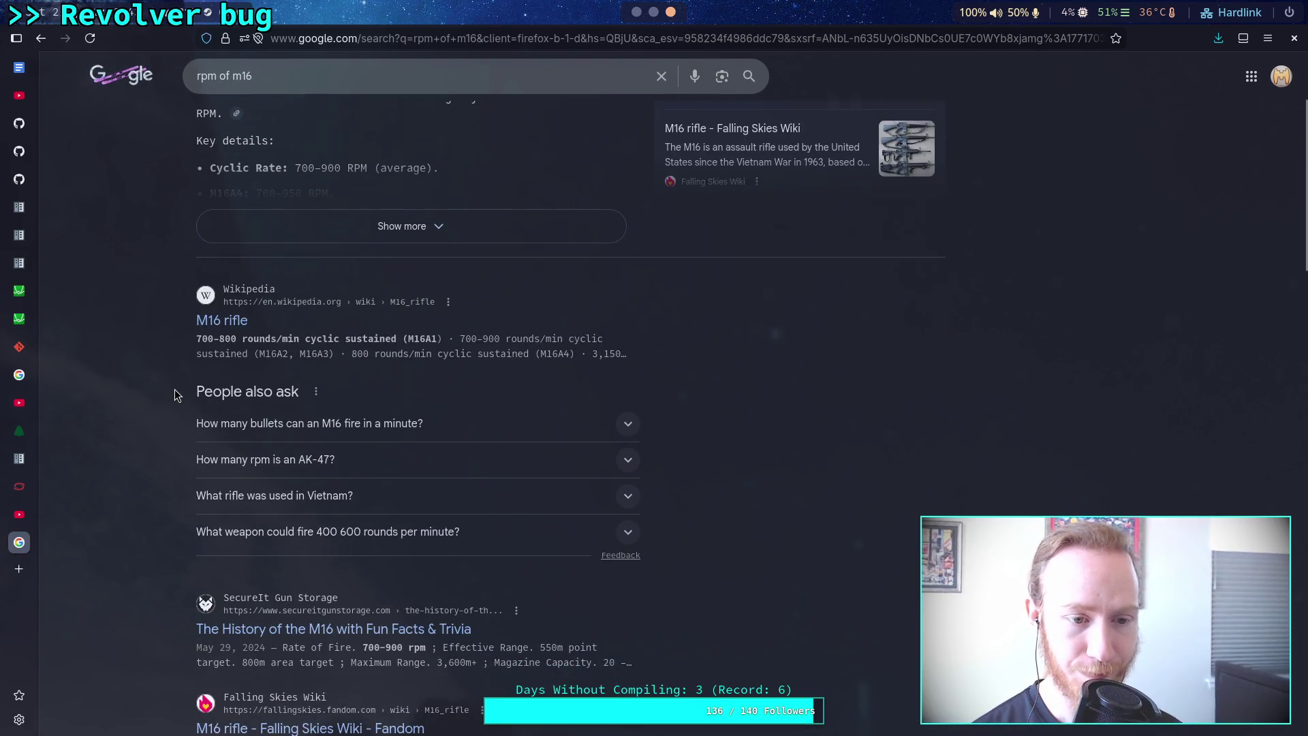
click(222, 320)
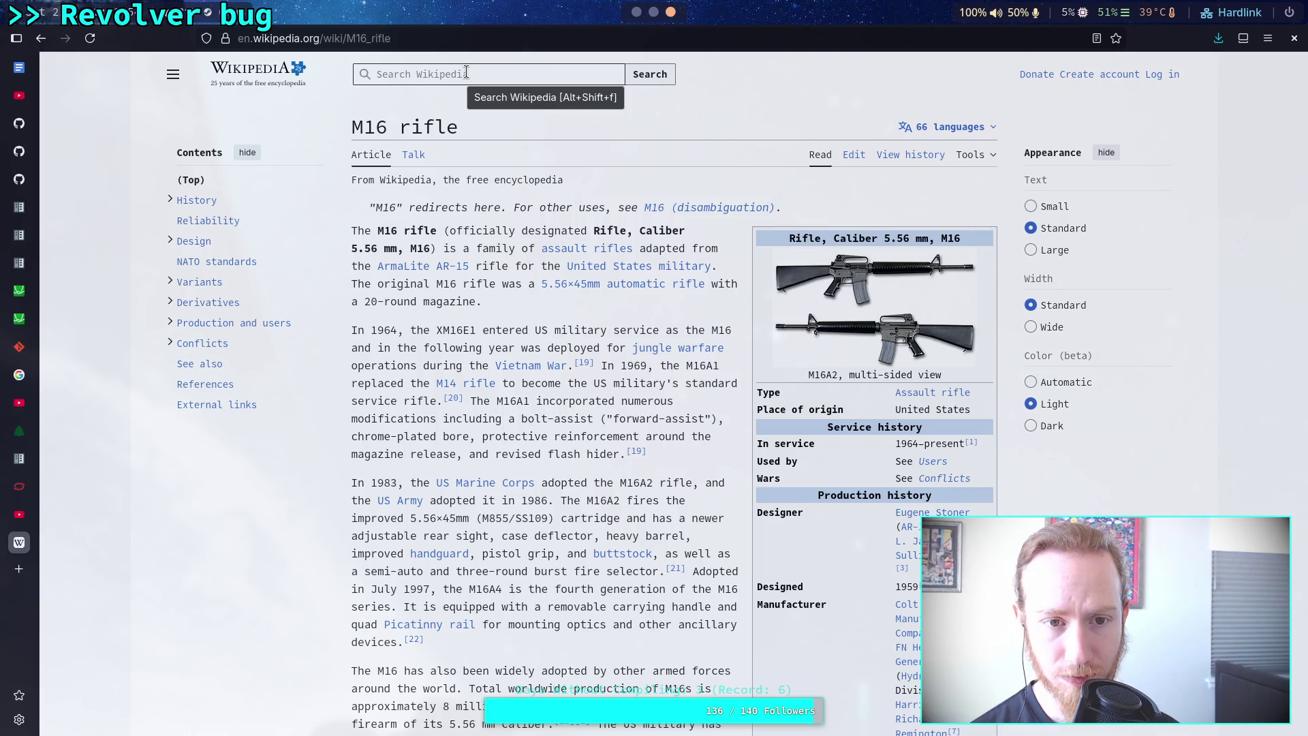
Open the ArmaLite AR-15 Wikipedia article and search it for 'rpm'.
click(465, 73)
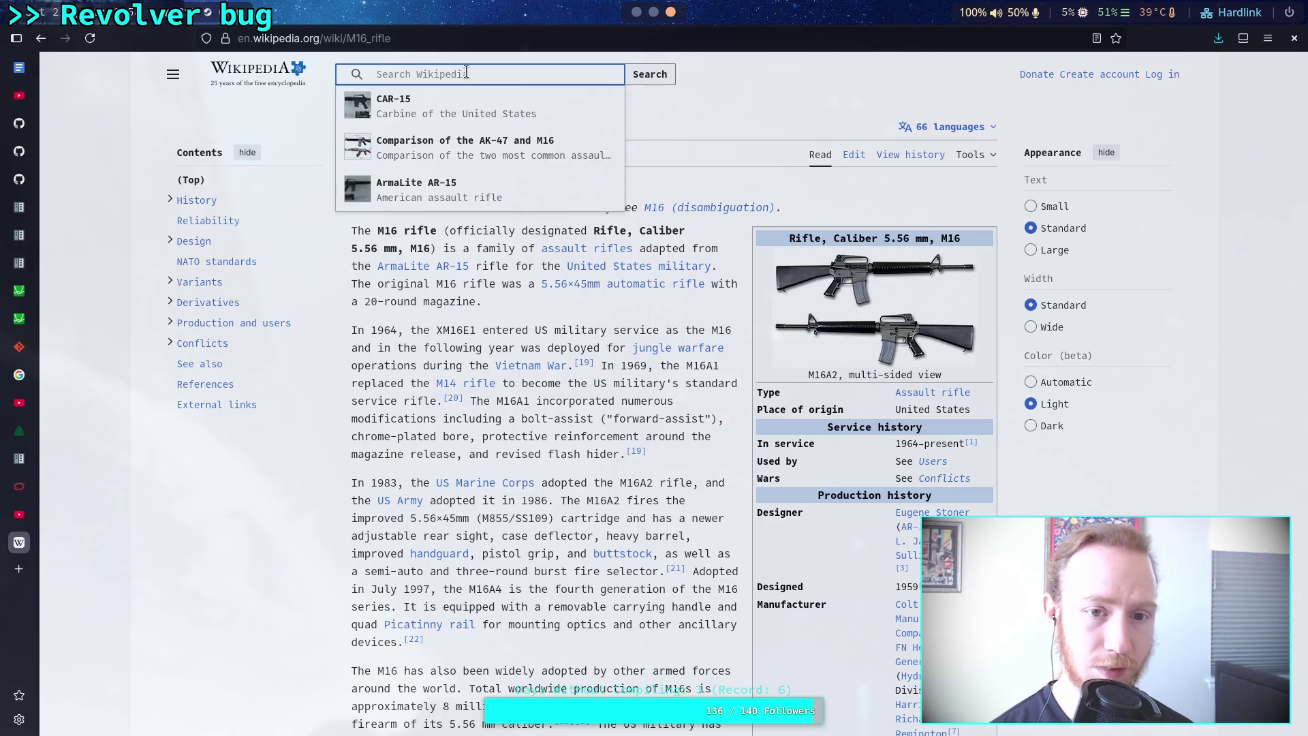
click(490, 187)
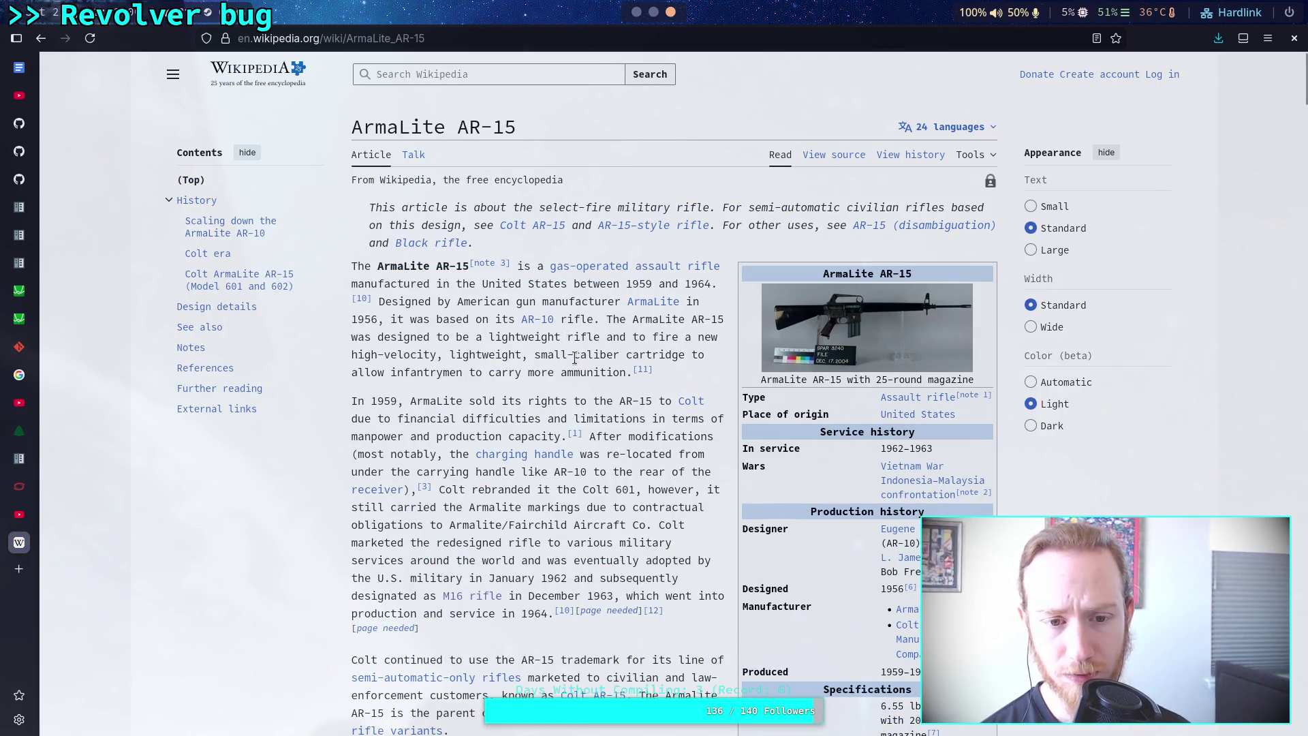
scroll(574, 357, down, 4)
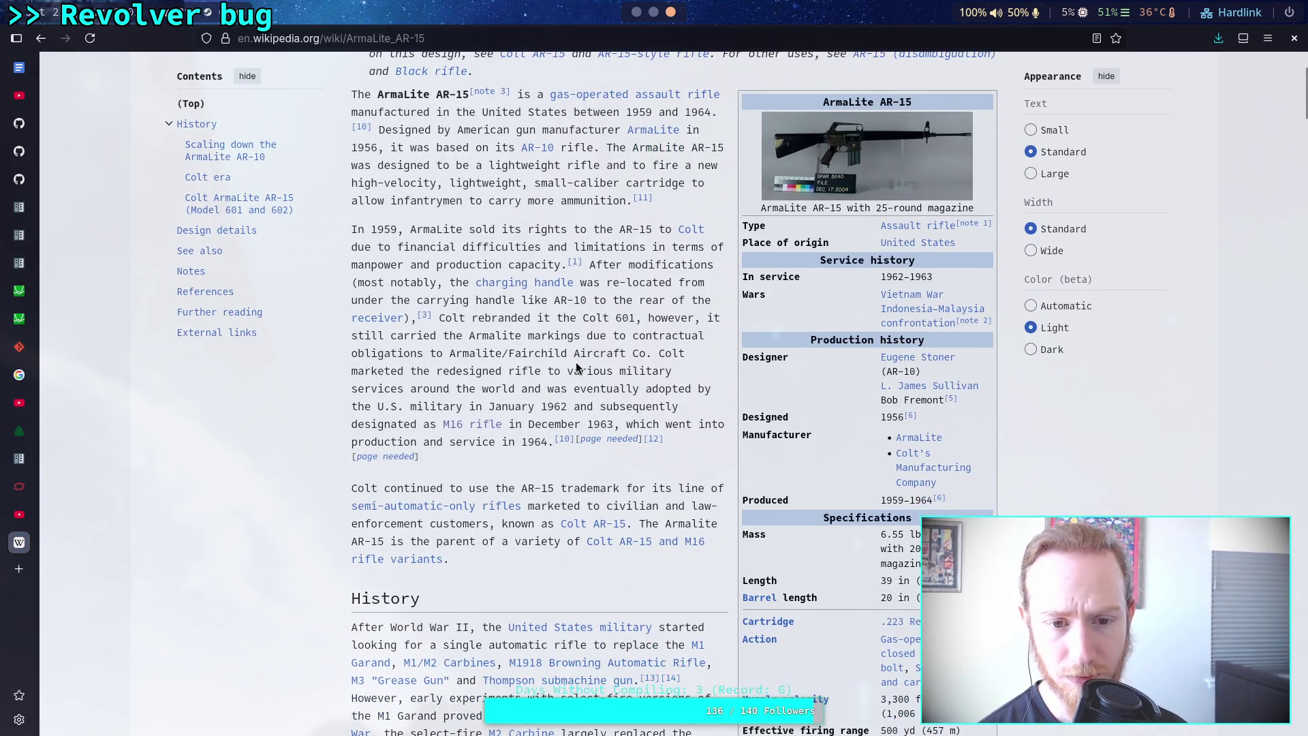
scroll(576, 368, down, 4)
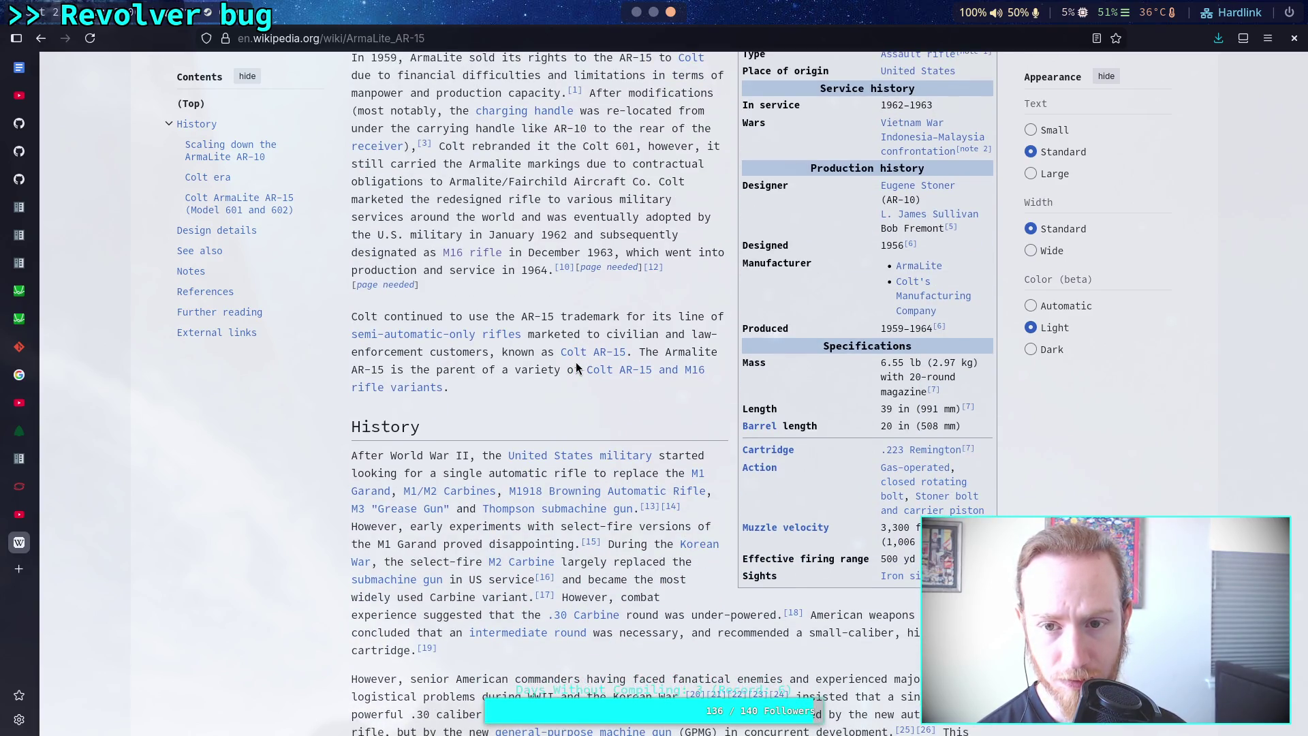
scroll(576, 368, down, 20)
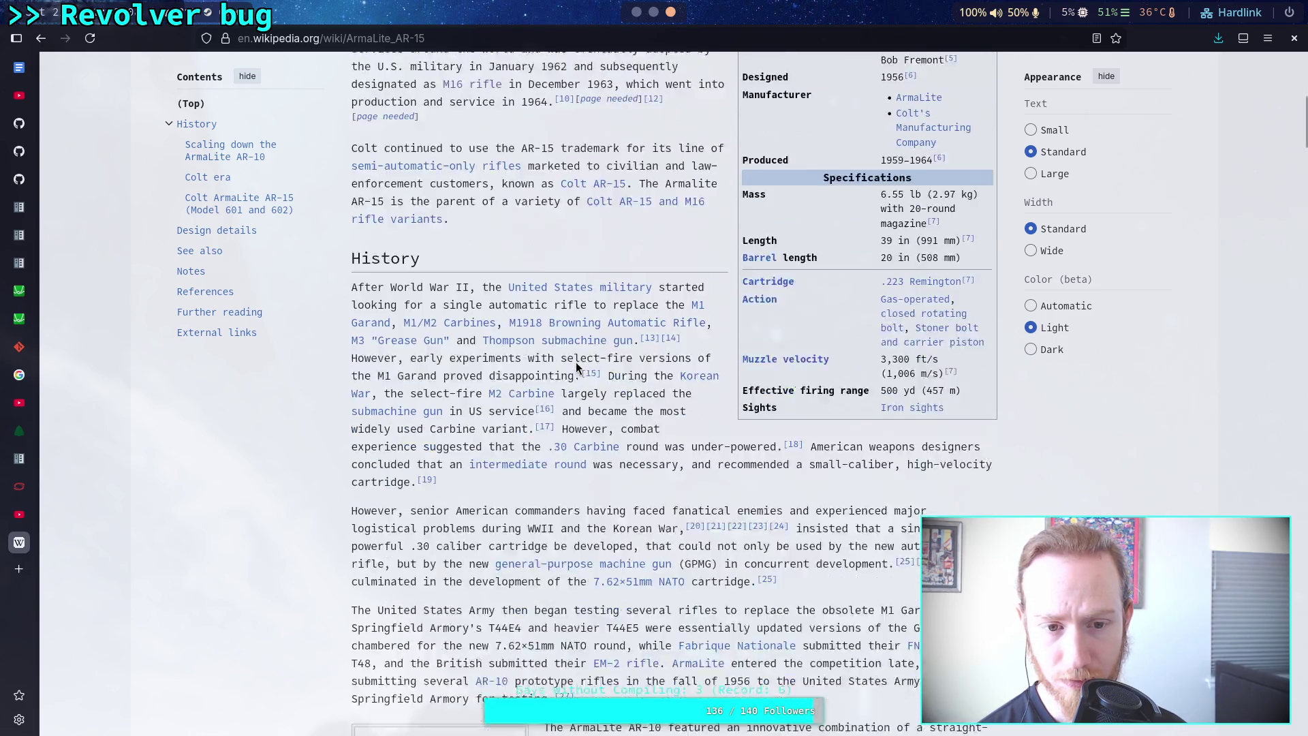
scroll(575, 361, down, 10)
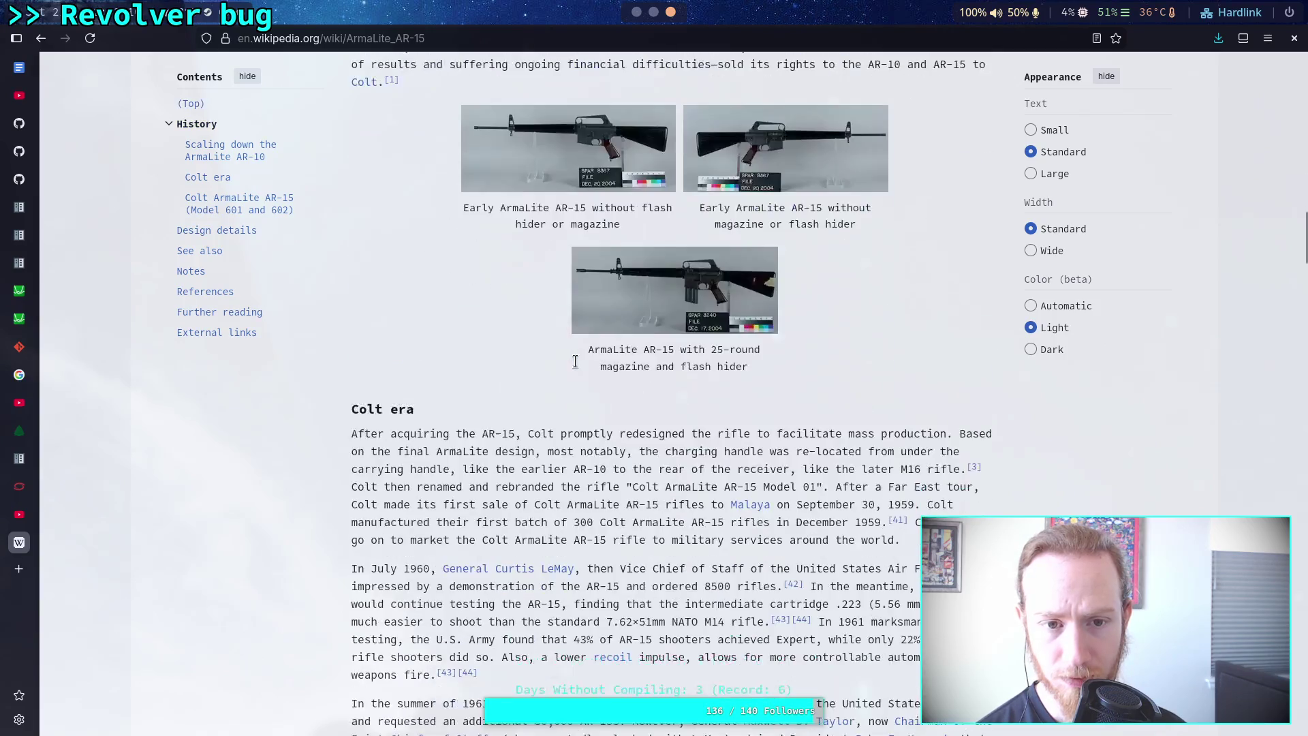
scroll(577, 368, down, 14)
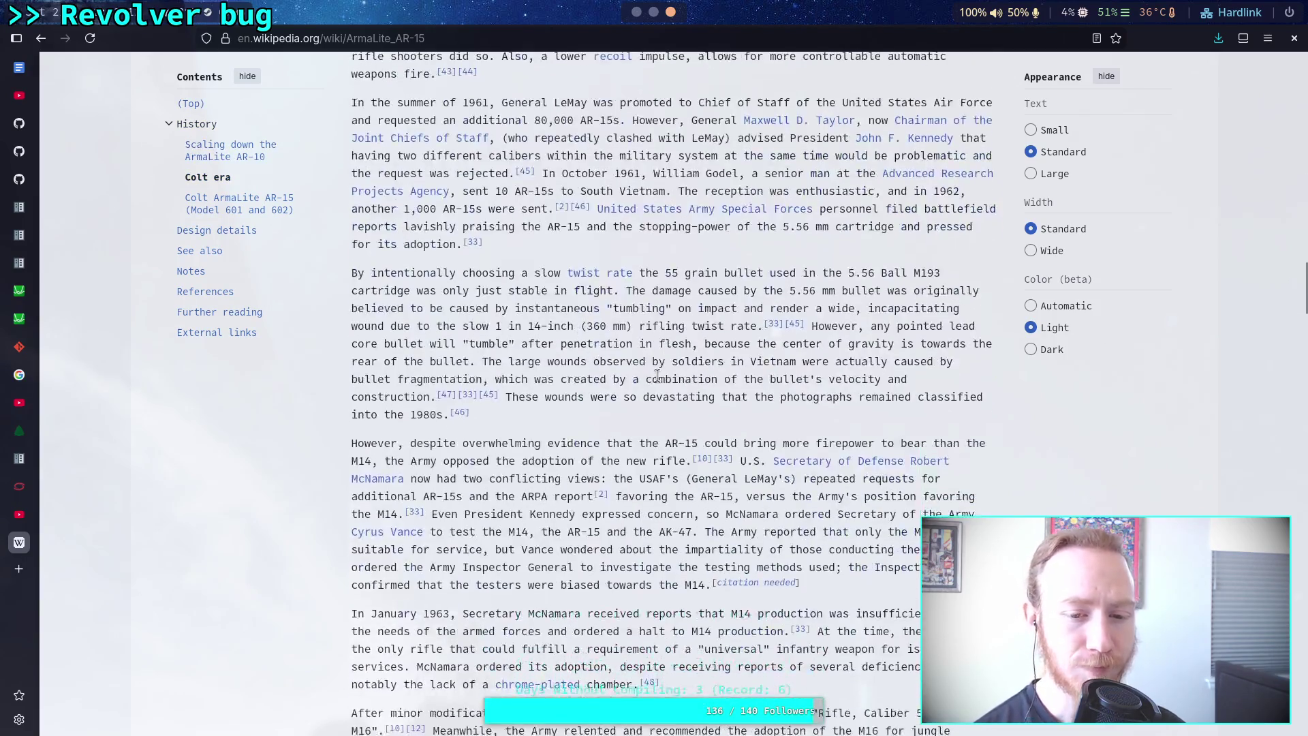
key(ctrl+f)
text(rpm)
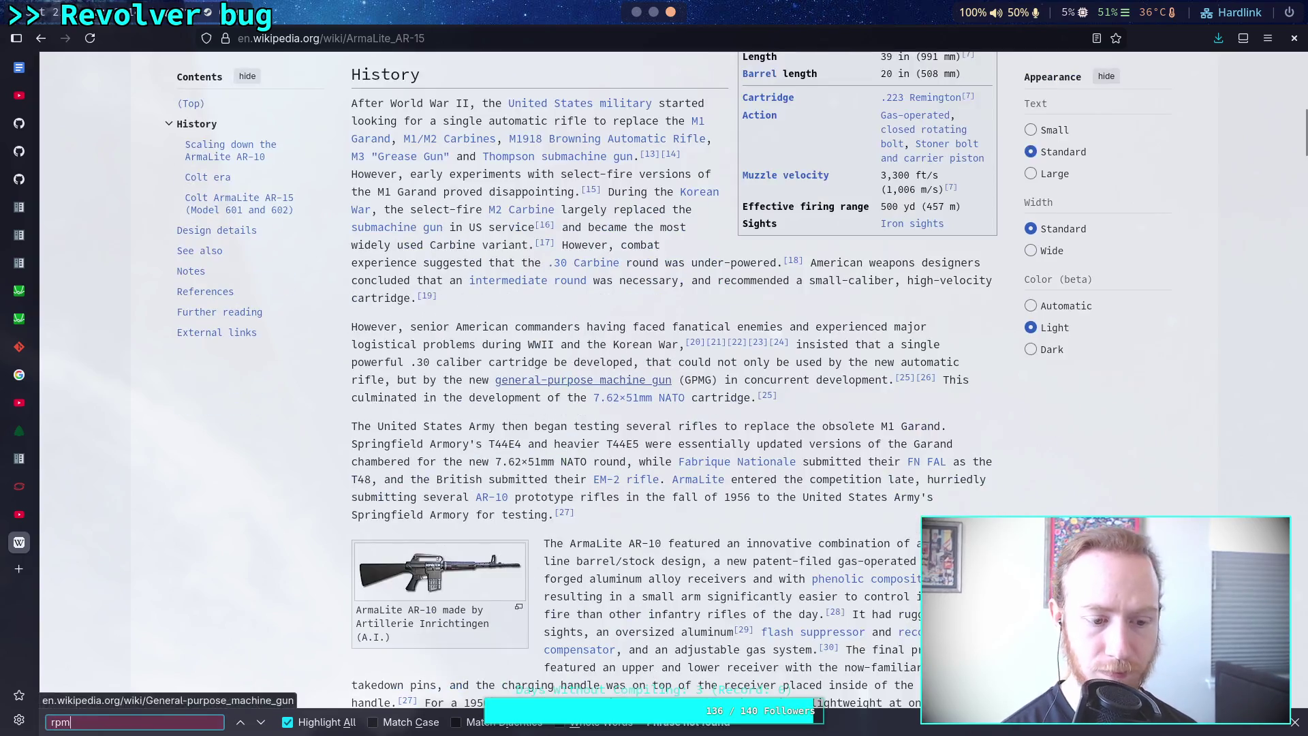
scroll(586, 579, up, 6)
scroll(508, 602, up, 10)
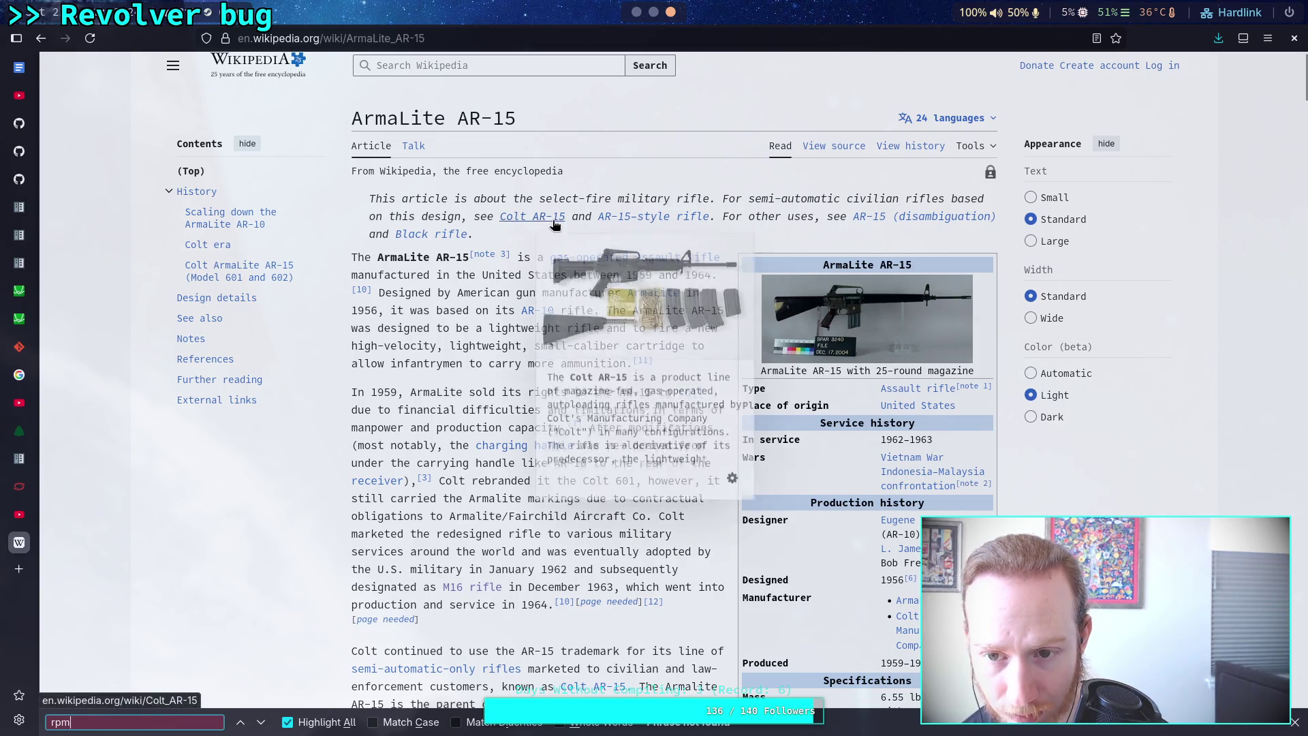
Open the AR15 disambiguation page, then return to Godot and show the rifle resource's properties.
click(878, 217)
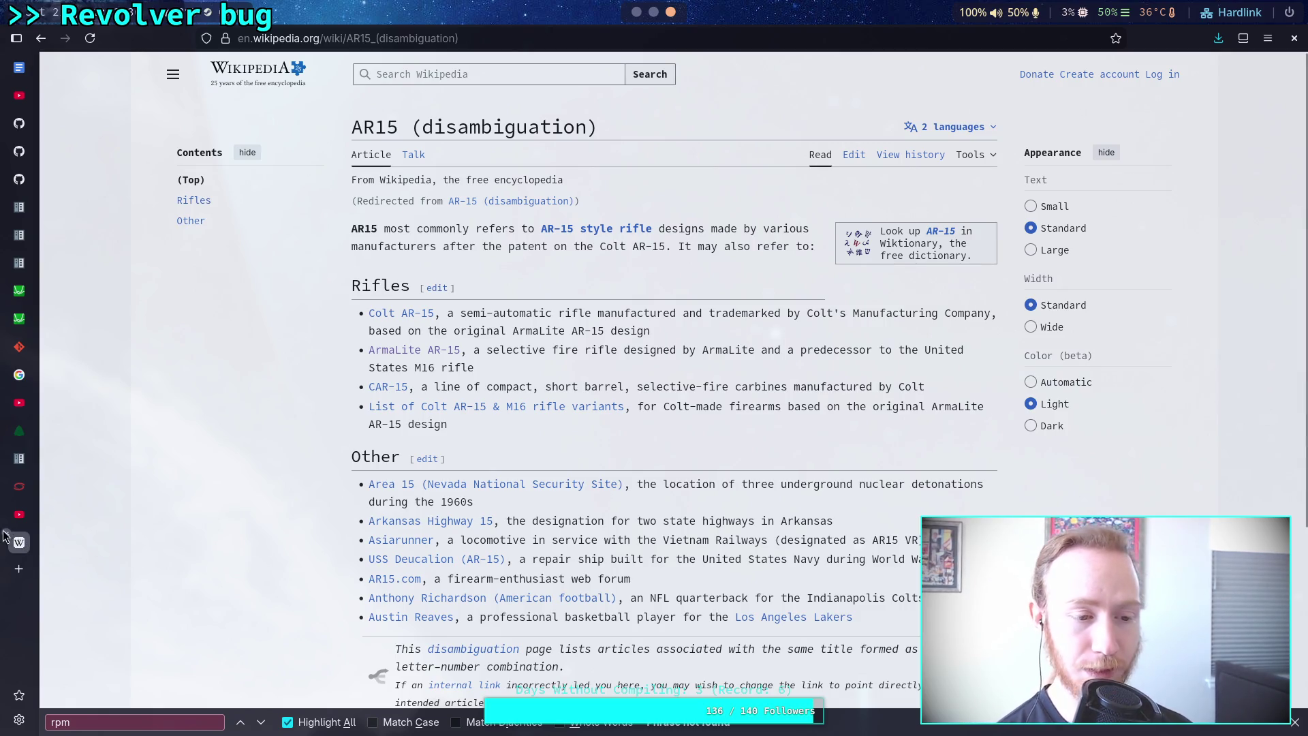
key(ctrl+shift+Tab)
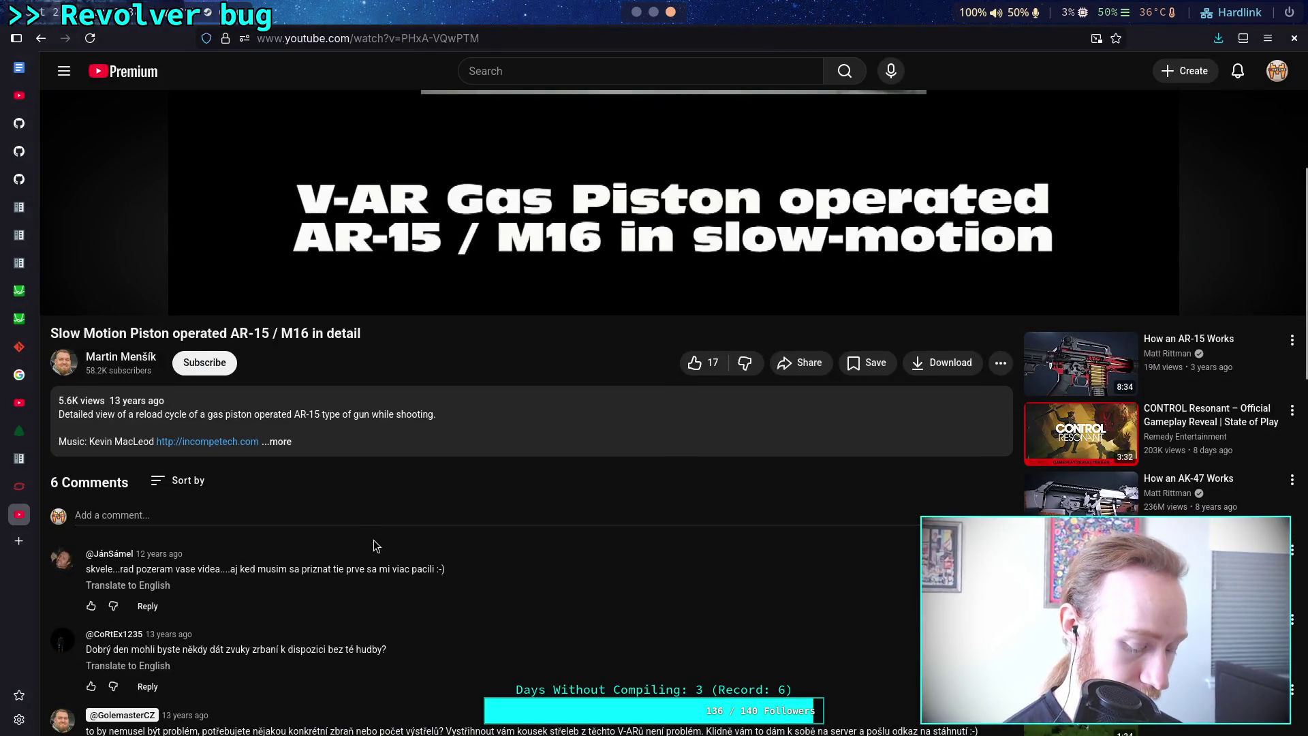
key(alt+Tab)
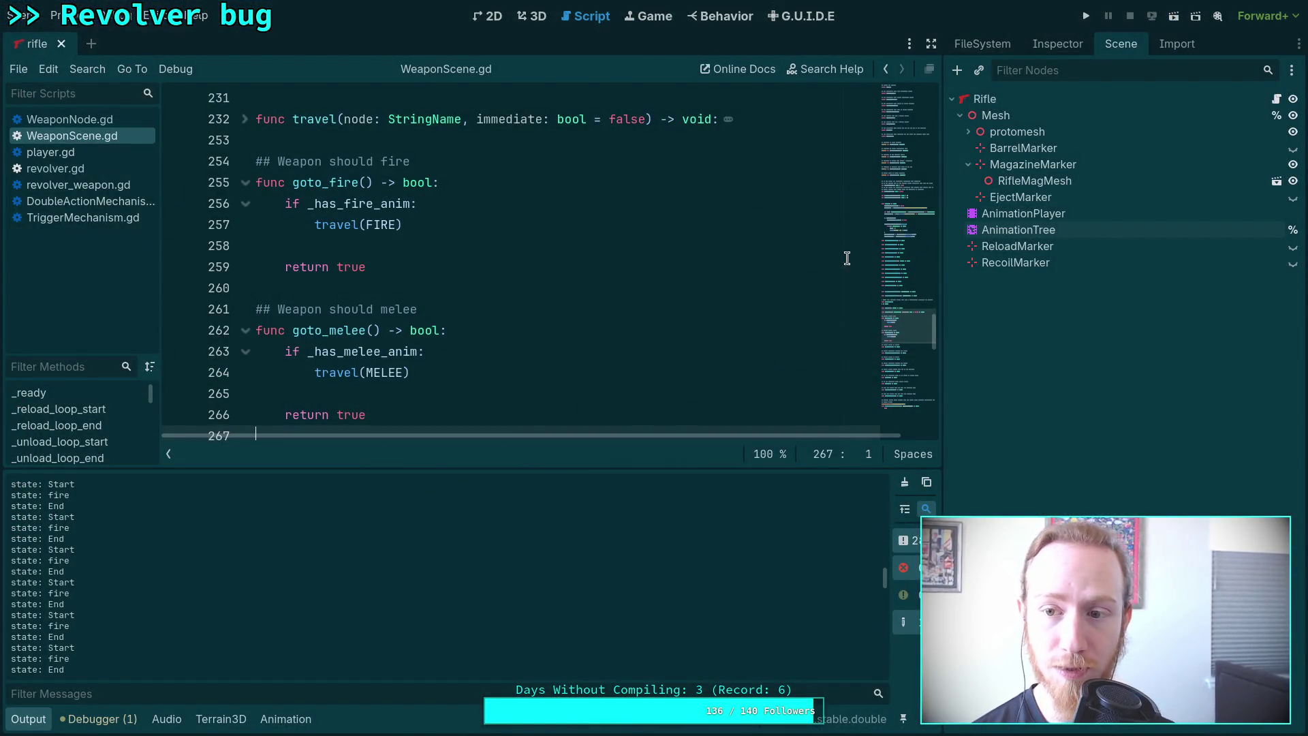
click(1063, 45)
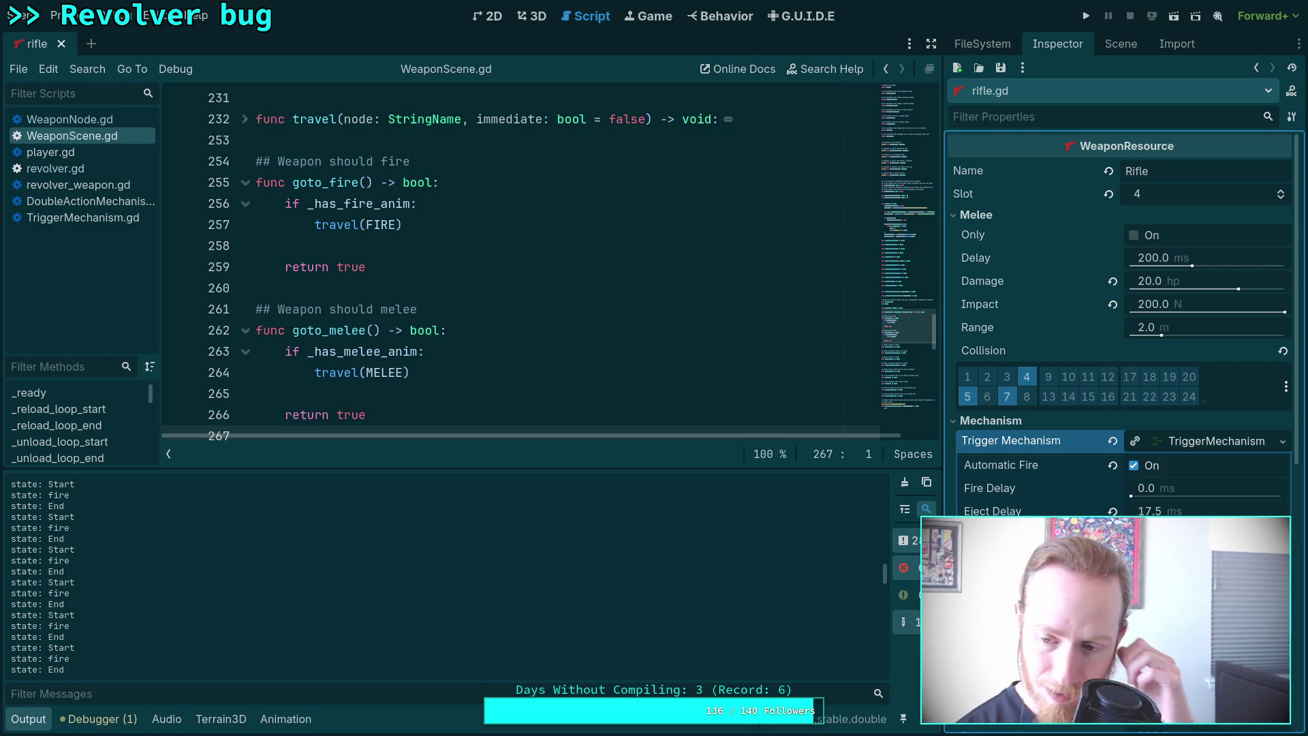
Launch the game to test the rifle's new fire rate.
click(1085, 17)
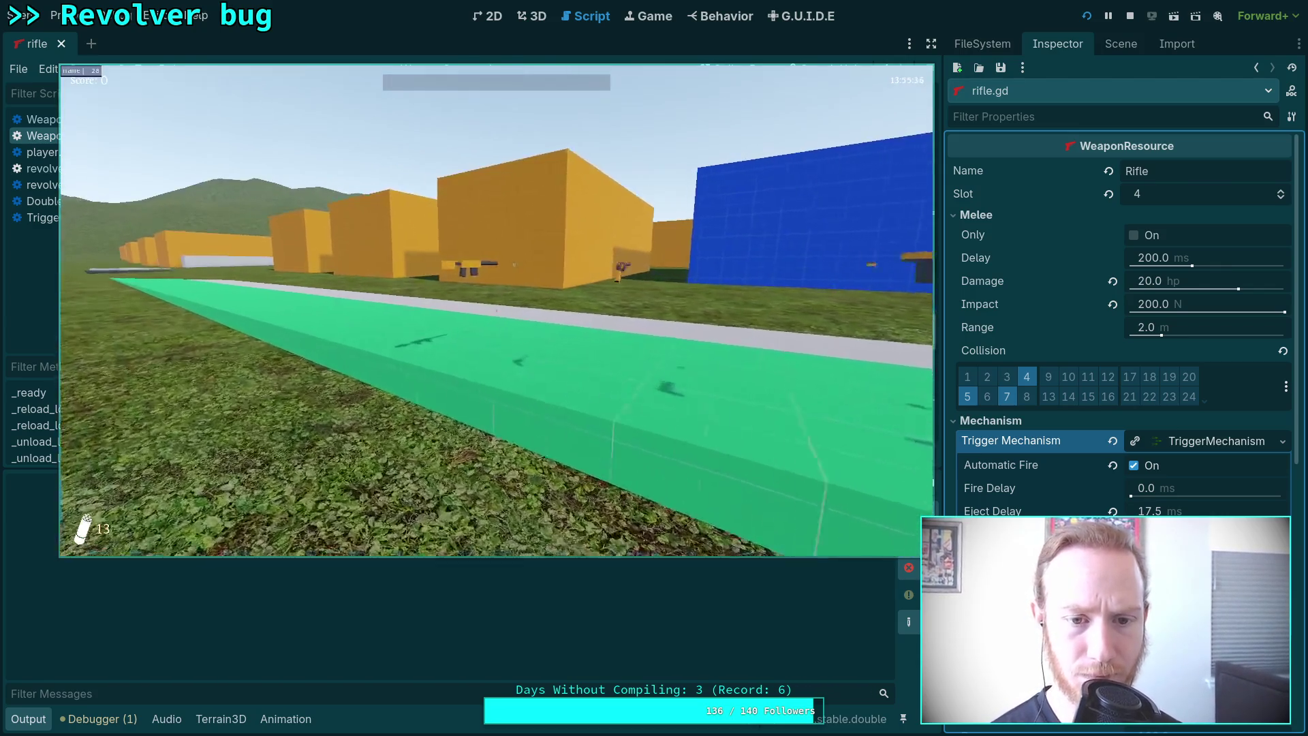
Pick up the rifle, reload, fire full auto while aiming, then pause and check the trigger mechanism resources.
key(w)
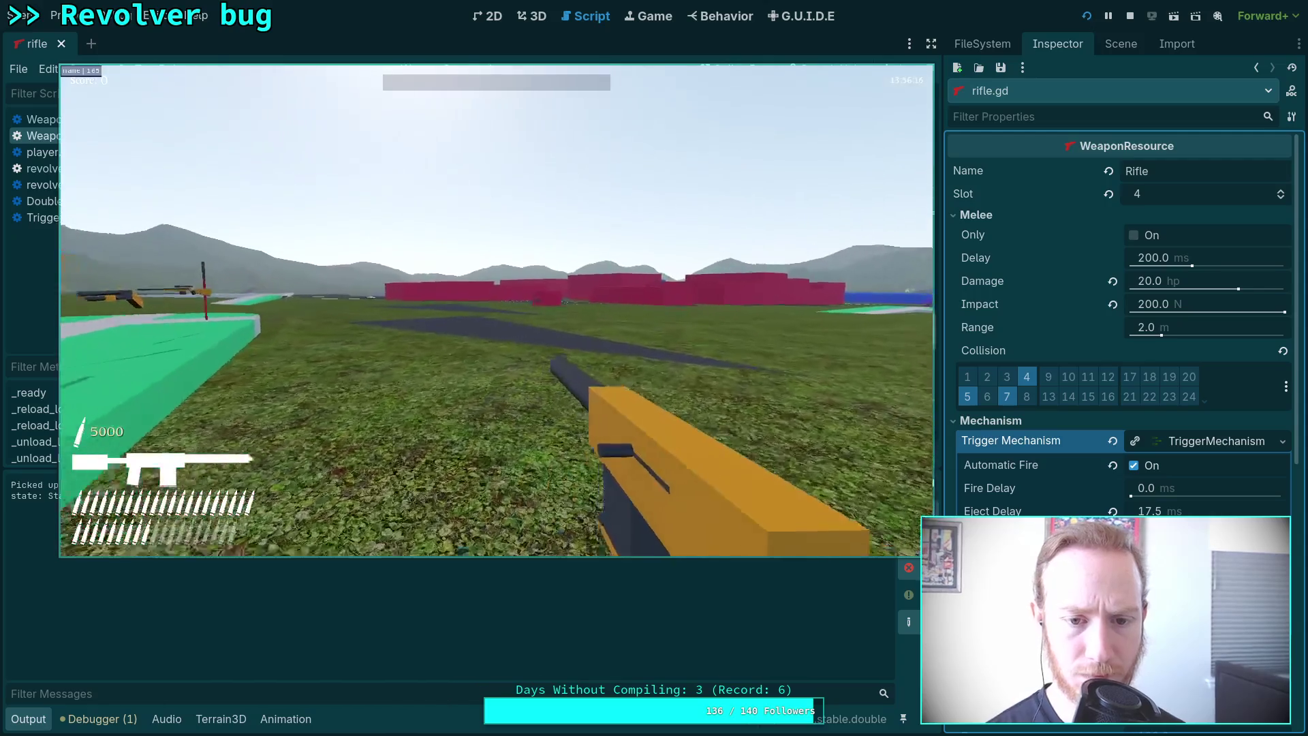
key(r)
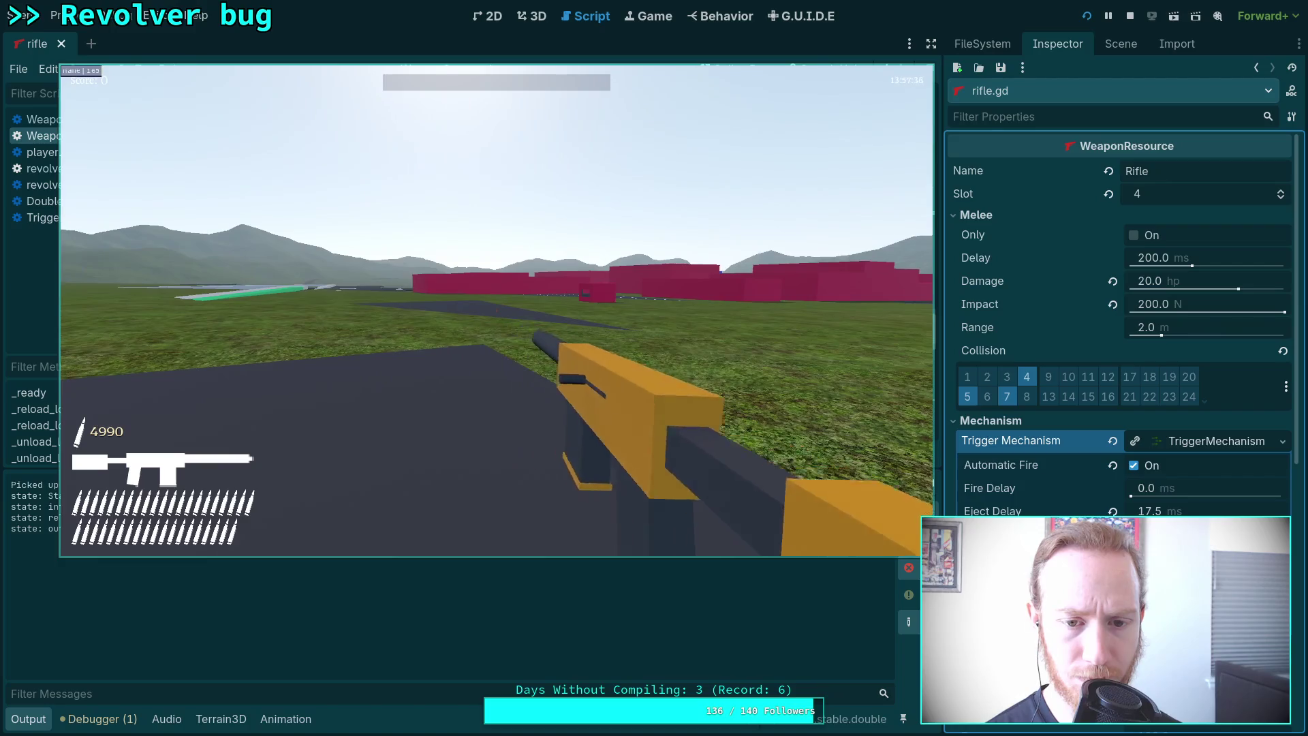
right_click(497, 310)
click(496, 310)
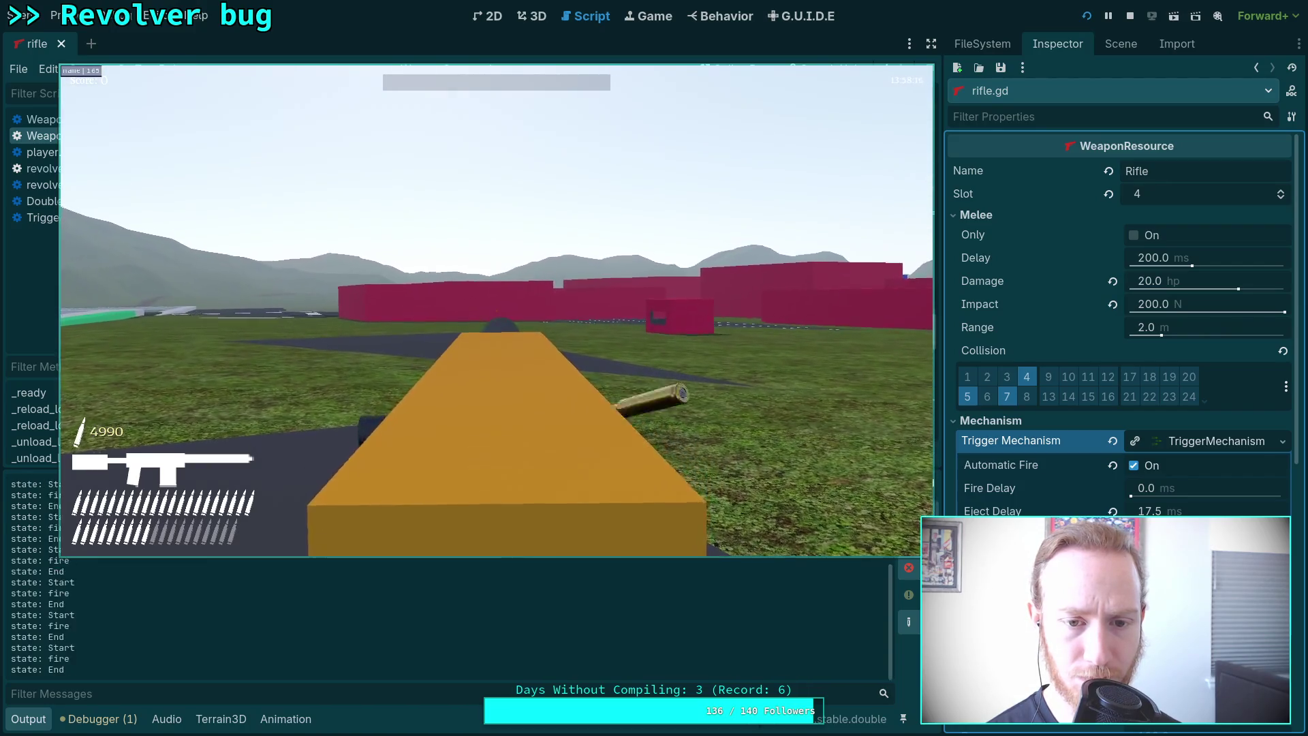
key(r)
key(Escape)
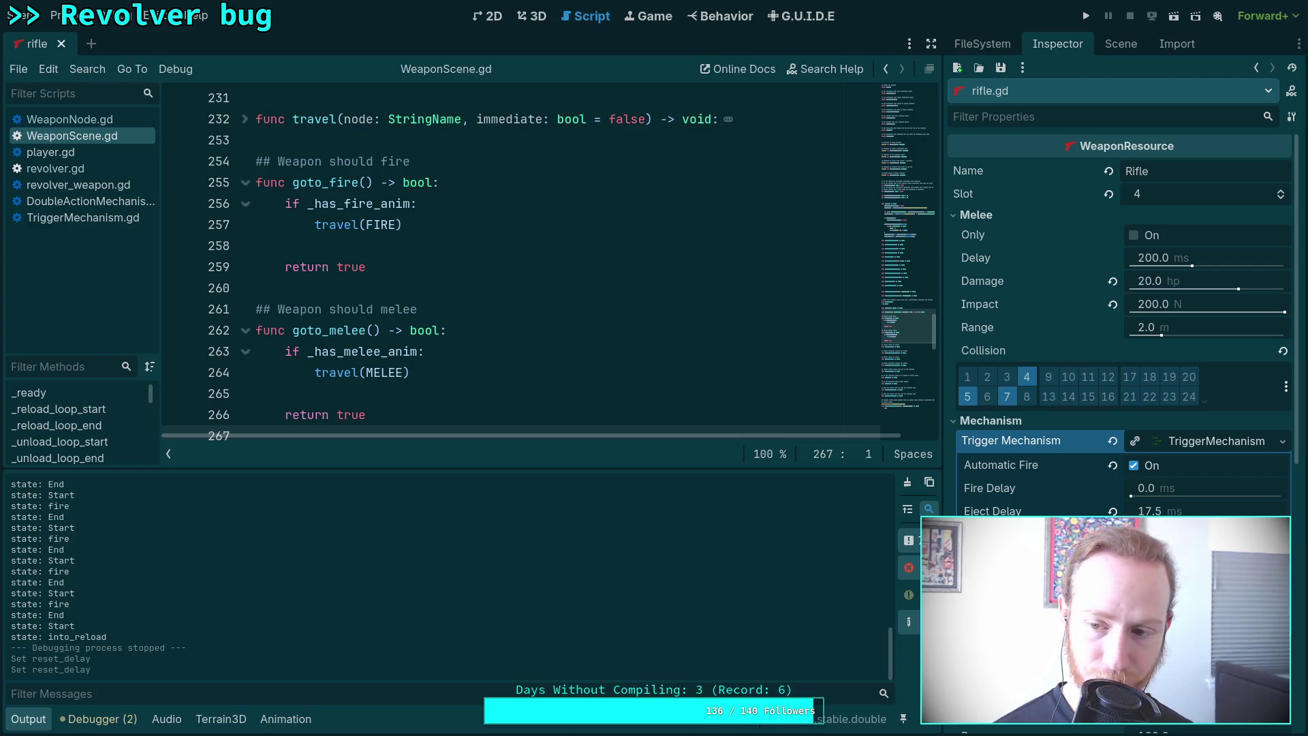
click(1283, 440)
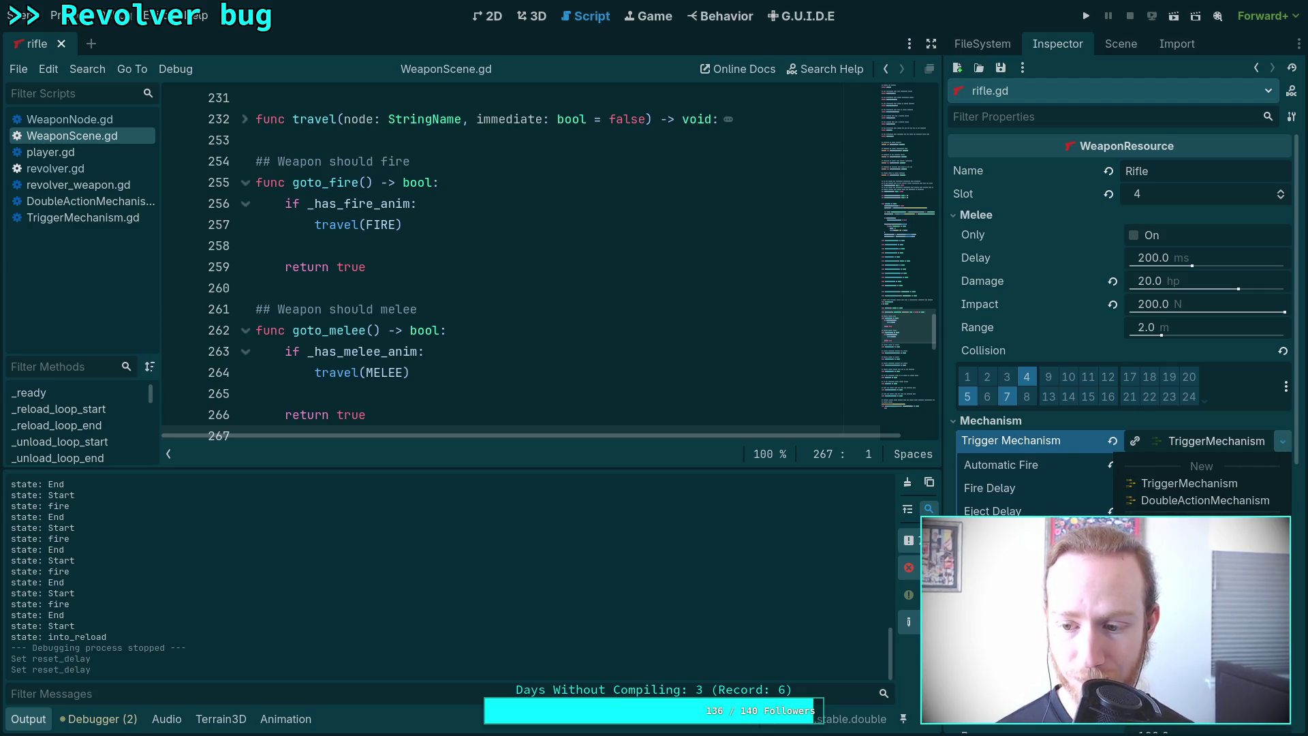
Relaunch the game, pick up the rifle and fire until the magazine empties.
click(1087, 18)
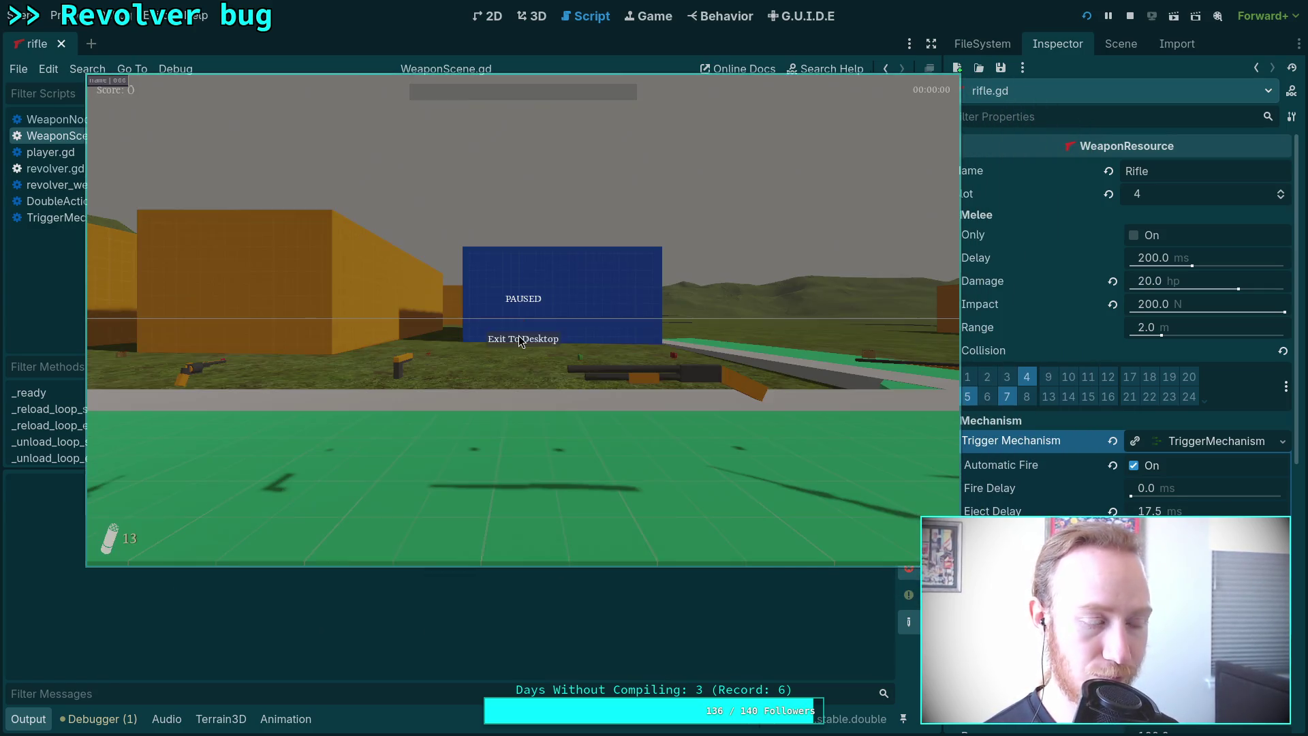
key(Escape)
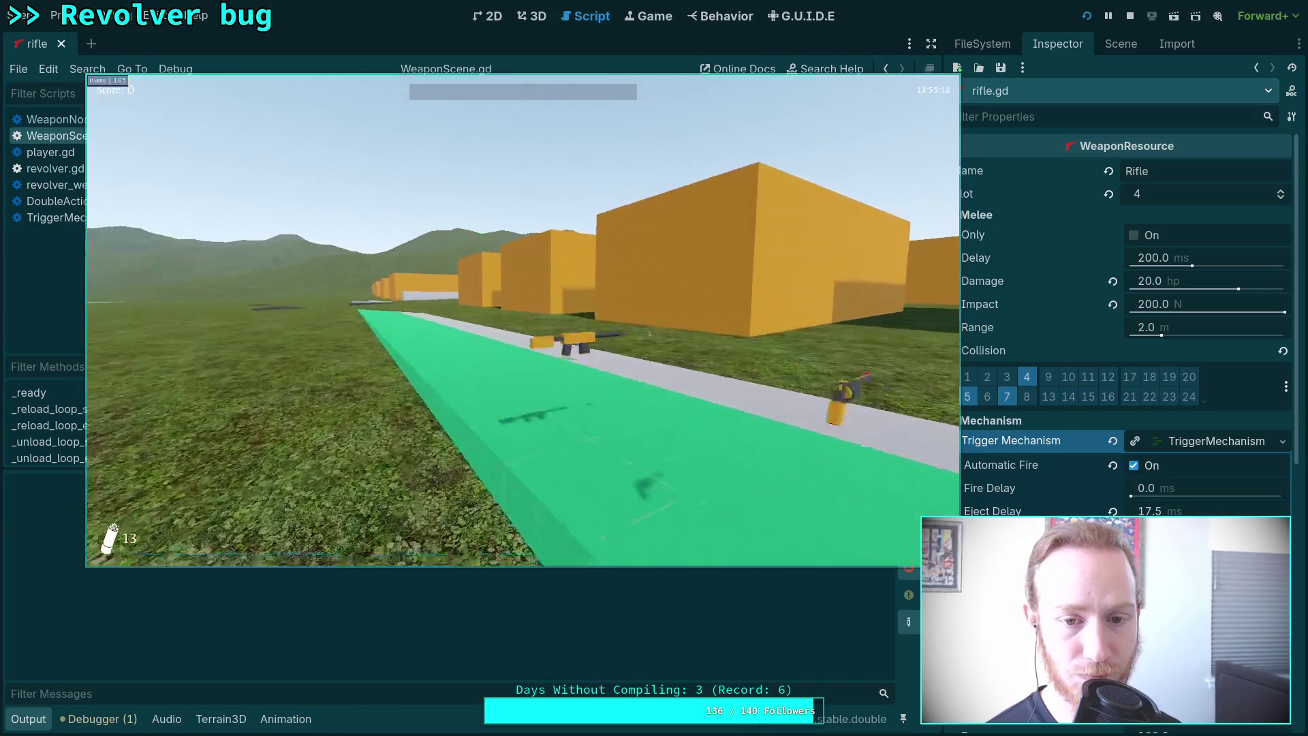
key(w)
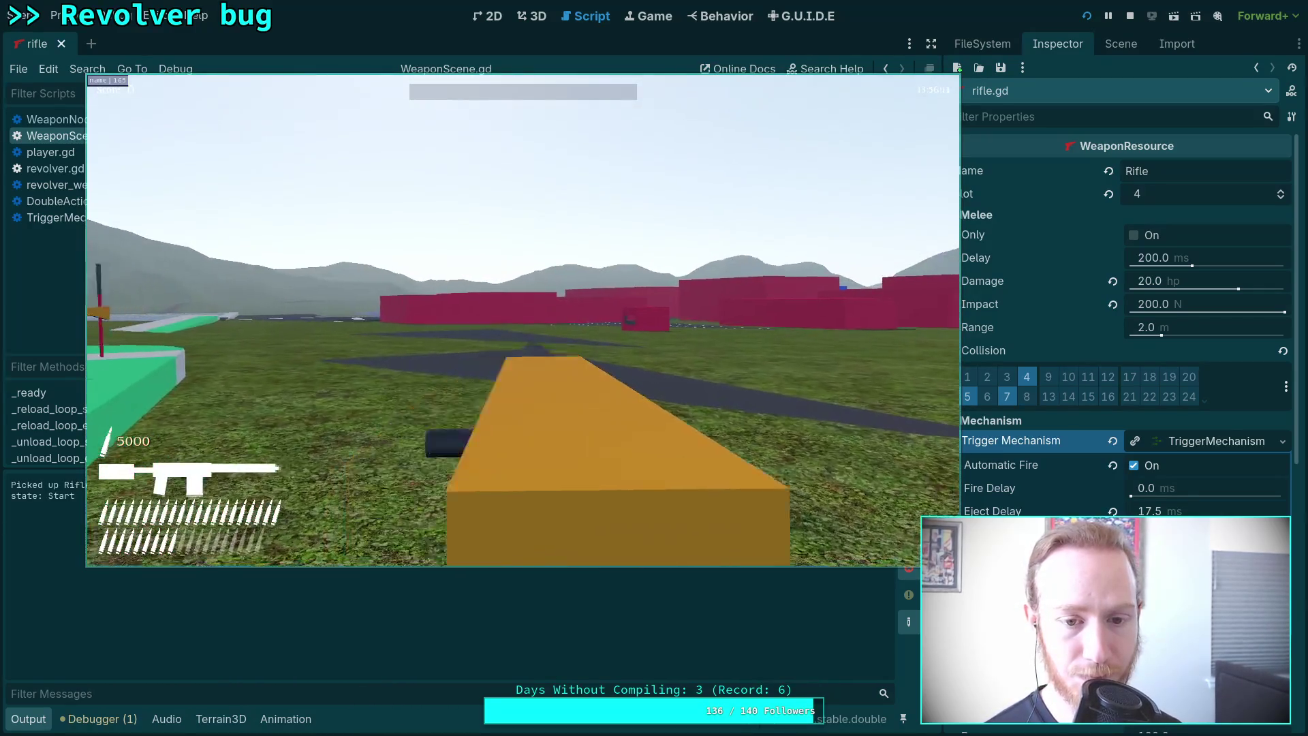
click(522, 321)
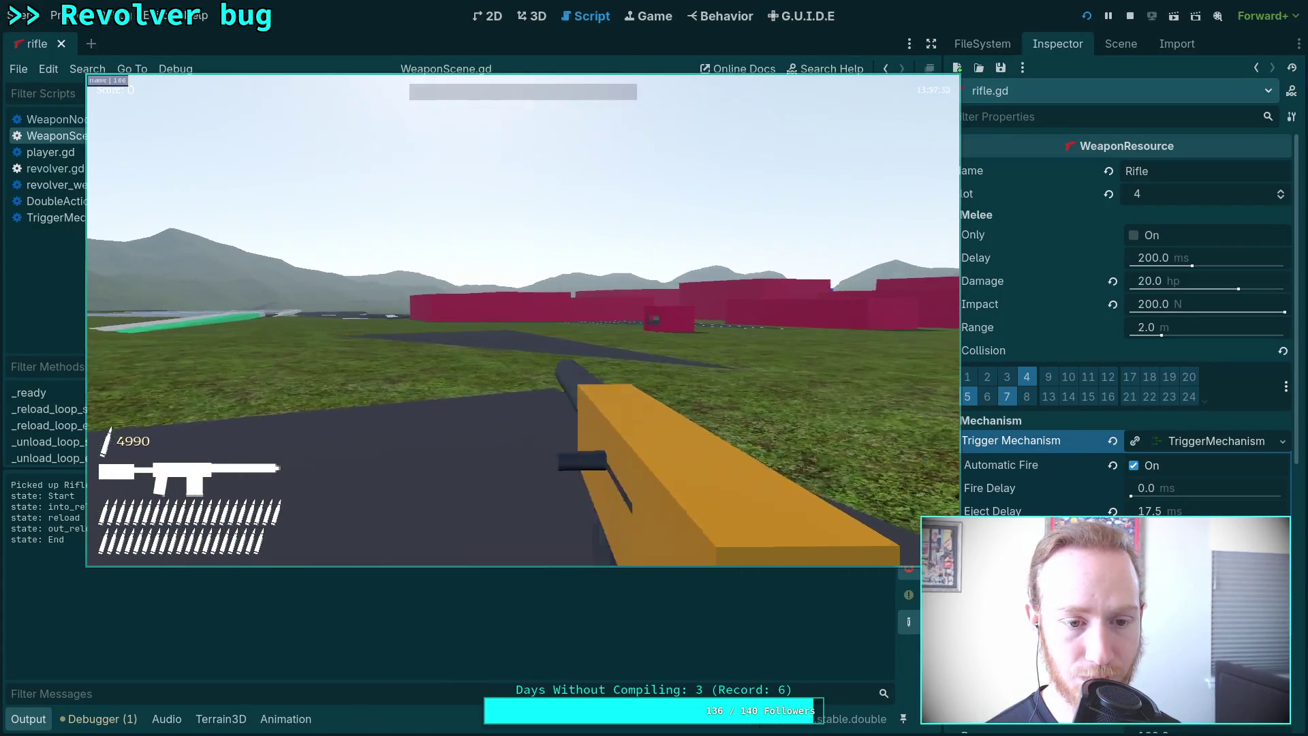
Fire an aimed burst, exit to the editor and collapse the output log.
right_click(522, 320)
click(523, 320)
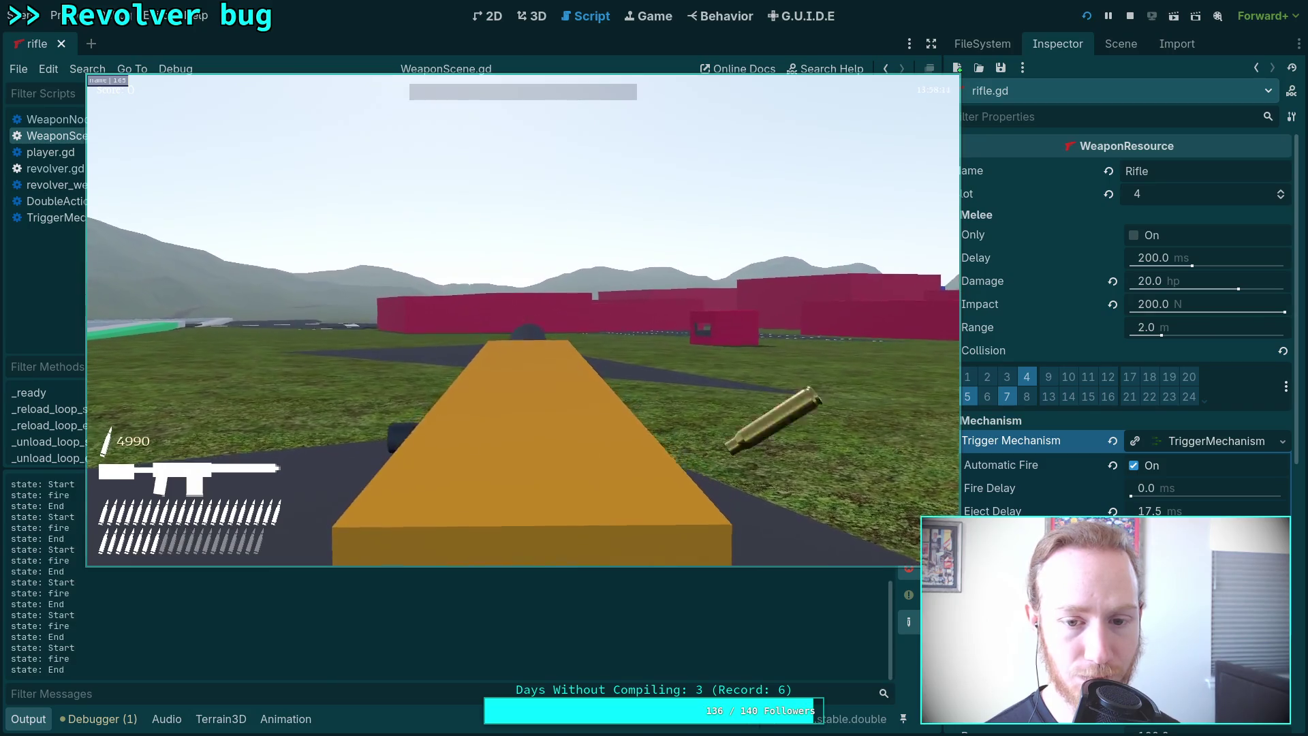
key(Escape)
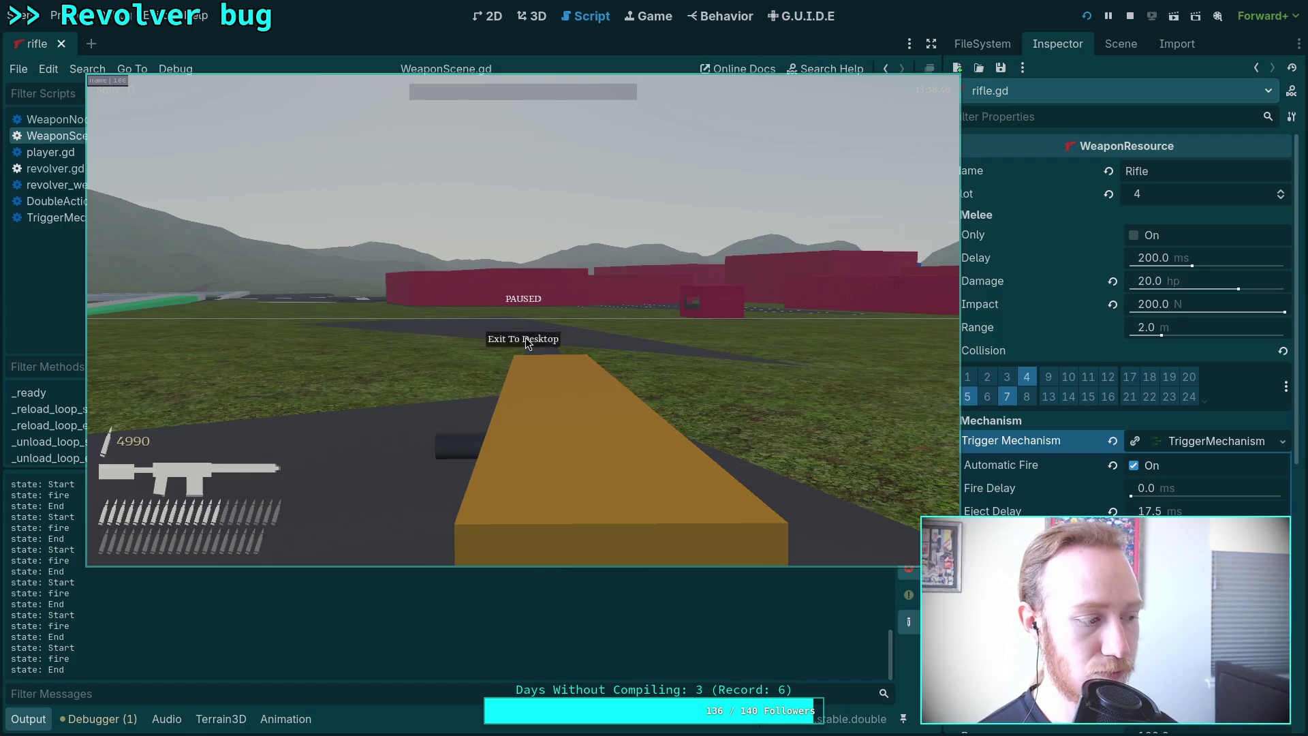
click(525, 337)
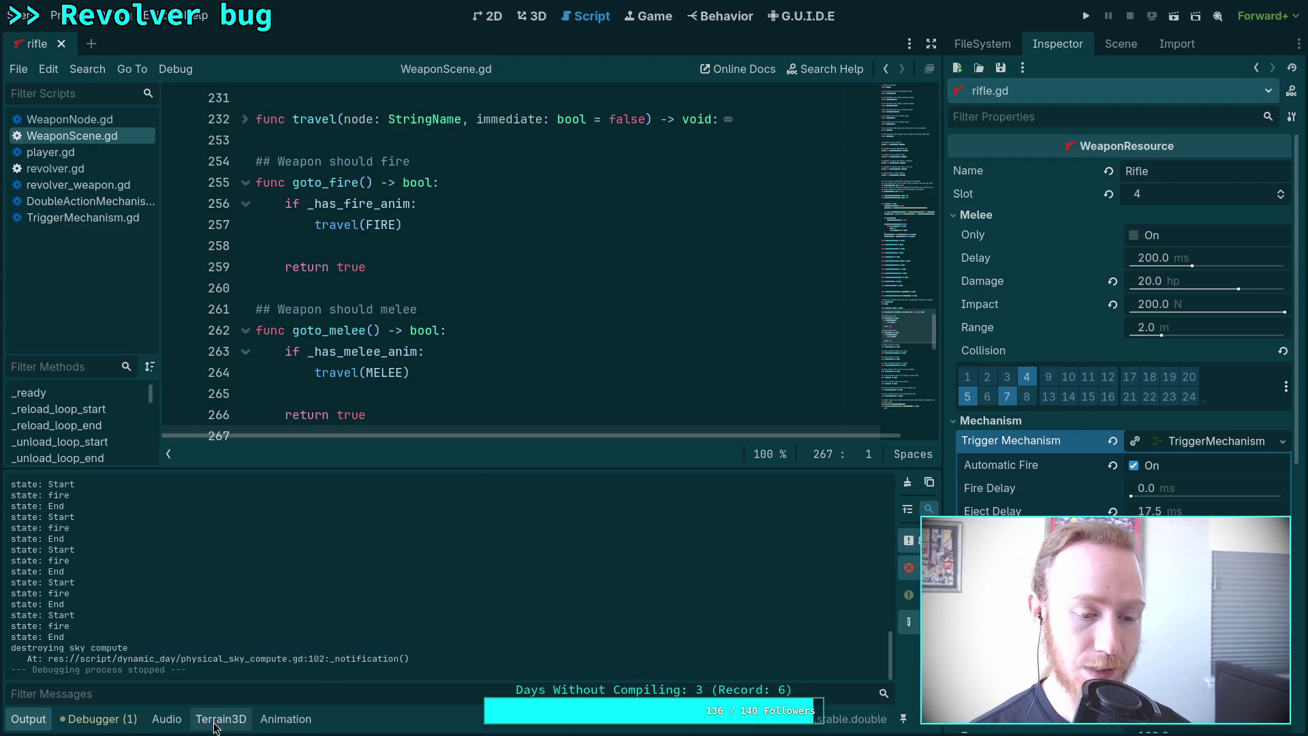
click(43, 720)
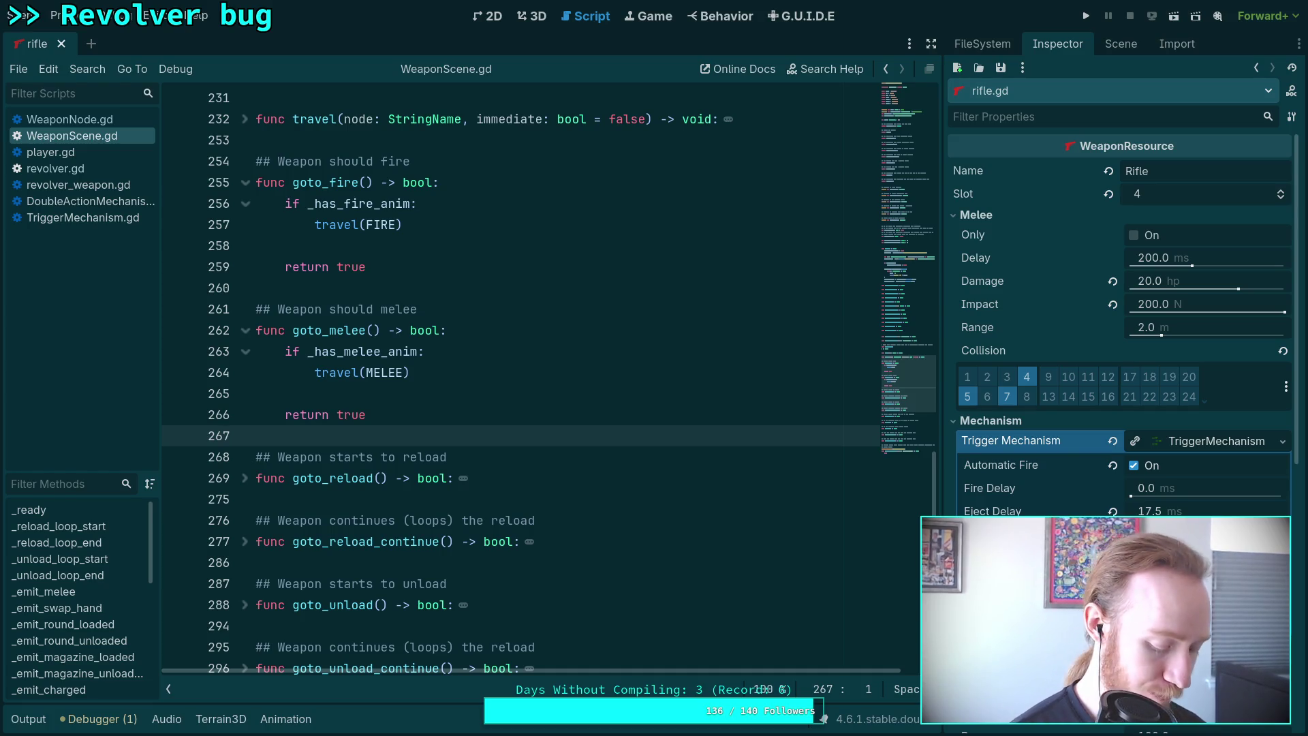
Switch over to the Python terminal.
key(super+4)
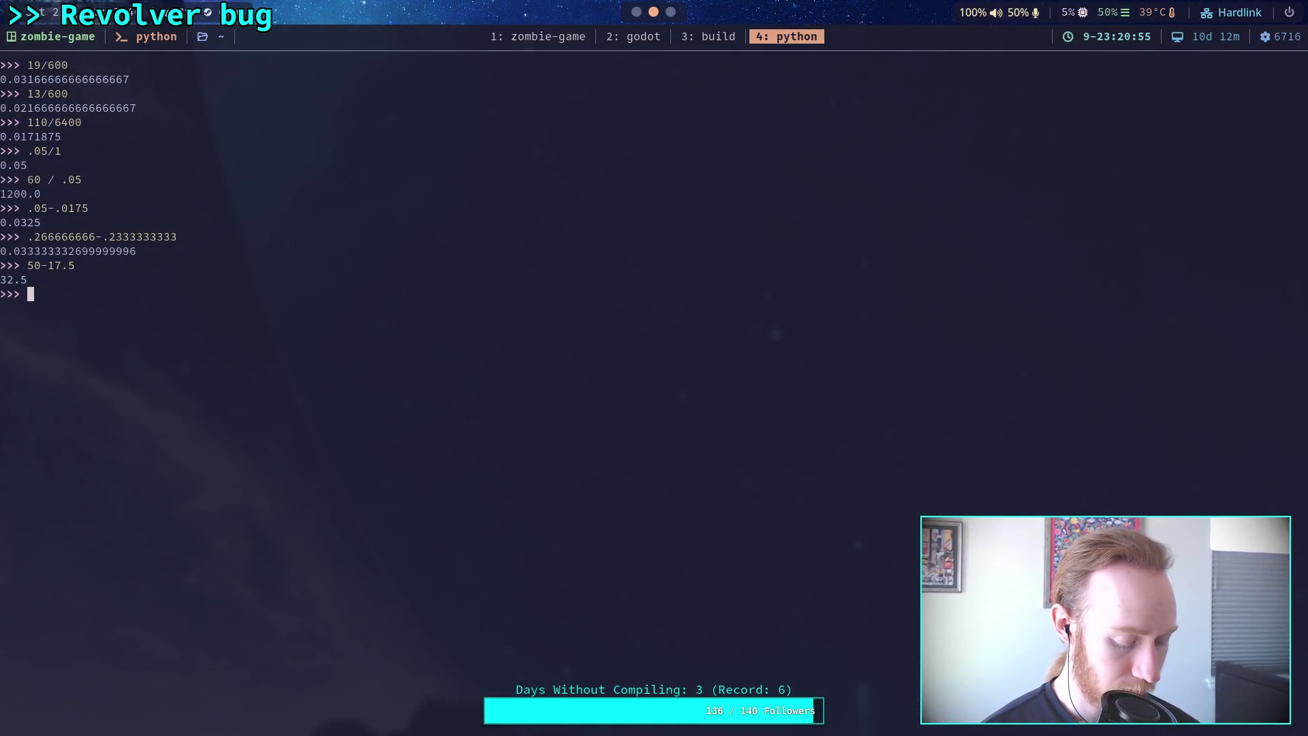
Evaluate 2/60 in Python for the frame time, then glance back at Godot.
text(2/60)
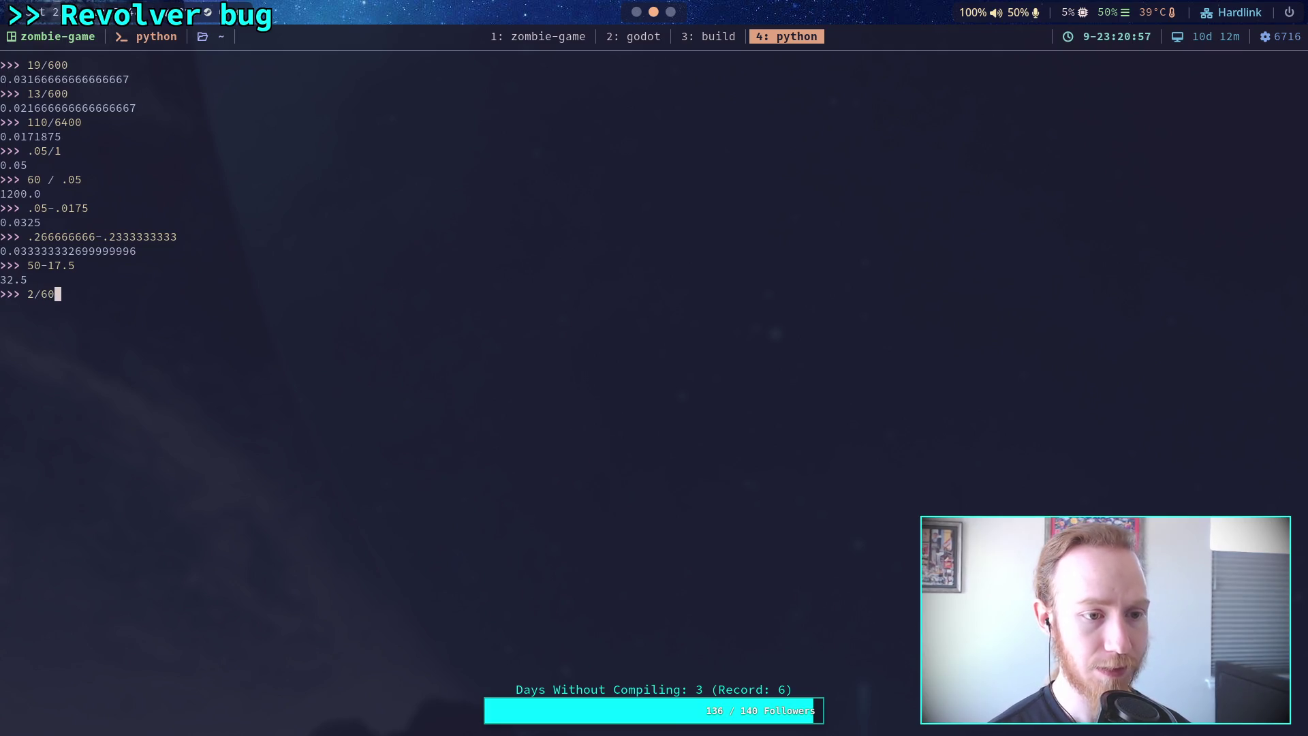
key(Return)
key(Up)
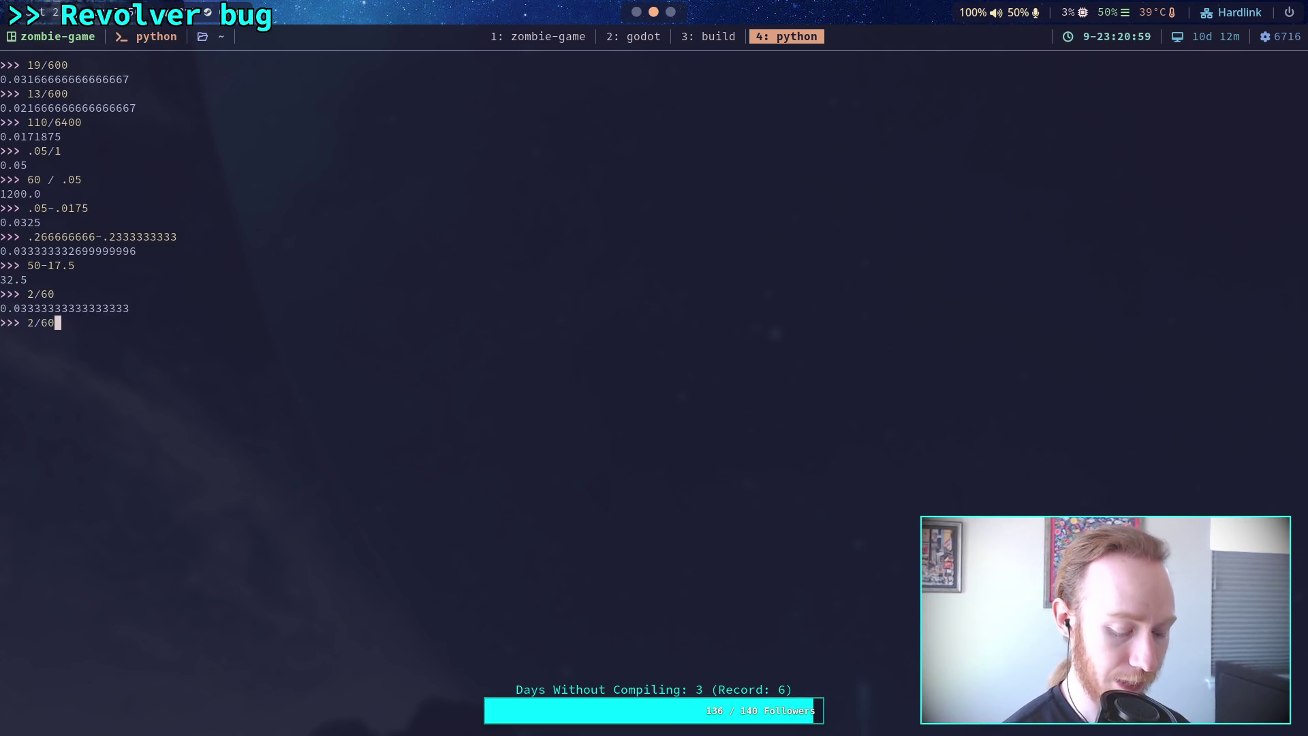
key(super+2)
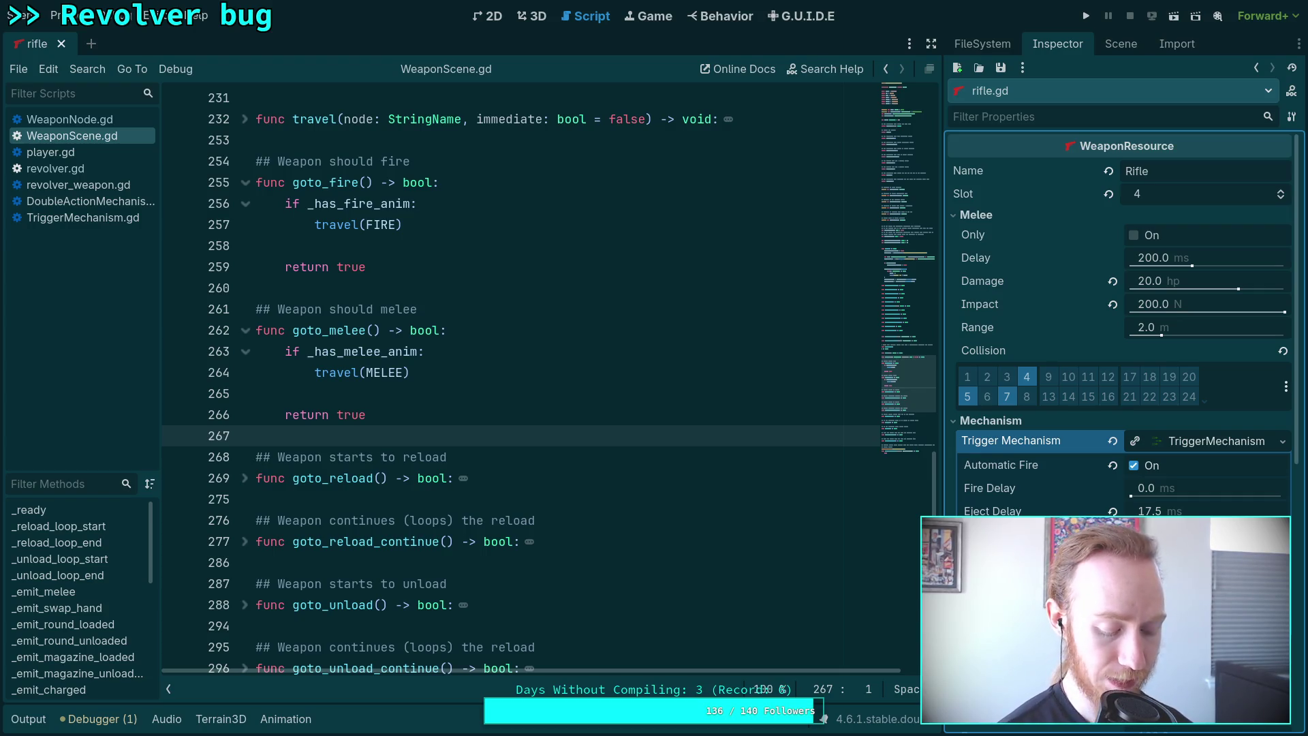
Back in Python, evaluate 4/60 and further numerators by editing the recalled expression.
key(super+4)
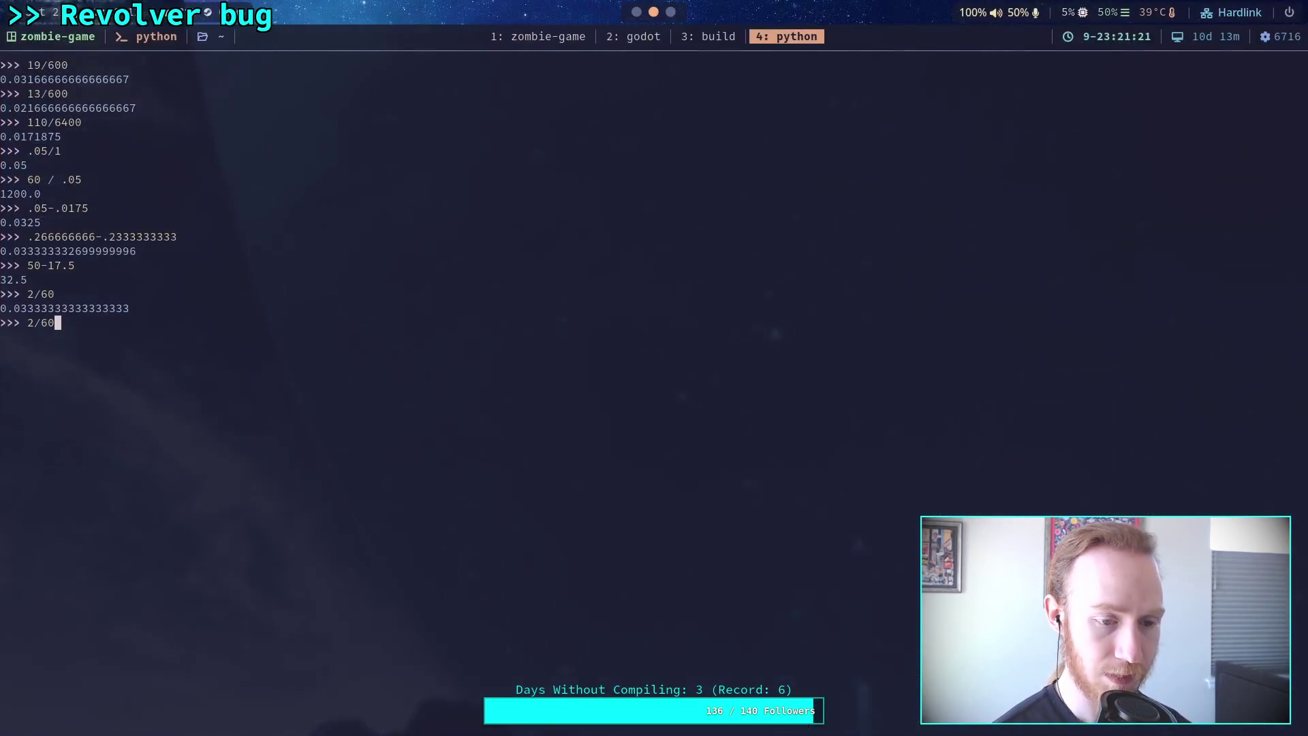
key(Left)
key(Left)
key(Left)
key(BackSpace)
text(4)
key(Return)
key(Up)
key(Left)
key(Left)
key(Left)
key(BackSpace)
text(6)
key(Return)
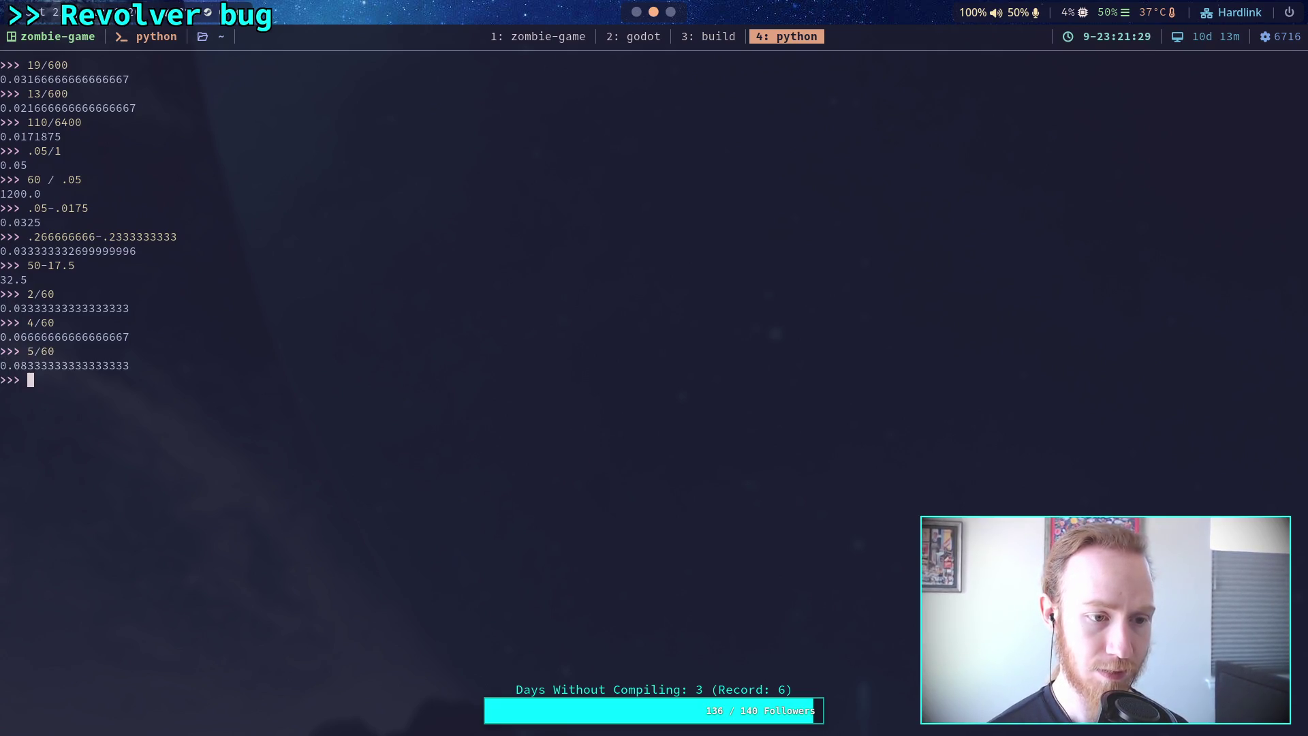
Evaluate 6/60, settle on 5/60 as the shot interval, and return to Godot.
key(Up)
key(Left)
key(Left)
key(Left)
key(BackSpace)
text(6)
key(Return)
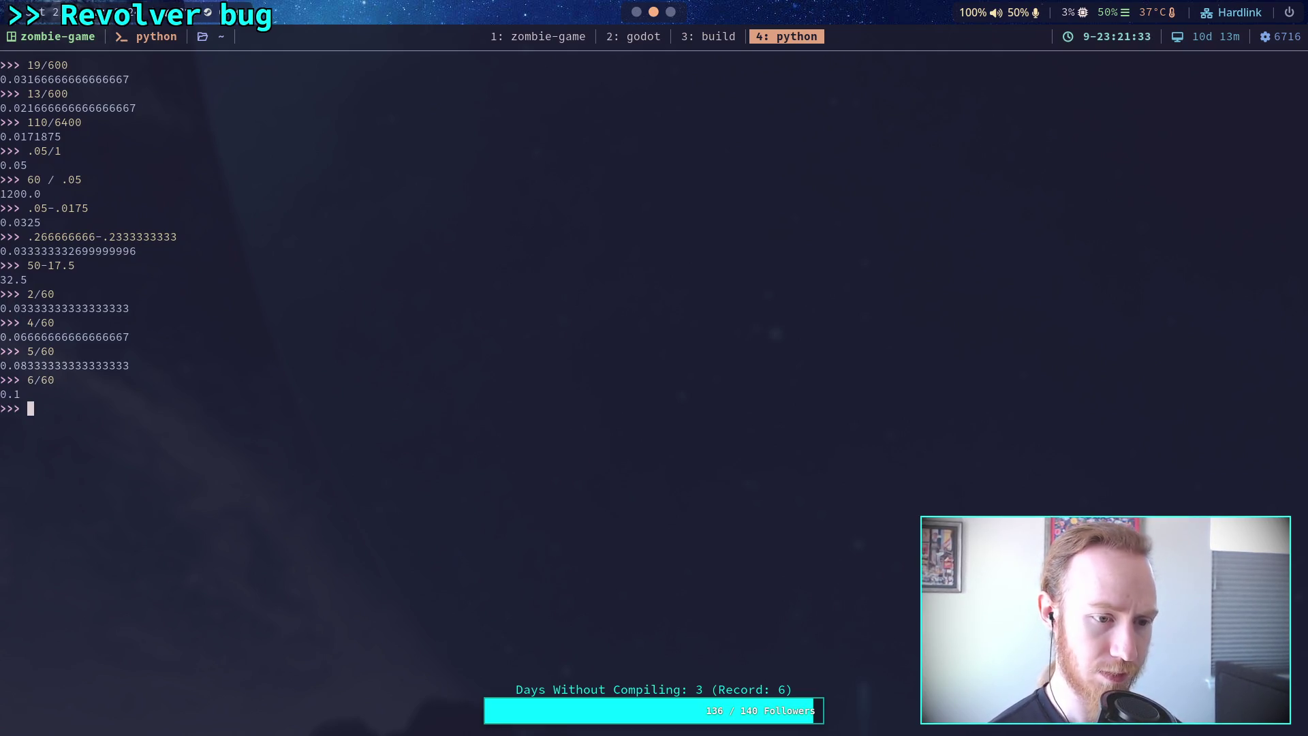
key(Up)
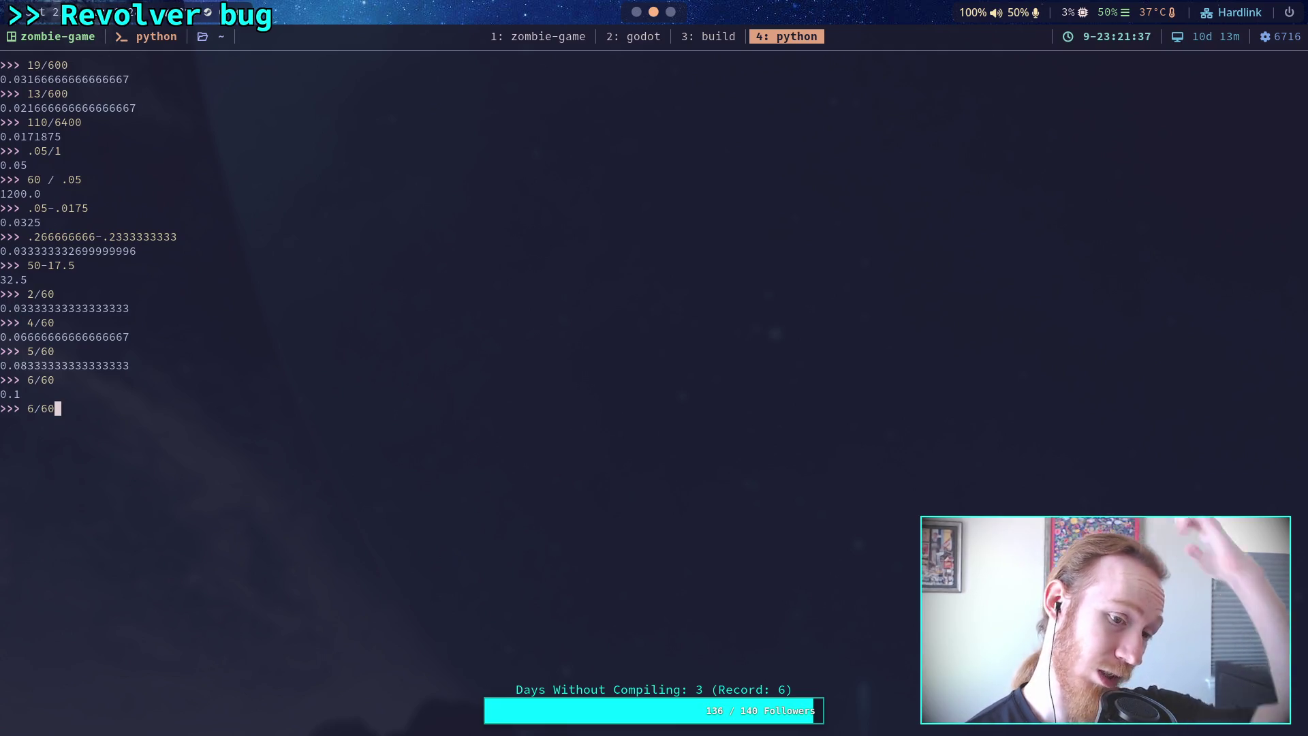
key(Left)
key(Left)
key(Left)
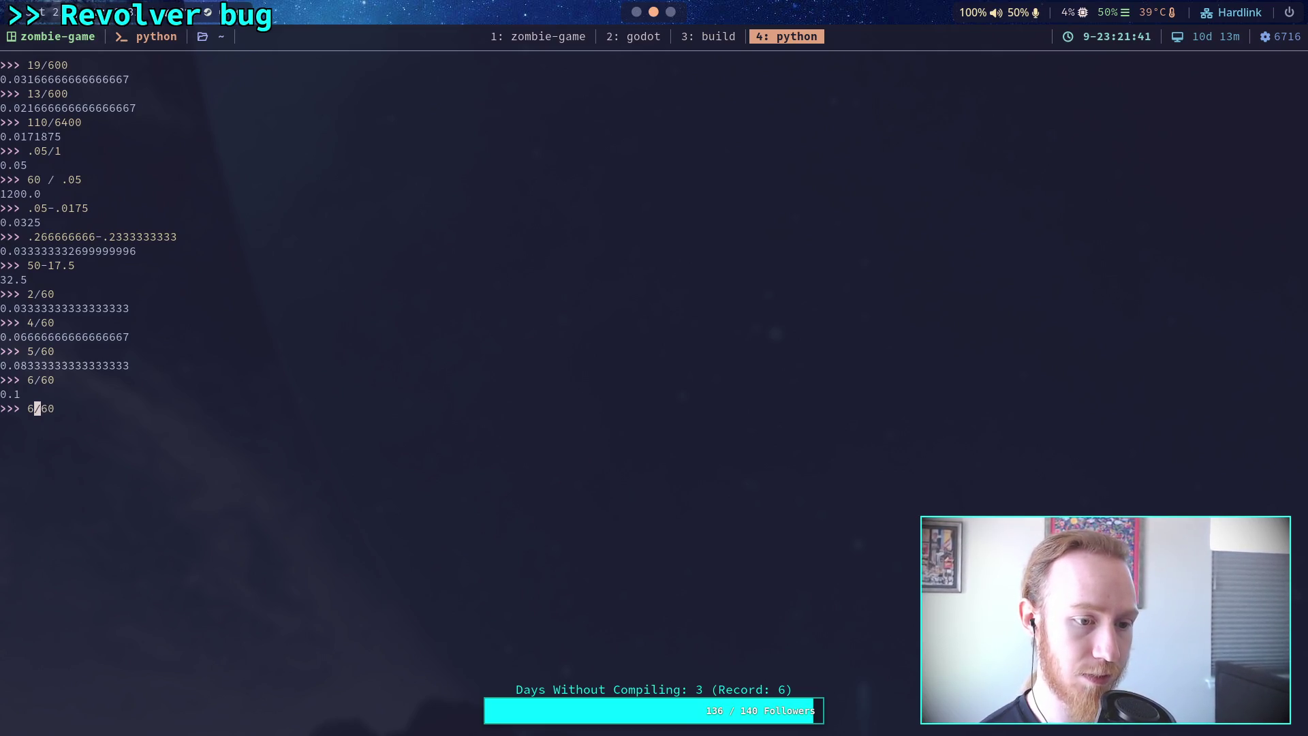
text(5)
key(Return)
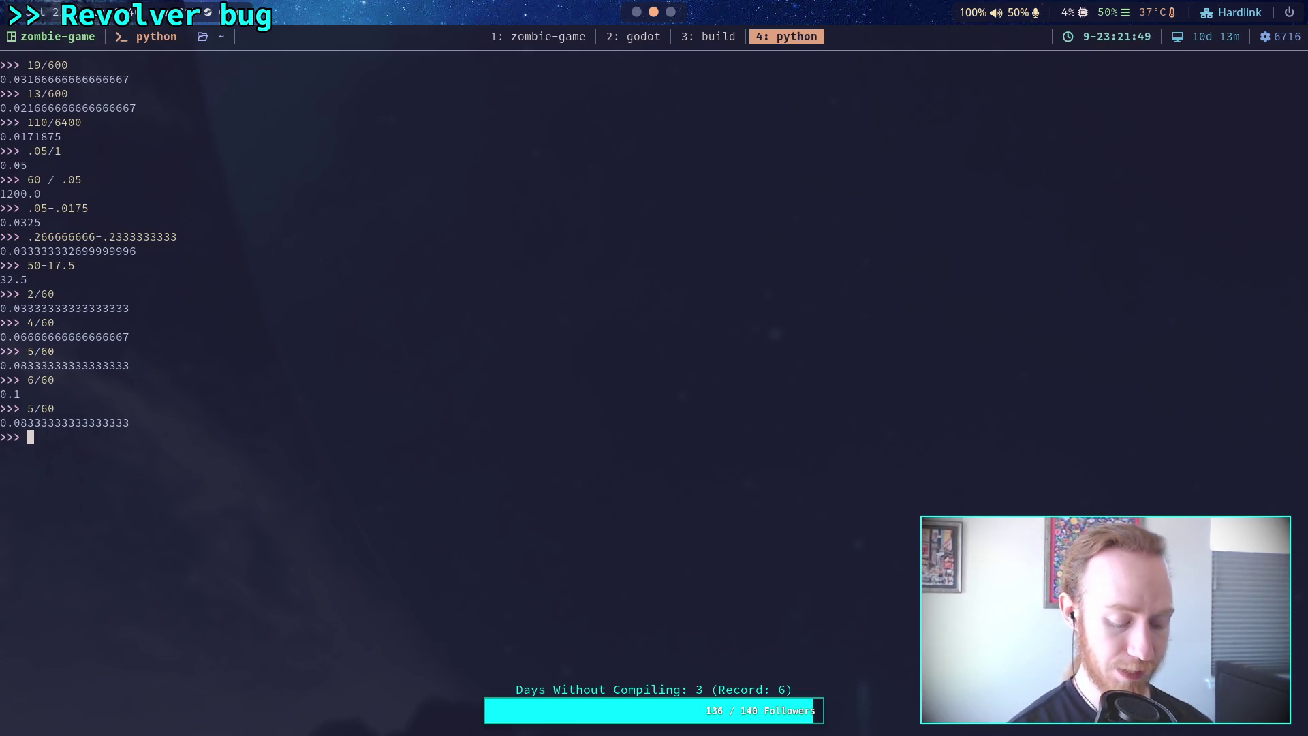
key(super+2)
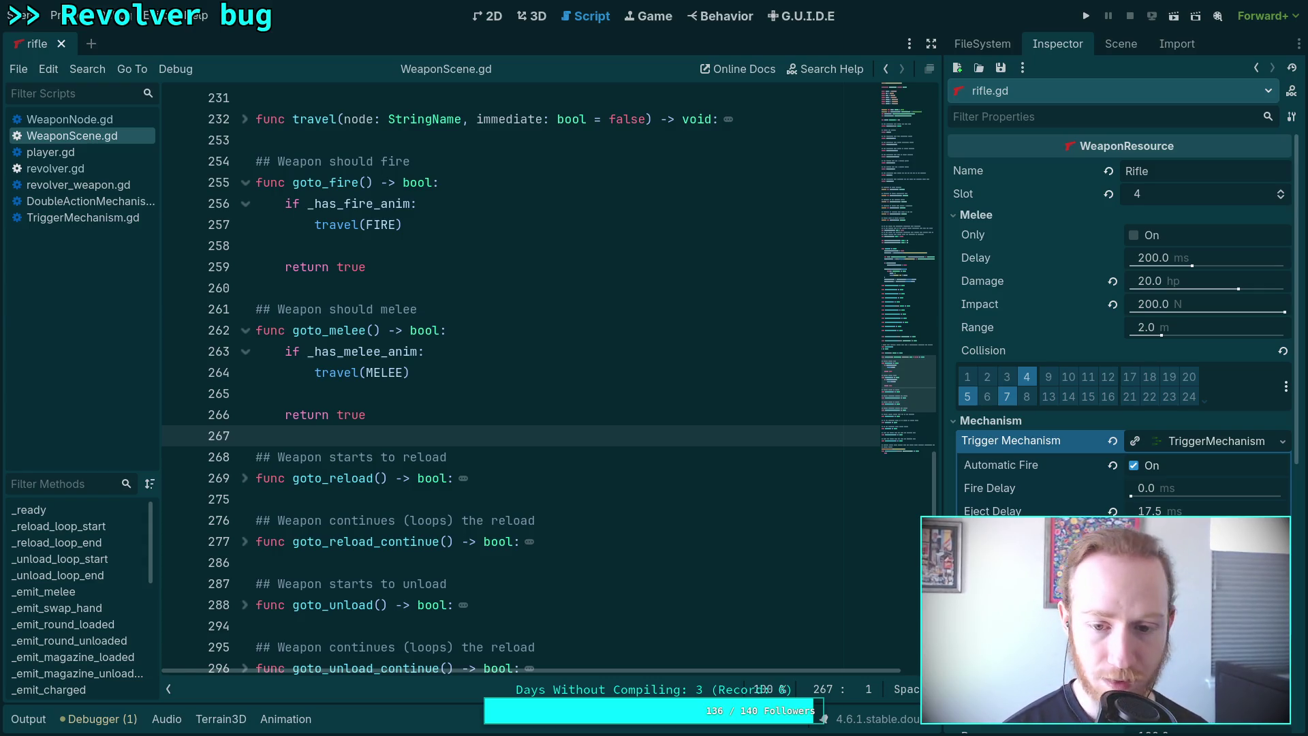
Run the game, pick up the rifle, fire it full auto, then exit back to the editor.
click(1282, 441)
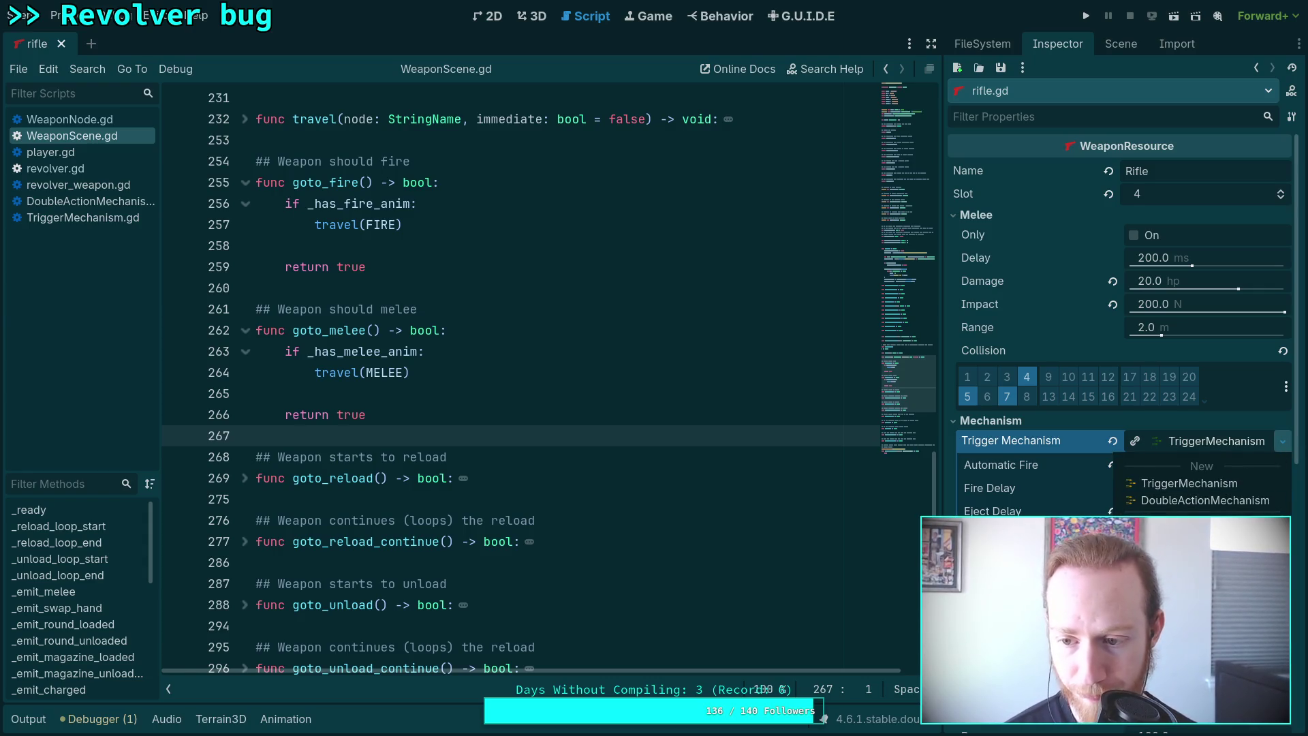
click(1189, 483)
click(1086, 15)
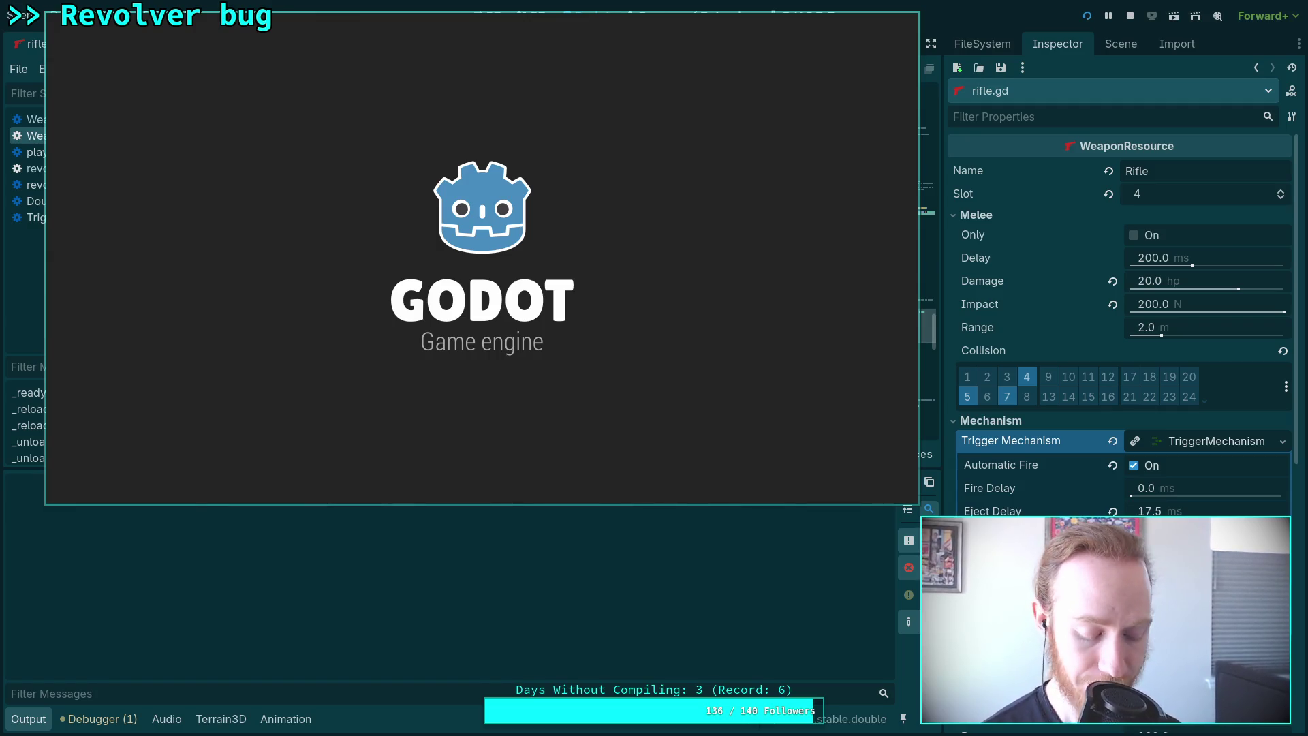
key(w)
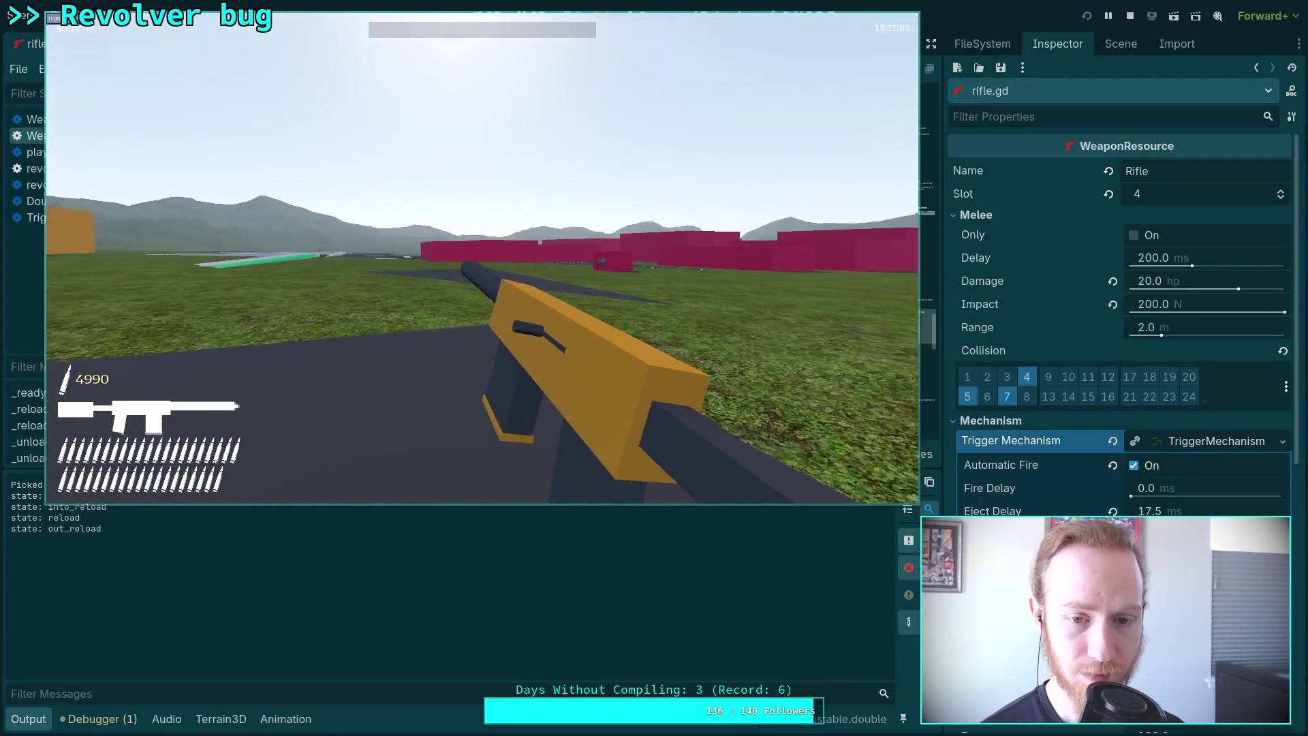
click(482, 257)
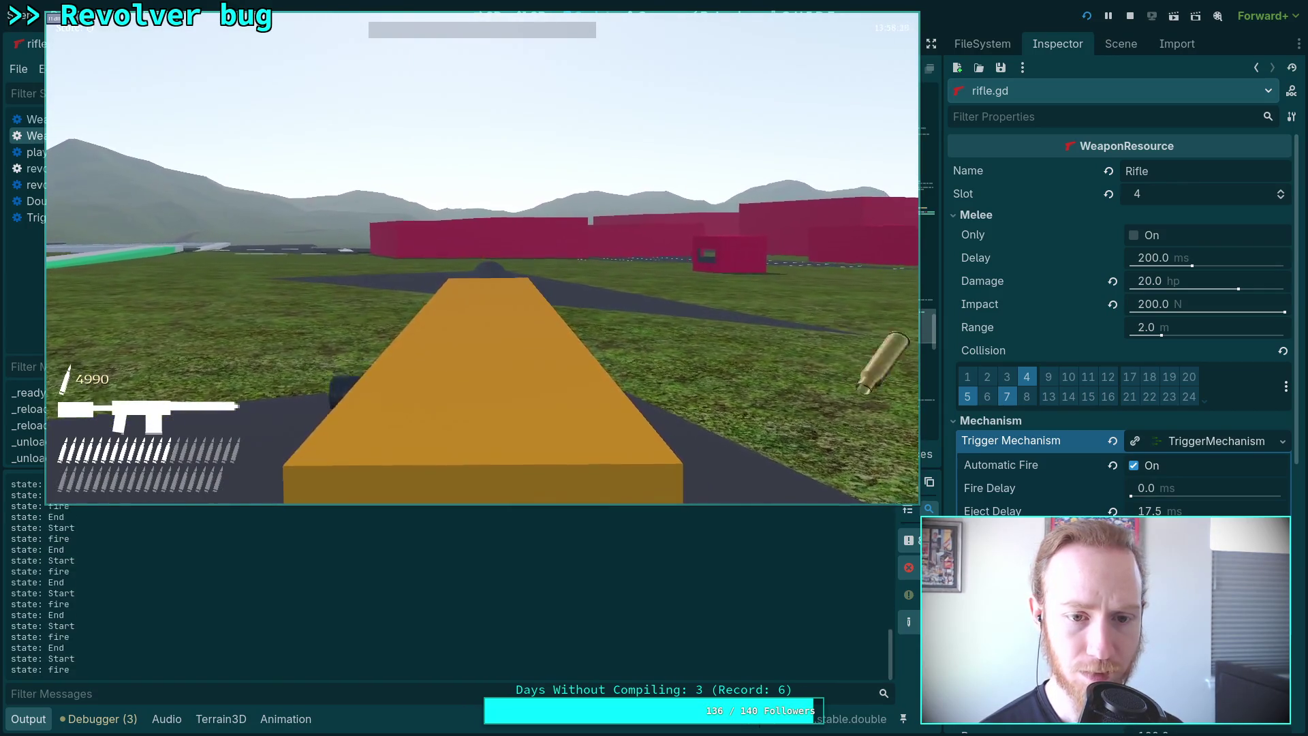
key(Escape)
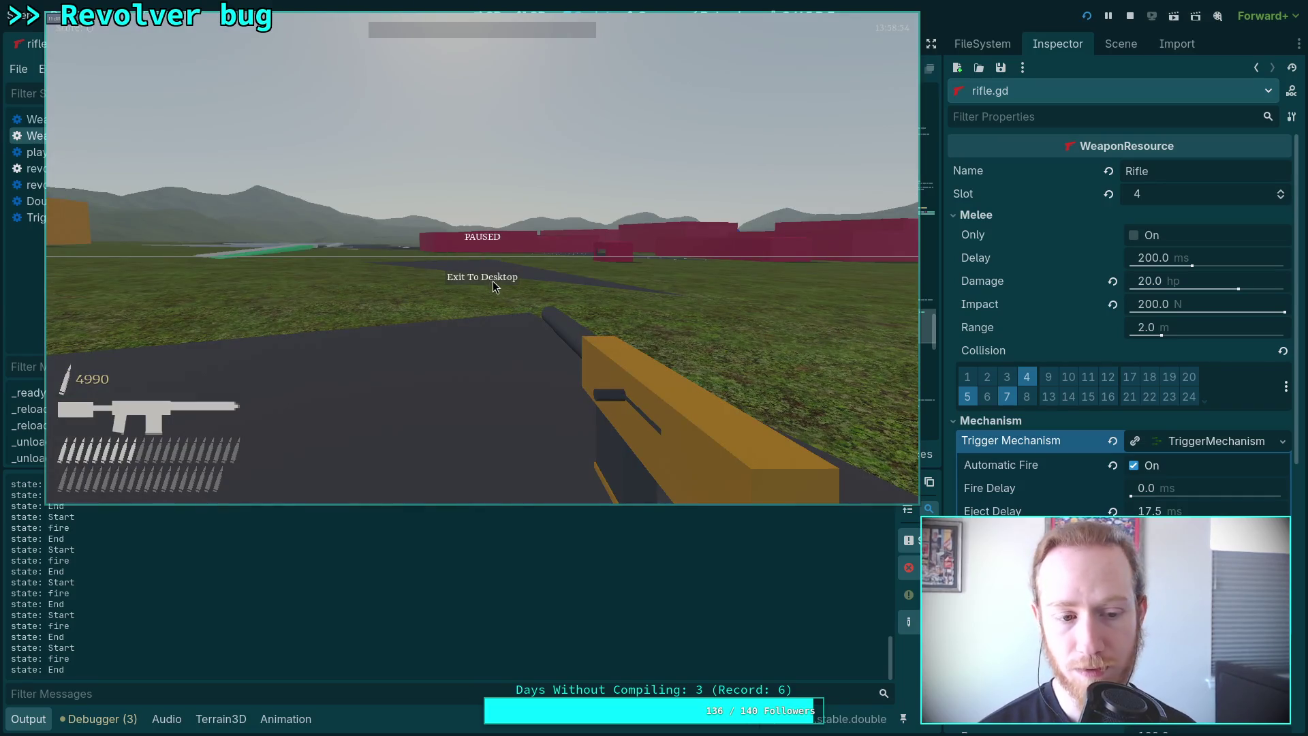
click(497, 275)
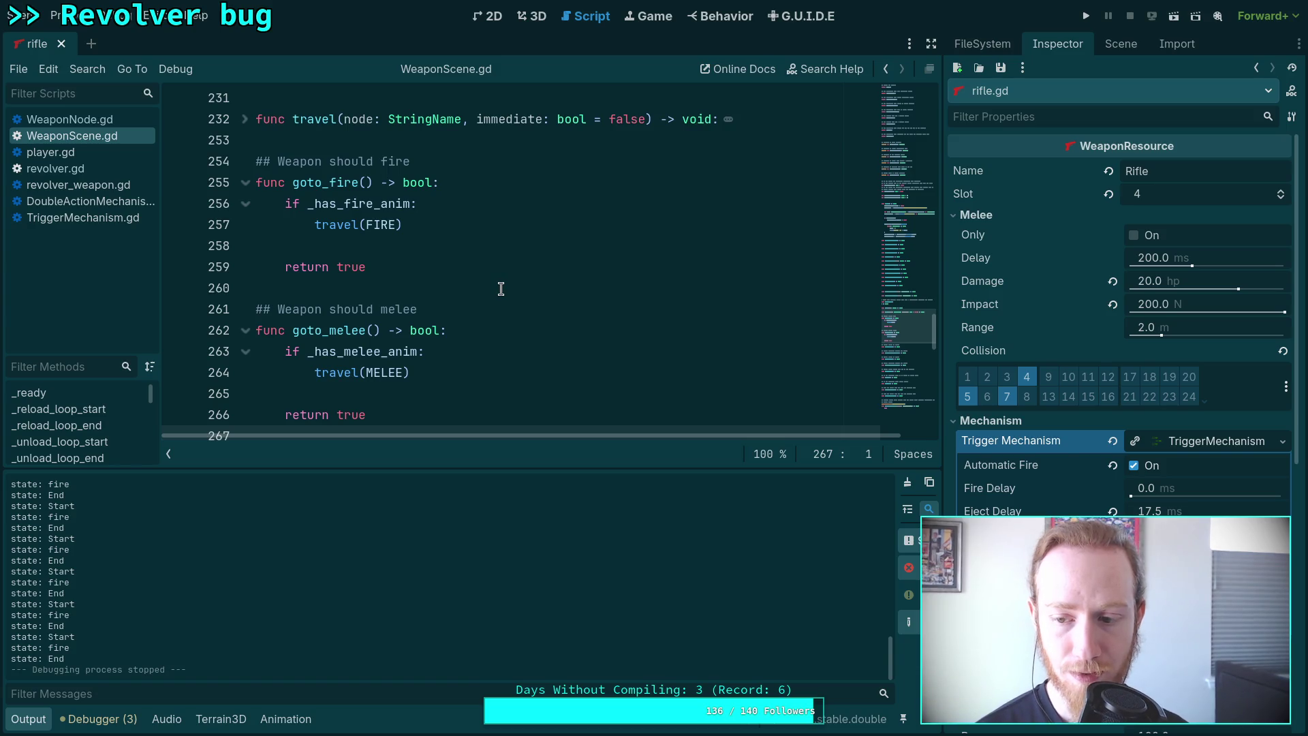
key(alt+Tab)
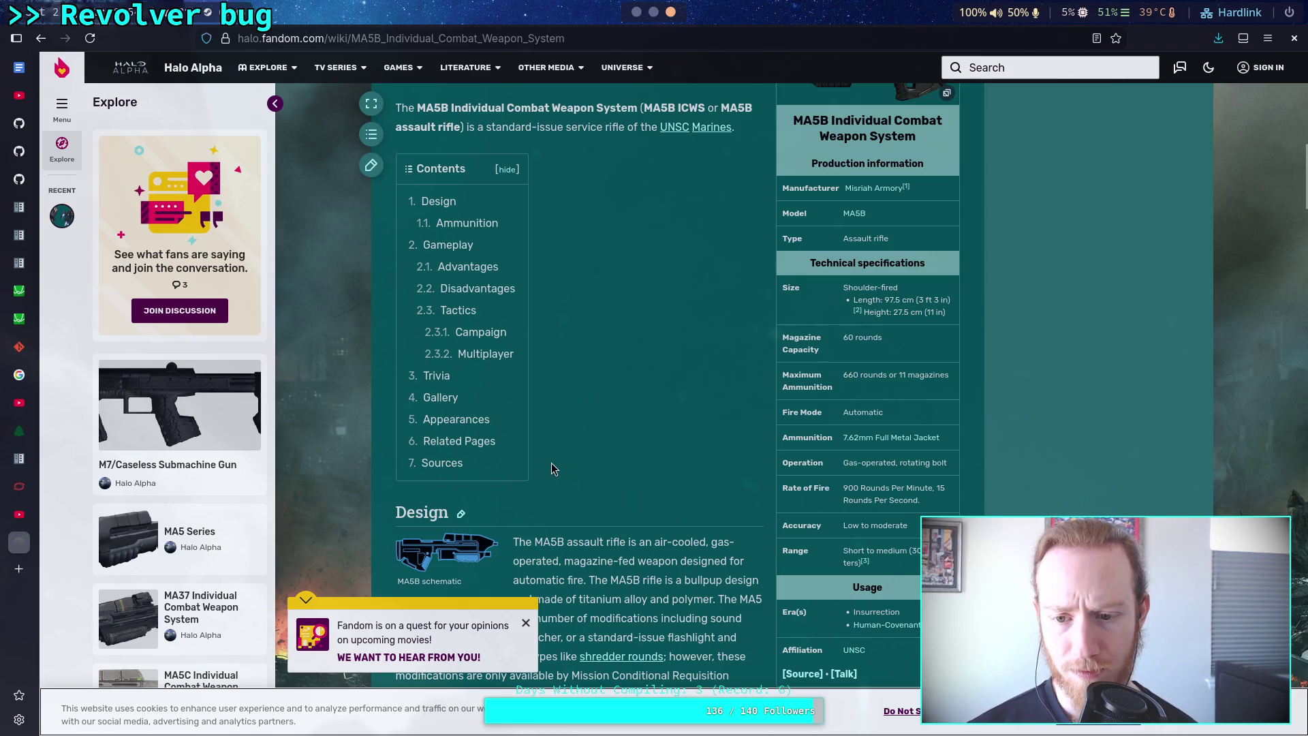
Scroll through the MA5B article to find the infobox's Rate of Fire row.
scroll(551, 469, down, 5)
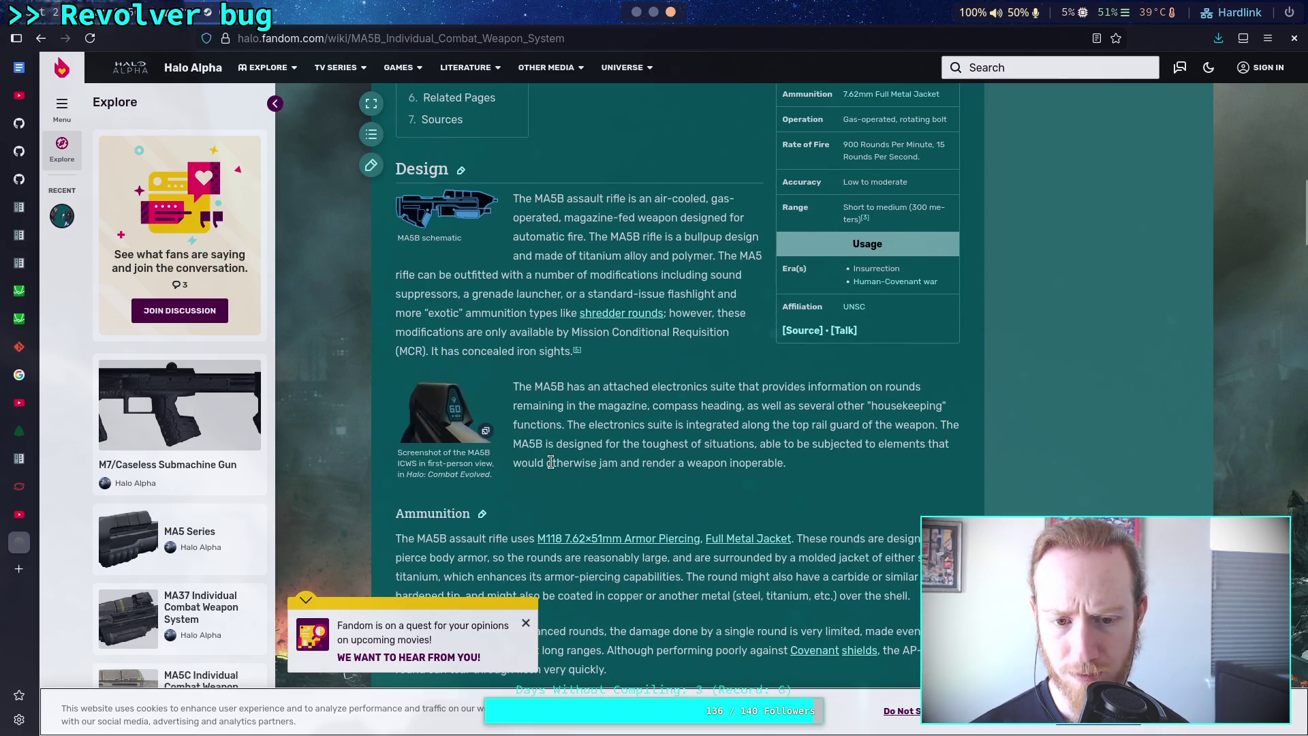
scroll(550, 462, down, 7)
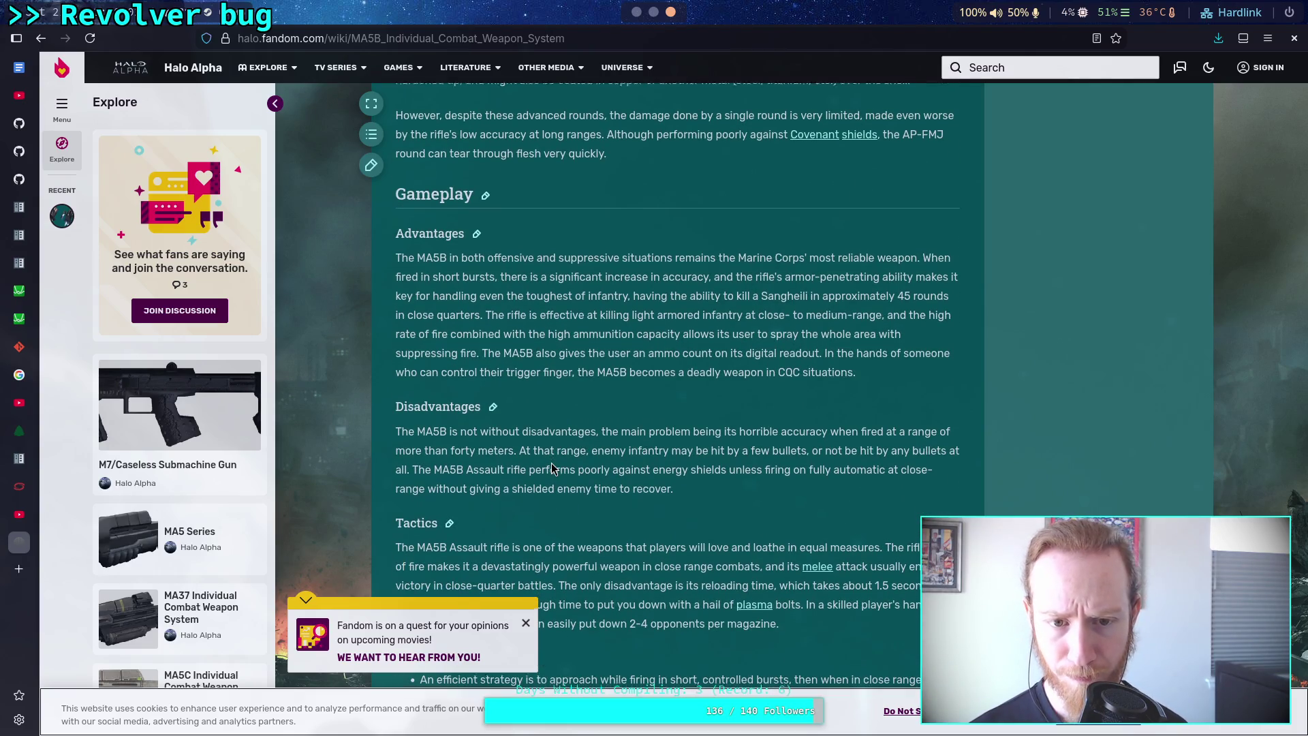
scroll(552, 469, down, 3)
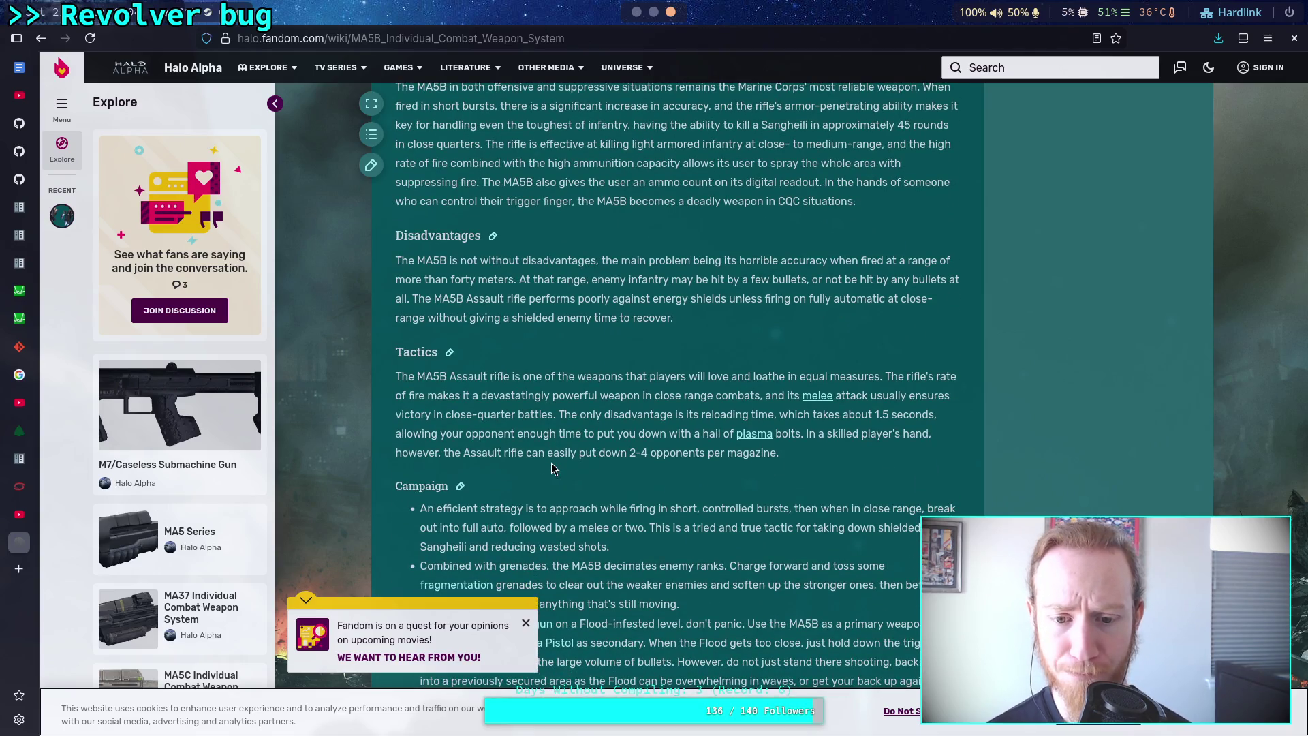
scroll(551, 468, down, 3)
scroll(552, 469, down, 2)
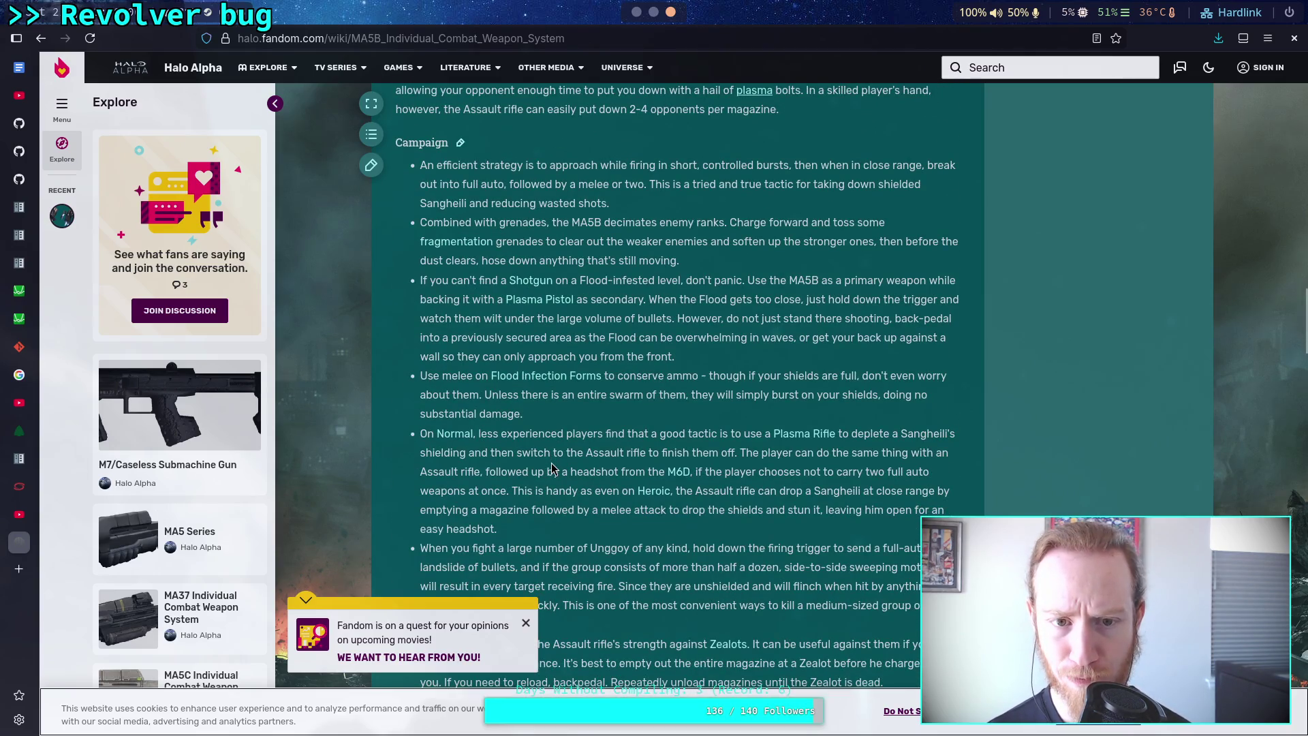
scroll(552, 468, down, 10)
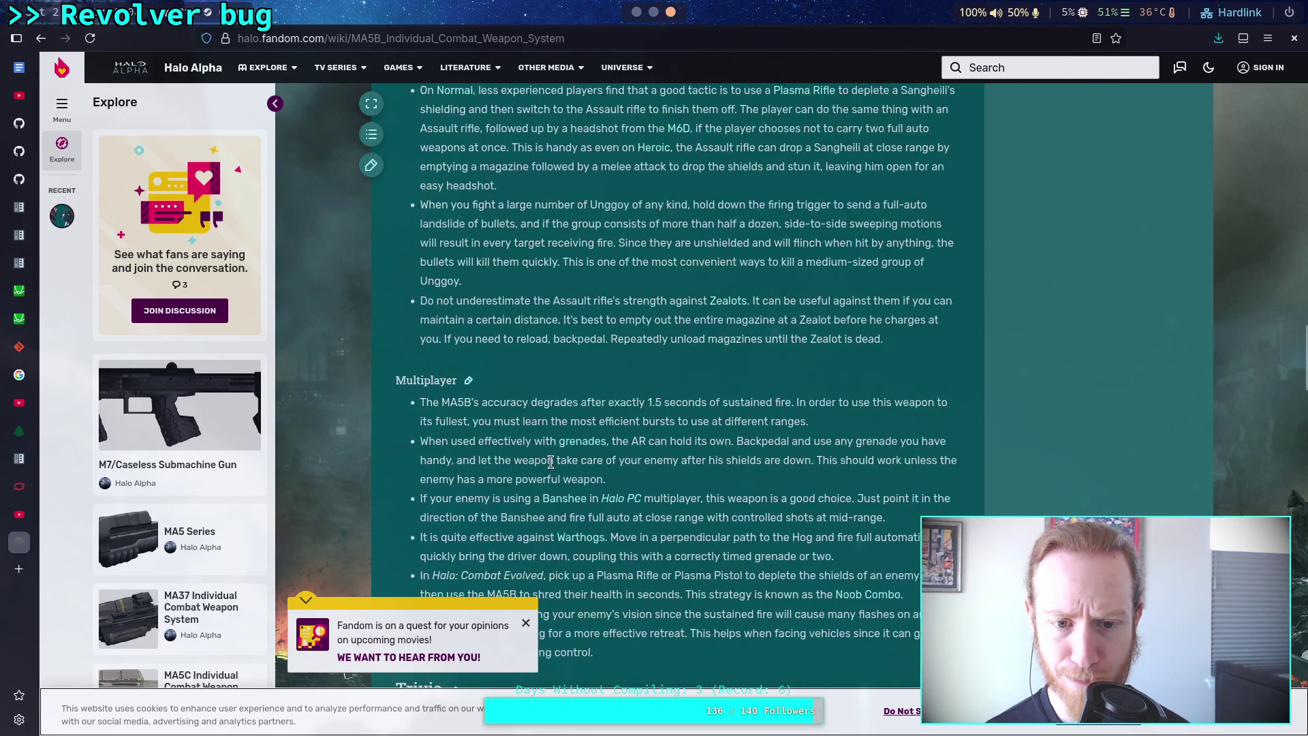
scroll(552, 468, down, 3)
scroll(552, 468, up, 3)
scroll(551, 469, up, 15)
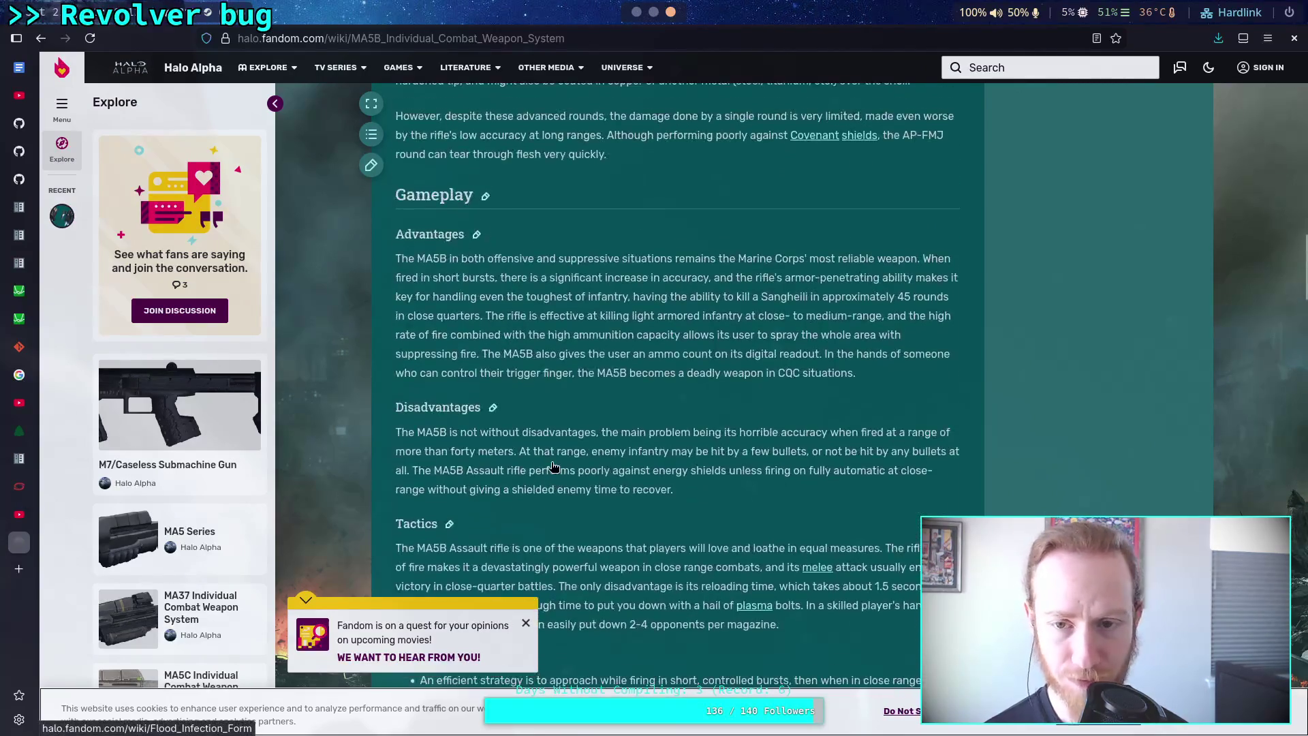
scroll(551, 463, up, 5)
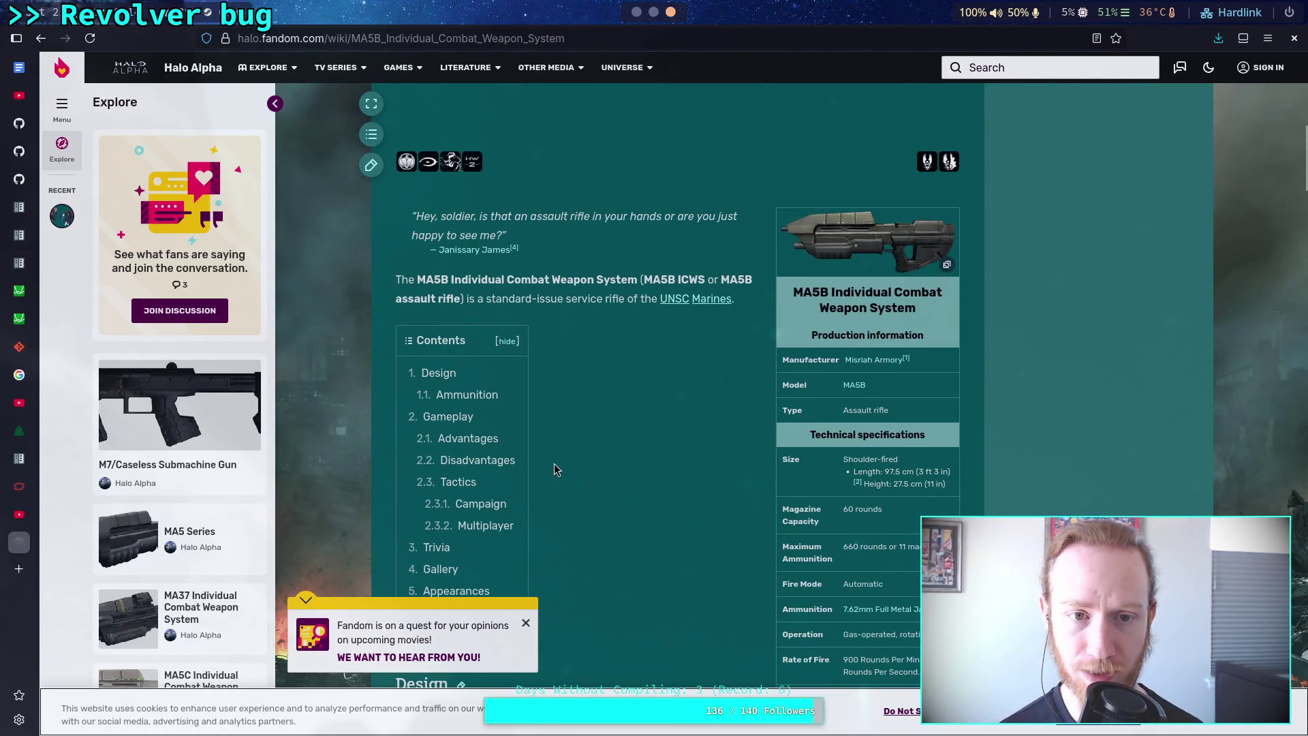
scroll(552, 463, up, 4)
scroll(553, 469, up, 3)
scroll(554, 469, down, 8)
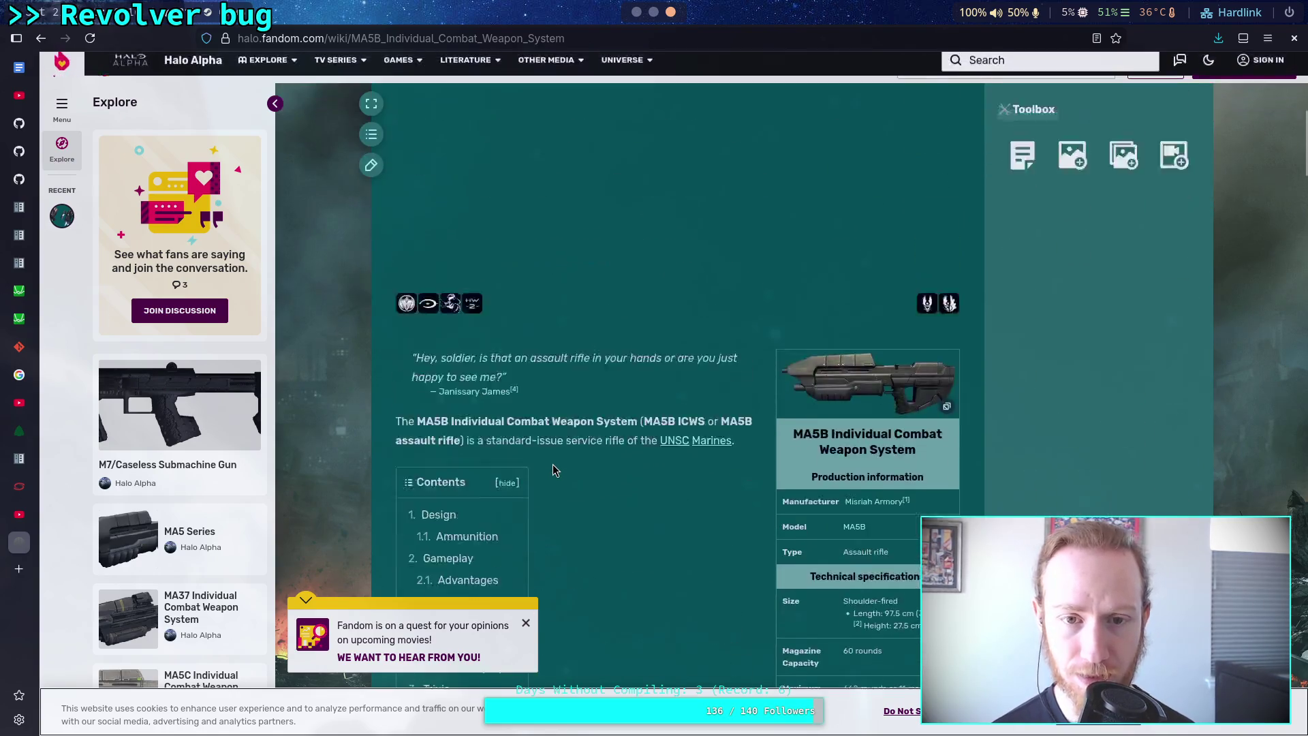
scroll(553, 469, down, 5)
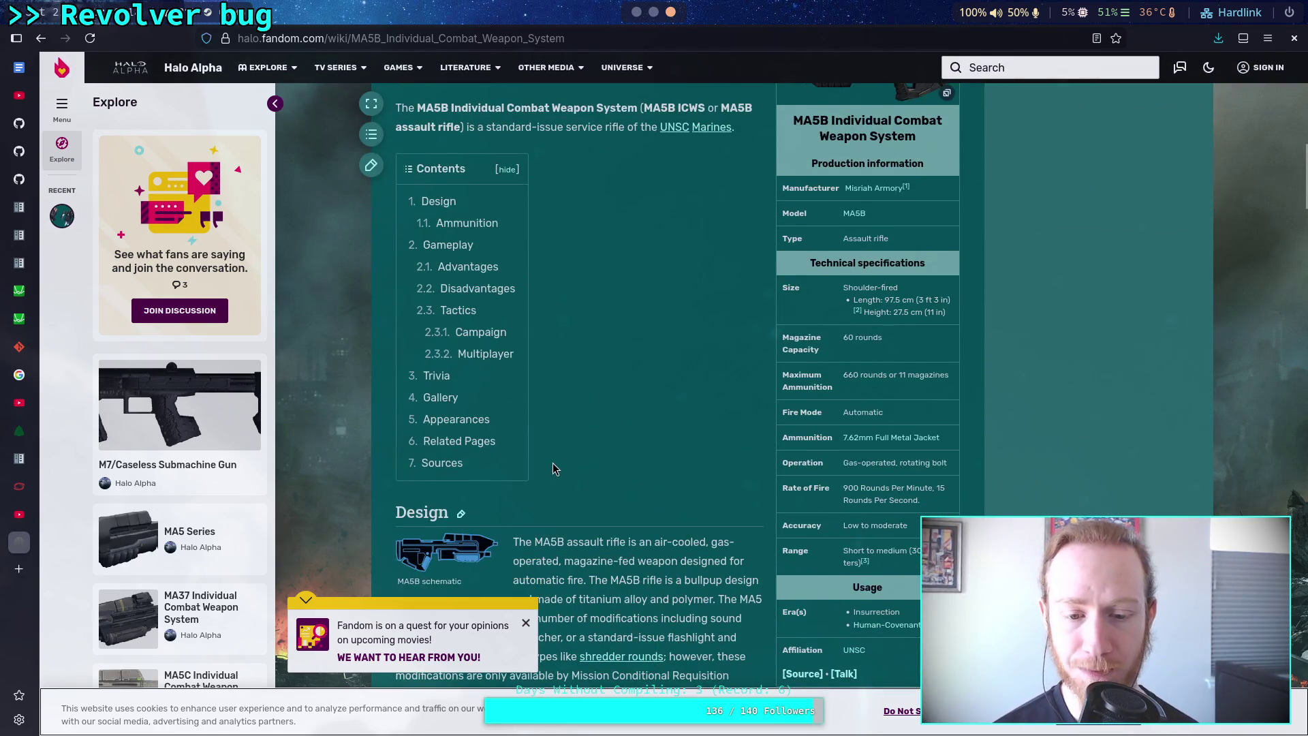
scroll(553, 467, up, 2)
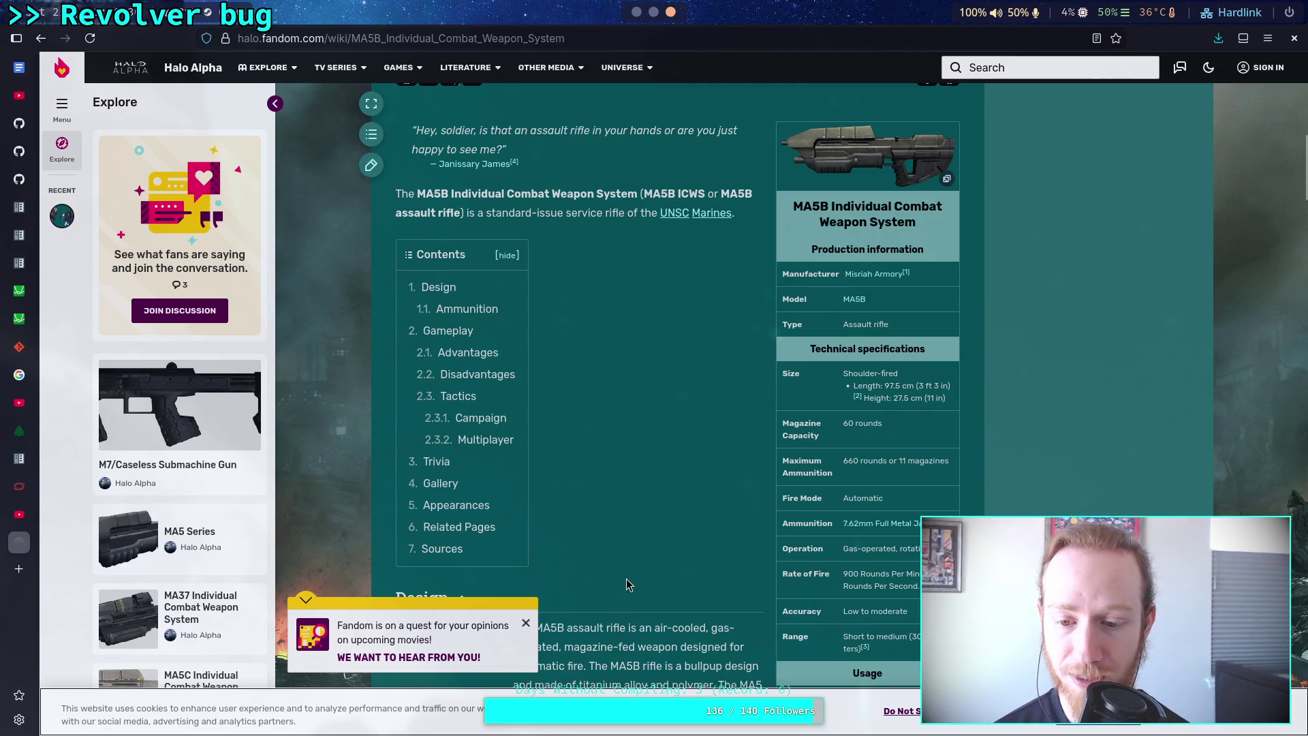
scroll(630, 580, down, 2)
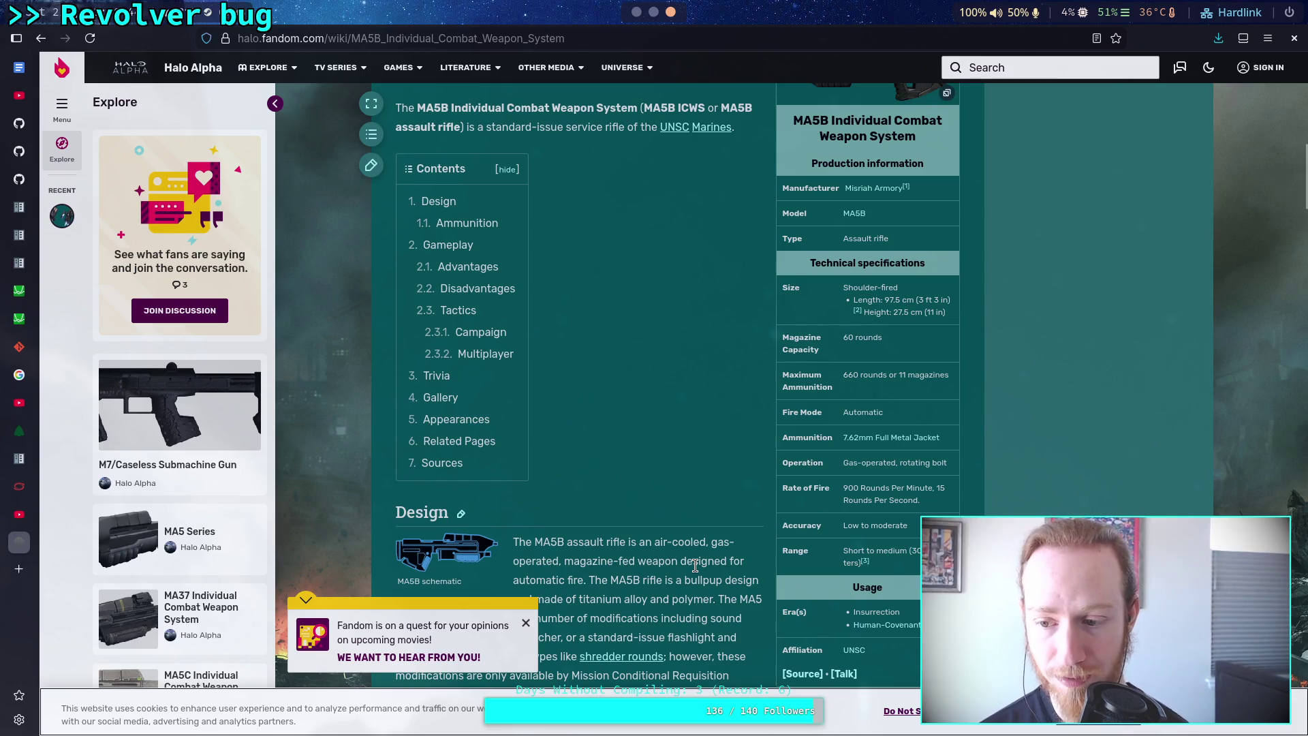
scroll(697, 567, down, 1)
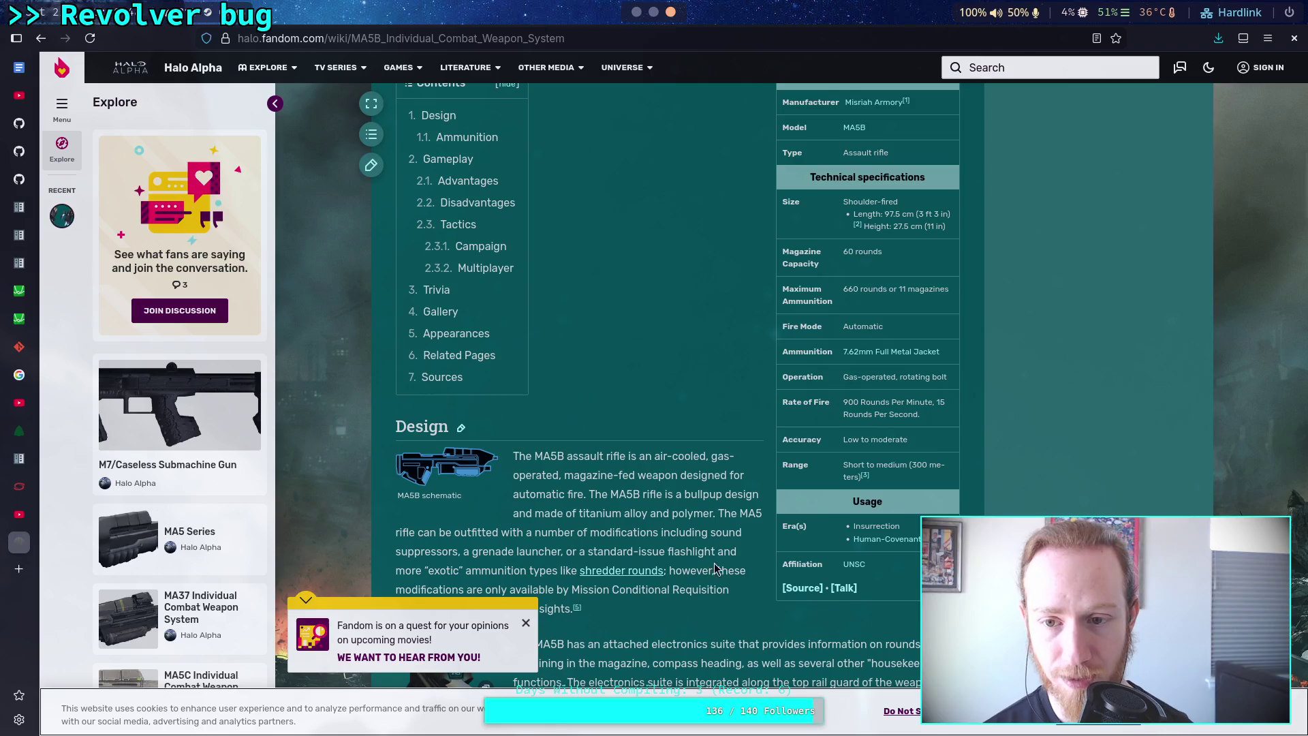
Highlight the 900 rounds-per-minute figure, then return to Godot.
drag(844, 402, 860, 402)
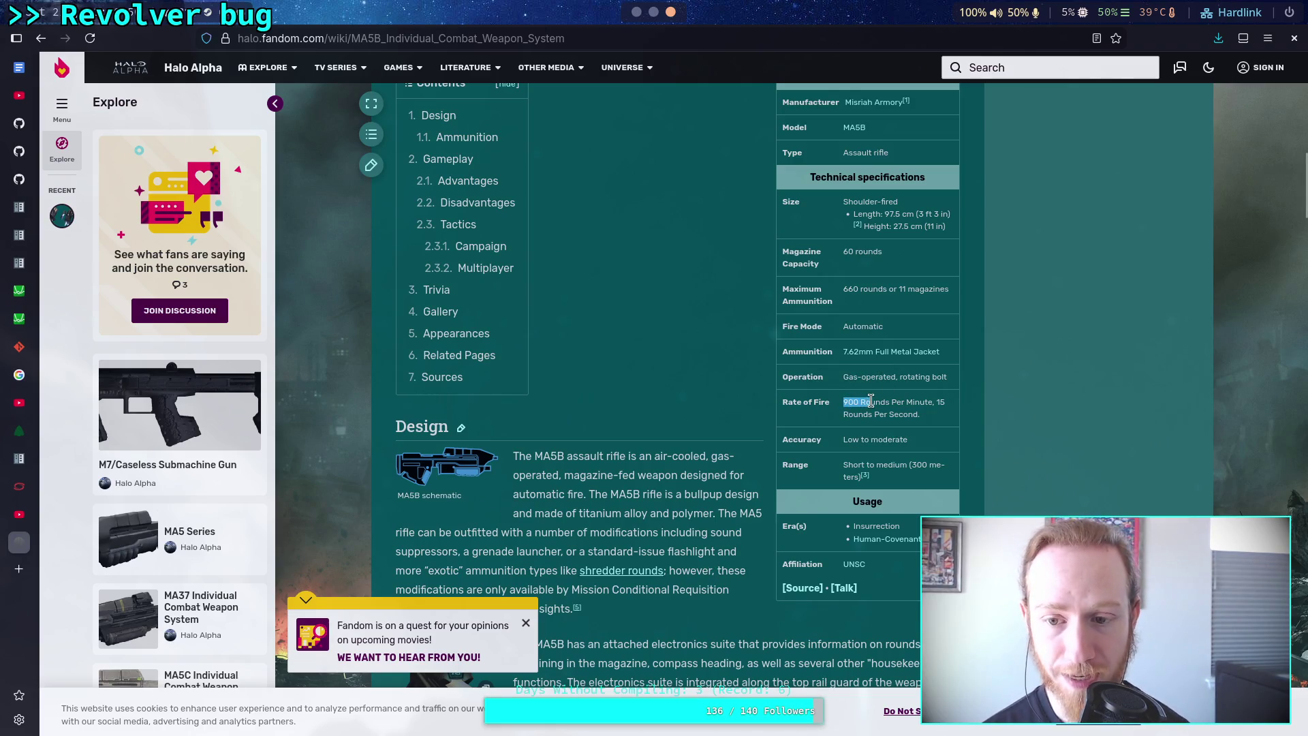
click(910, 405)
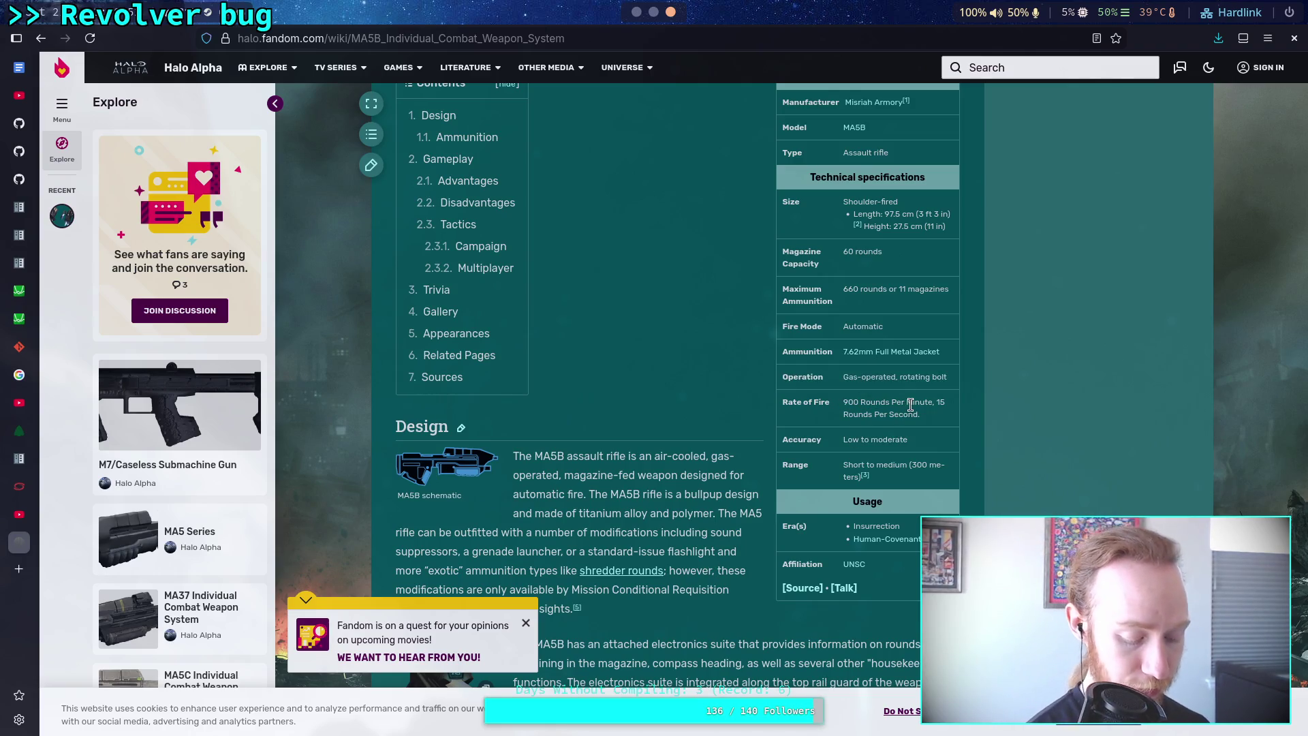
key(alt+Tab)
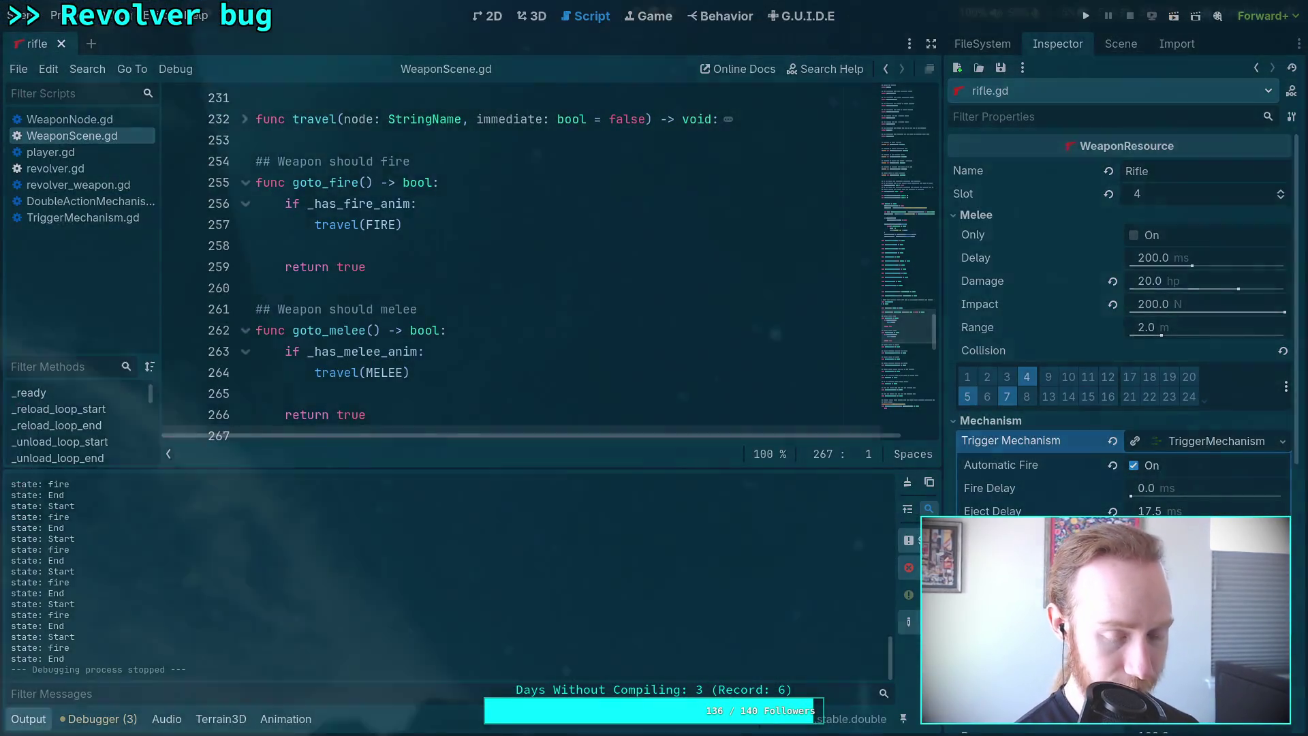
In Python, compute (1/60)/1, then rewrite it as 60 / (1/60) for rounds per minute.
key(super+4)
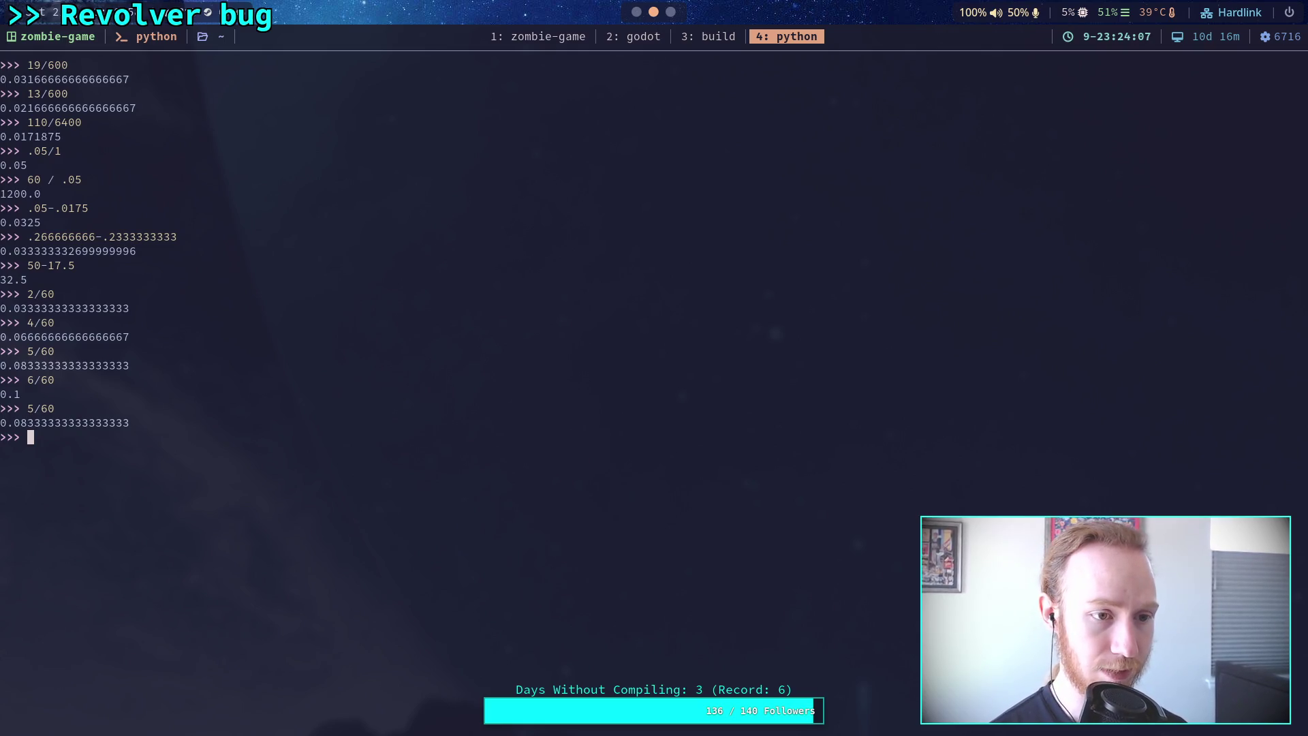
text((1/60)/1)
key(Return)
key(Up)
key(BackSpace)
key(BackSpace)
key(Left)
key(Left)
key(Left)
text(60)
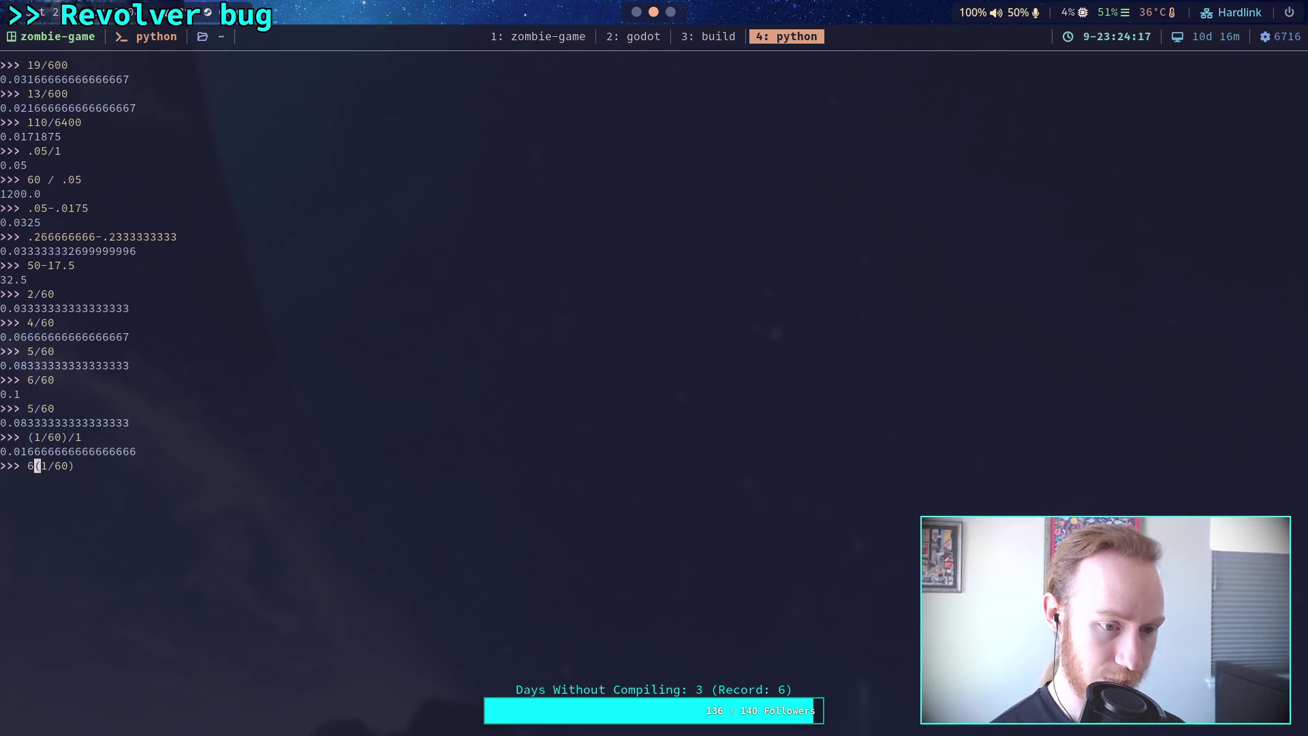
text( /)
key(Return)
Evaluate 60 / (n/60) for n = 2, 3 and 4, reaching 900 rpm.
key(Up)
key(Left)
key(Left)
key(Left)
key(BackSpace)
text(2)
key(Return)
key(Up)
key(Left)
key(Left)
key(Left)
key(BackSpace)
text(3)
key(Return)
key(Up)
key(Left)
key(Left)
key(Left)
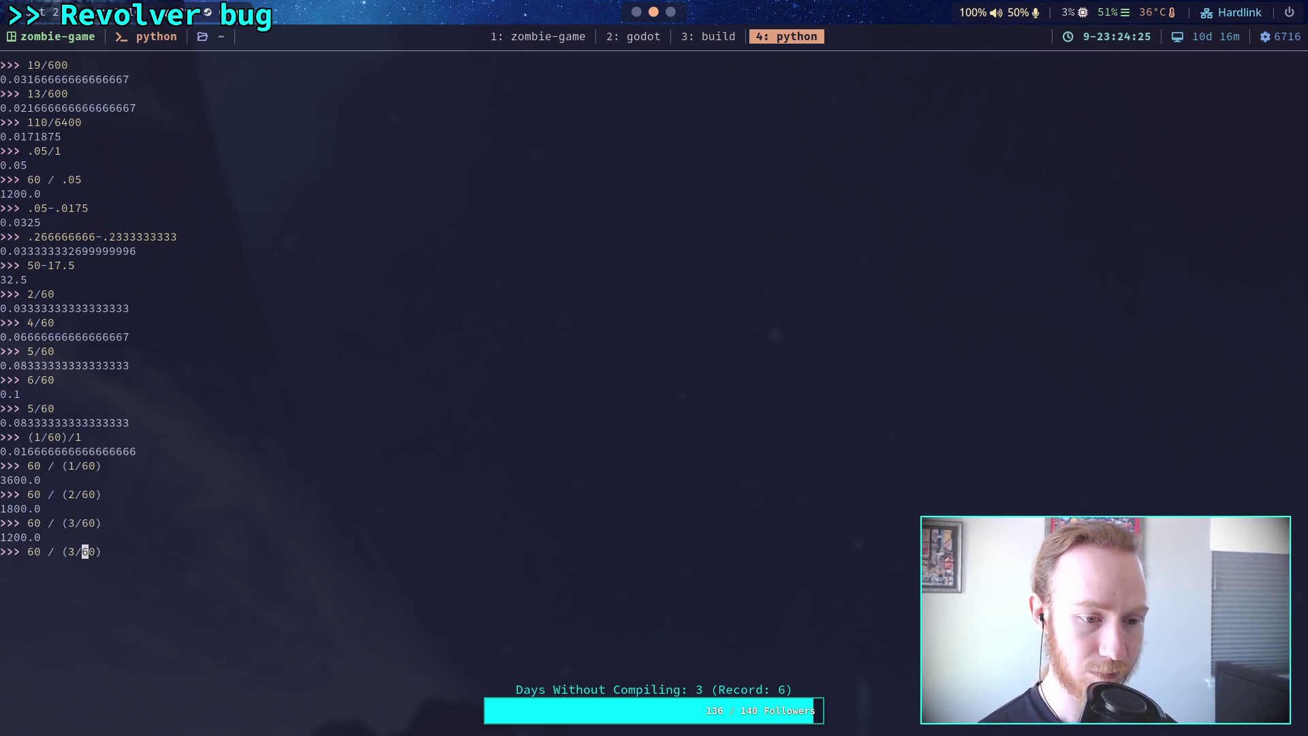
key(BackSpace)
text(4)
key(Return)
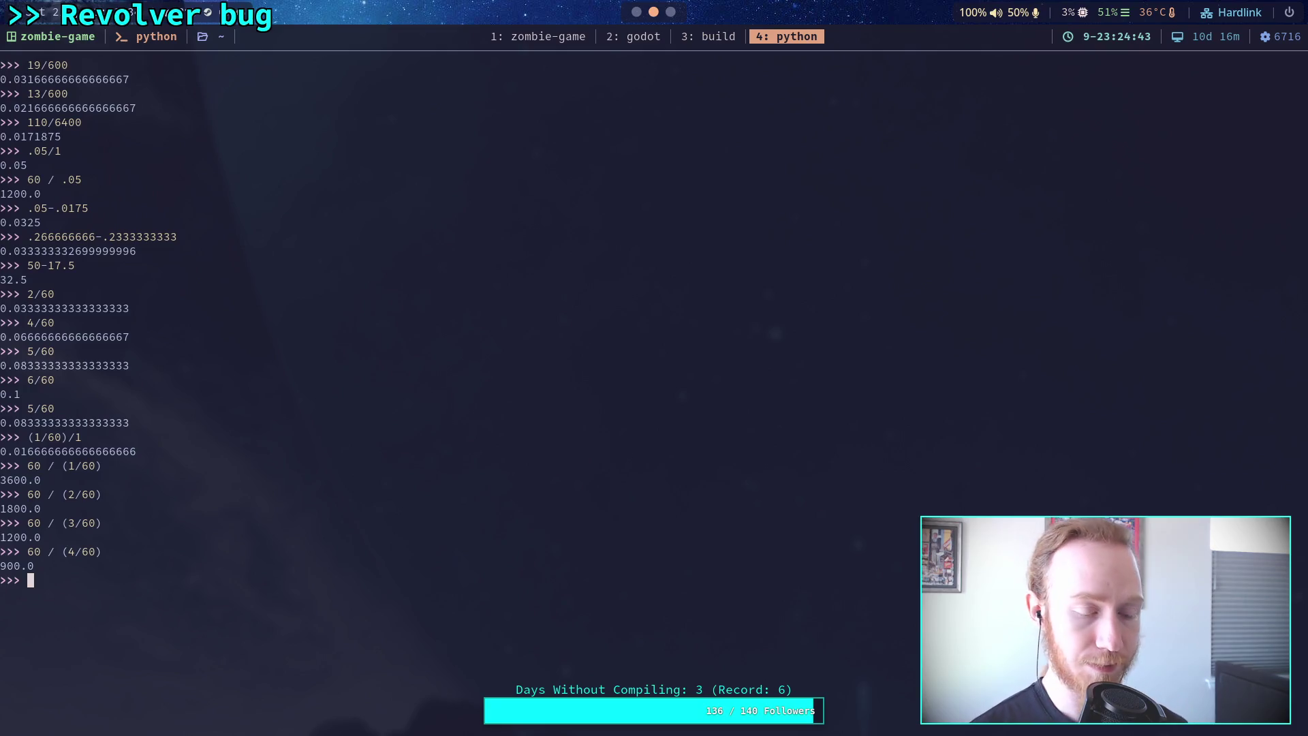
Evaluate 60 / (5.5/60), giving about 654.5 rpm, and recall it for another try.
key(Up)
key(Left)
key(Left)
key(Left)
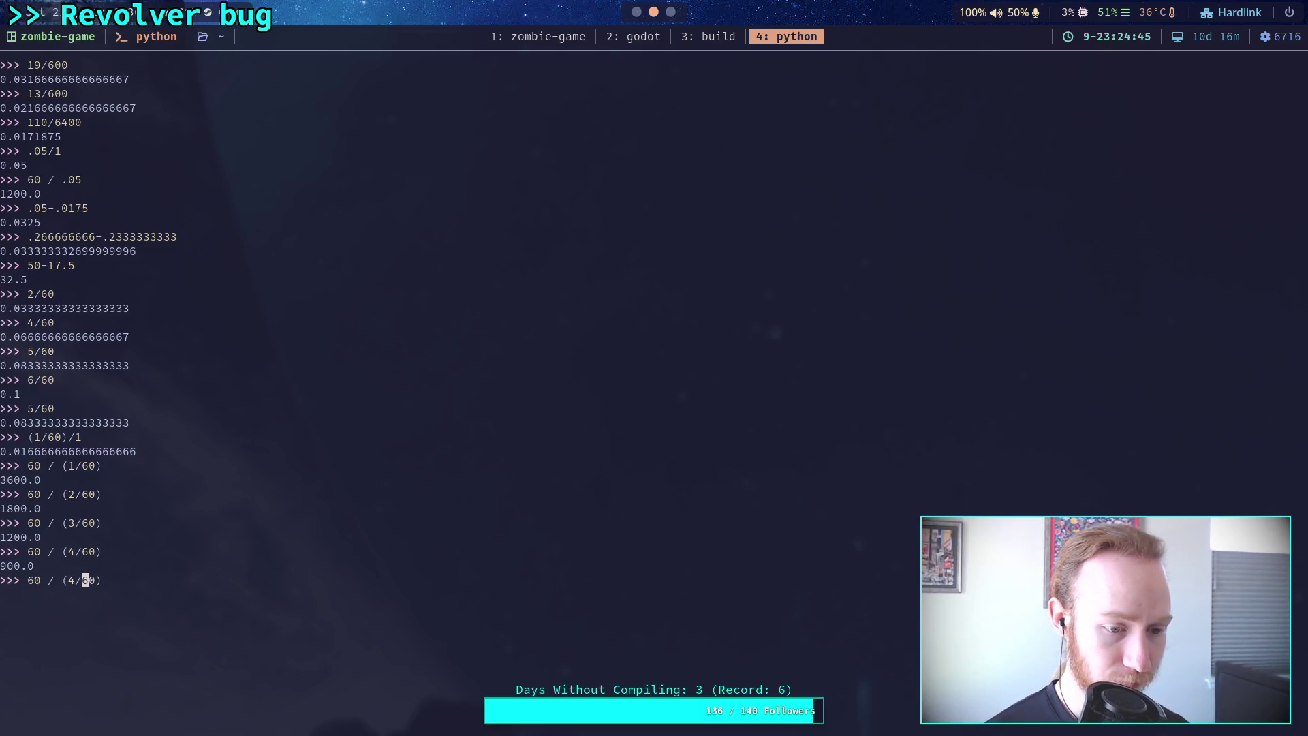
key(BackSpace)
text(5.5)
key(Return)
key(Up)
key(Left)
key(Left)
key(Left)
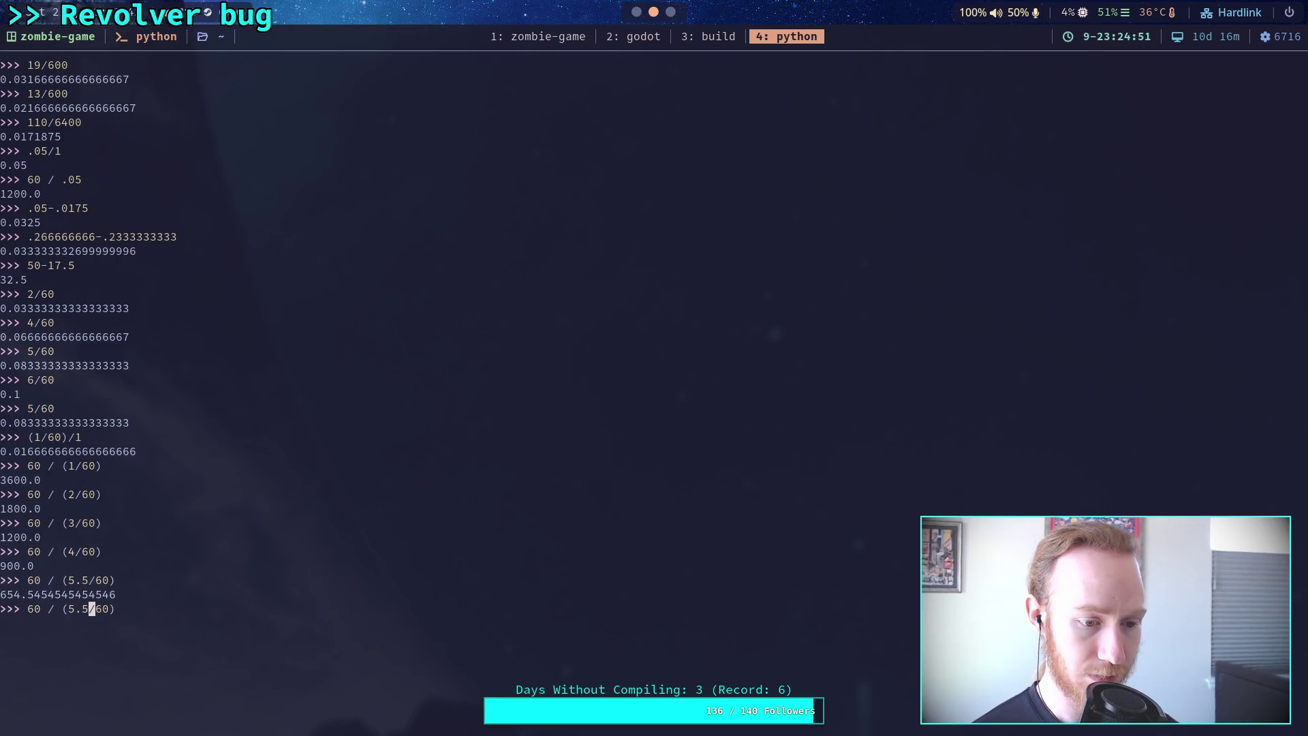
Evaluate 60 / (x/60) for trial intervals 5.55, 5.6 and 5.7 in Python.
key(Return)
key(Up)
key(Left)
key(Left)
key(Left)
key(BackSpace)
text(55)
key(Return)
key(Up)
key(Left)
key(Left)
key(Left)
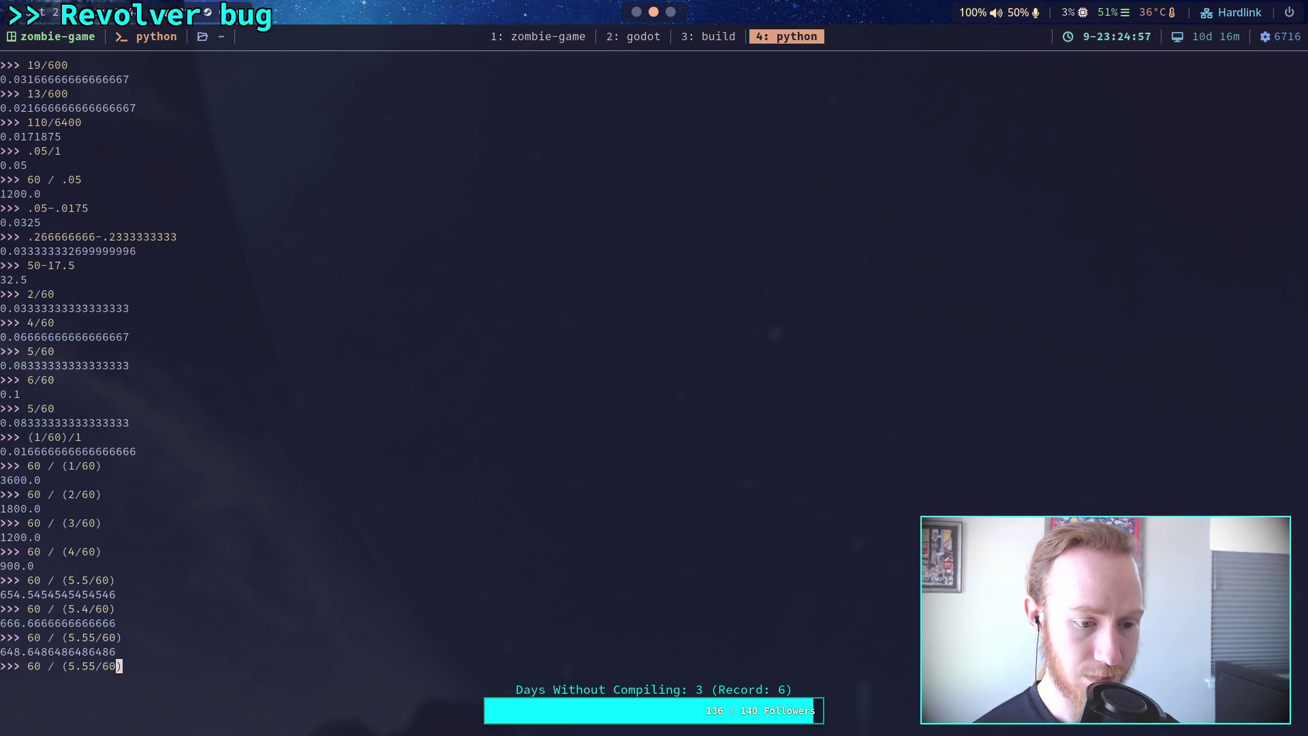
key(BackSpace)
key(BackSpace)
text(6)
key(Return)
key(Up)
key(Left)
key(Left)
key(Left)
key(Return)
key(Up)
key(Left)
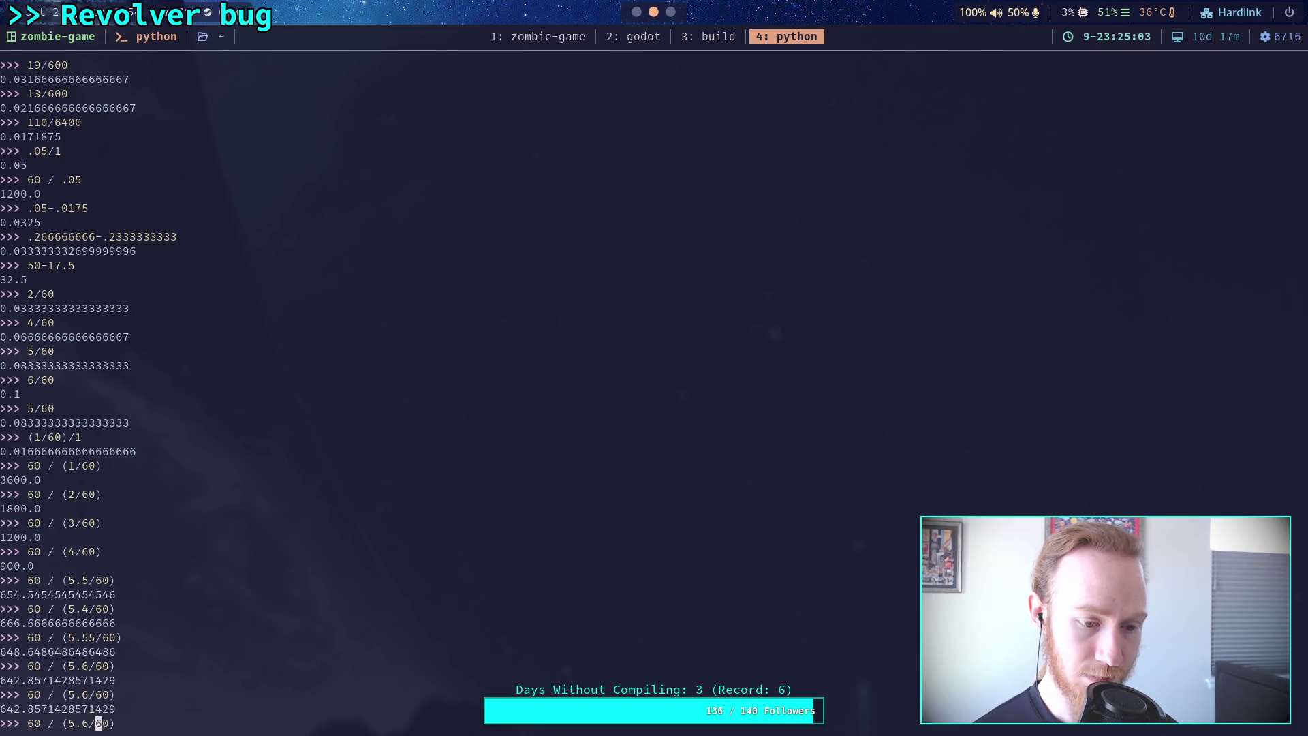
key(Return)
Narrow the interval through 5.666, 5.61, 5.62 and 5.623 to 5.625, giving 640.0 rpm.
key(Up)
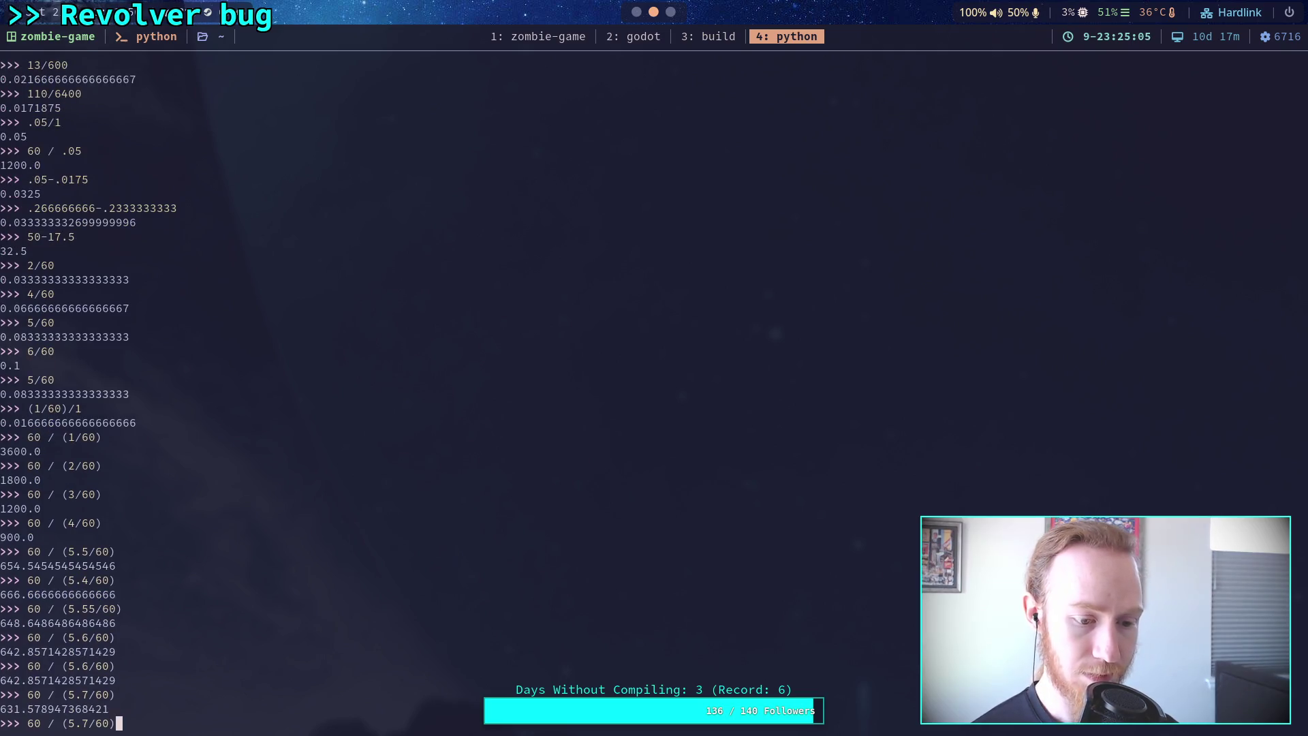
key(Left)
key(Left)
key(BackSpace)
text(666)
key(Return)
key(Up)
key(Left)
key(Left)
key(Left)
key(BackSpace)
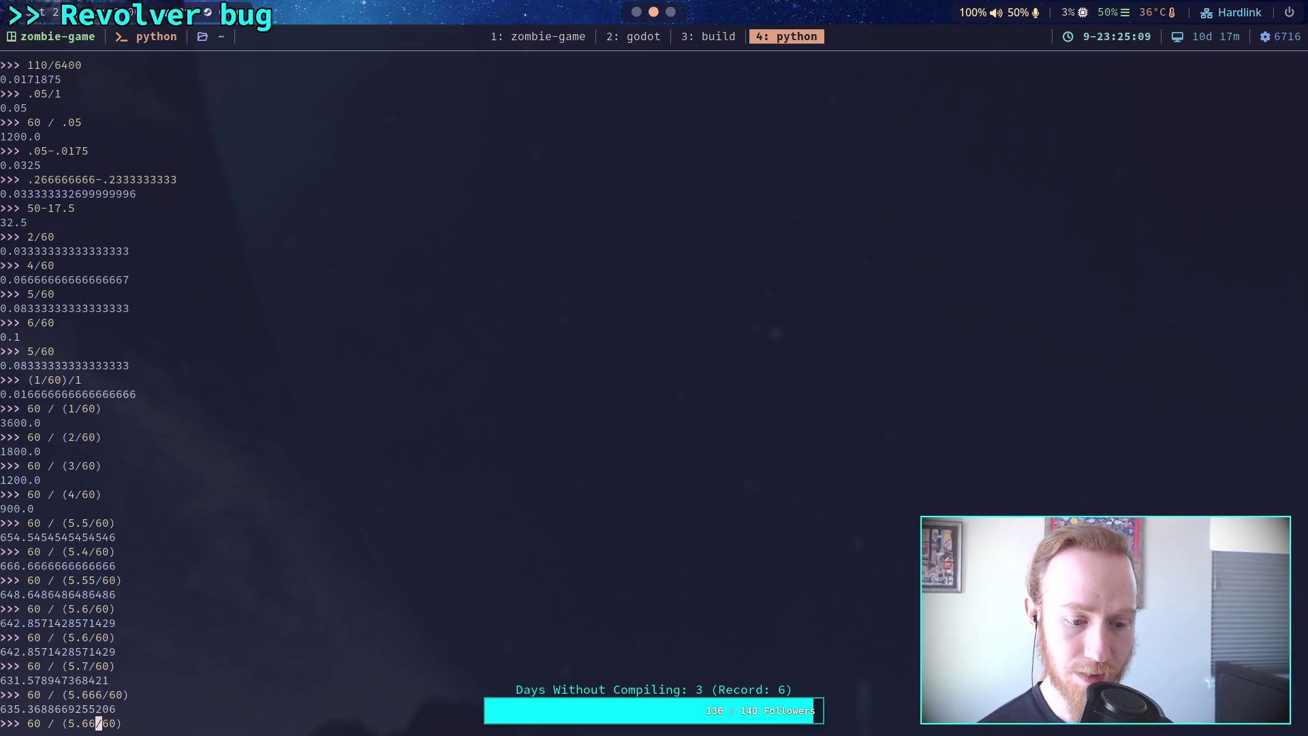
key(Return)
key(Up)
key(Left)
key(Left)
key(Left)
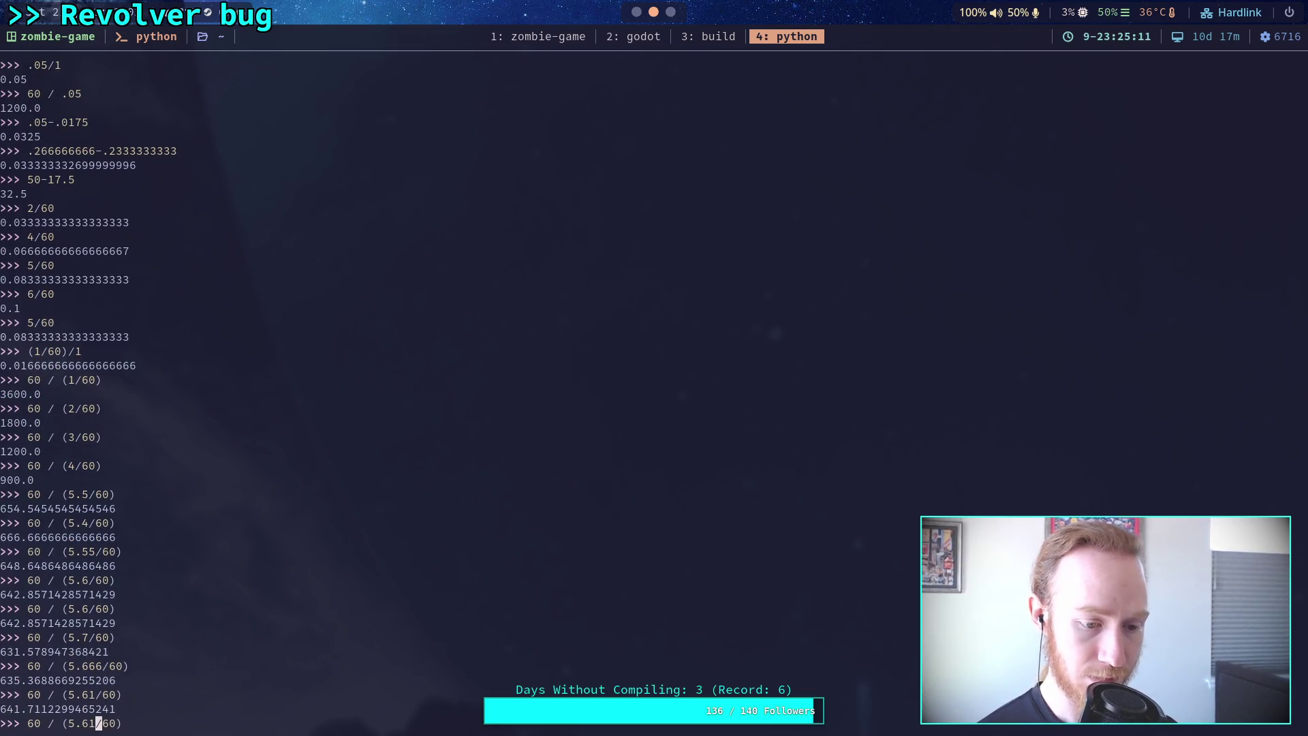
key(Return)
key(Up)
key(Left)
key(Left)
key(Left)
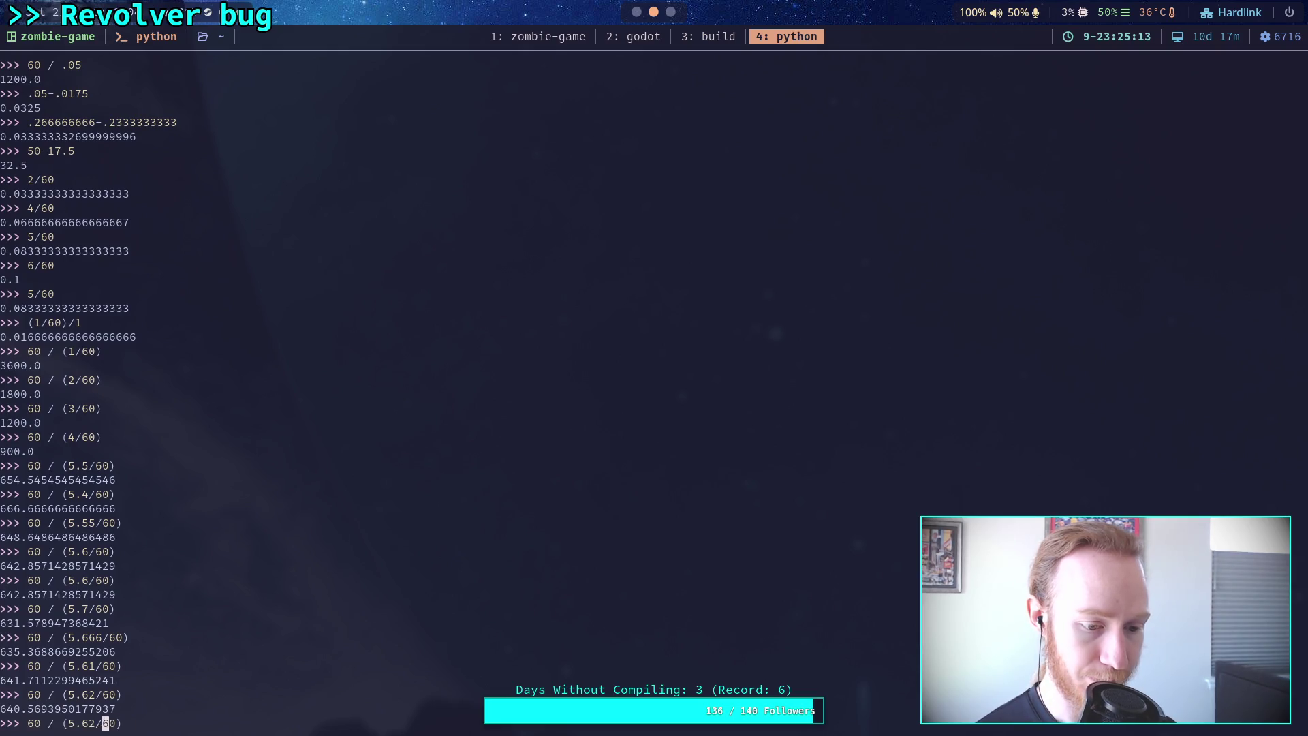
text(3)
key(Return)
key(Up)
key(Left)
key(Left)
key(Left)
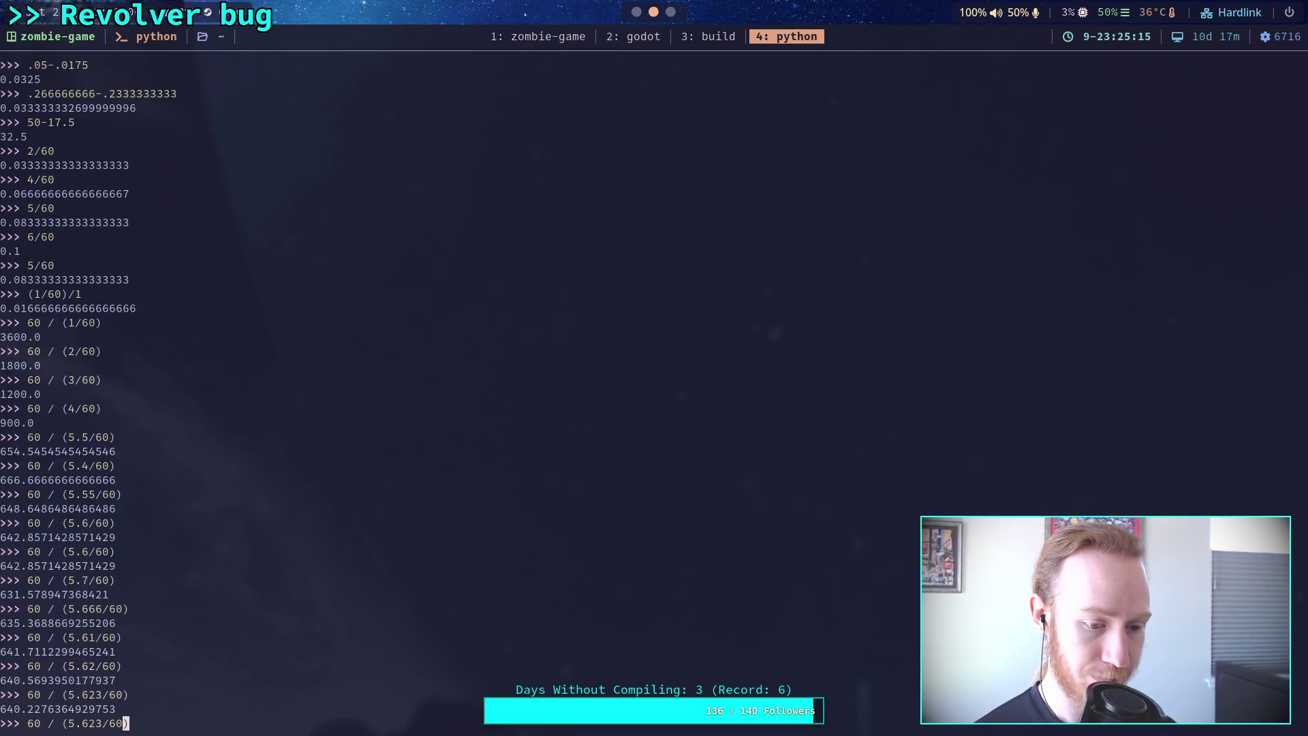
key(BackSpace)
text(6)
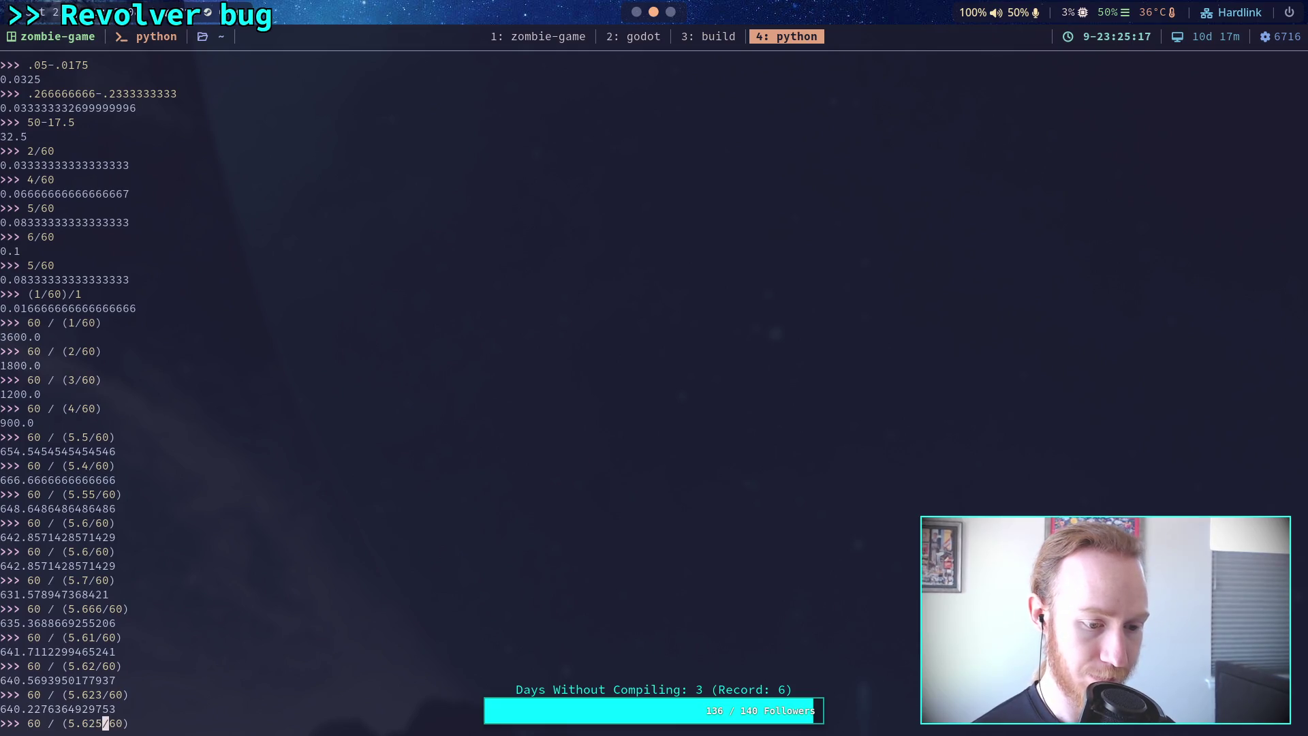
key(Return)
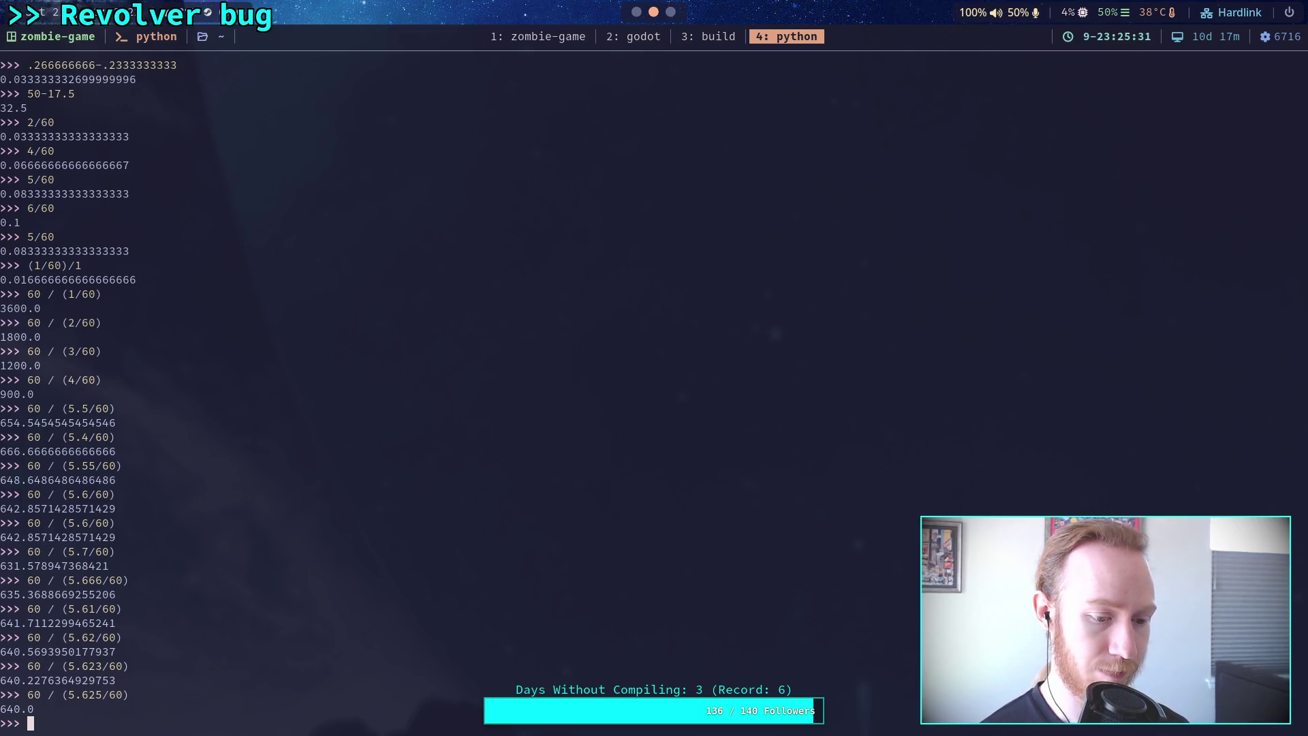
Compute seconds per shot (60 / 640) and shots per second (640 / 60).
text(50)
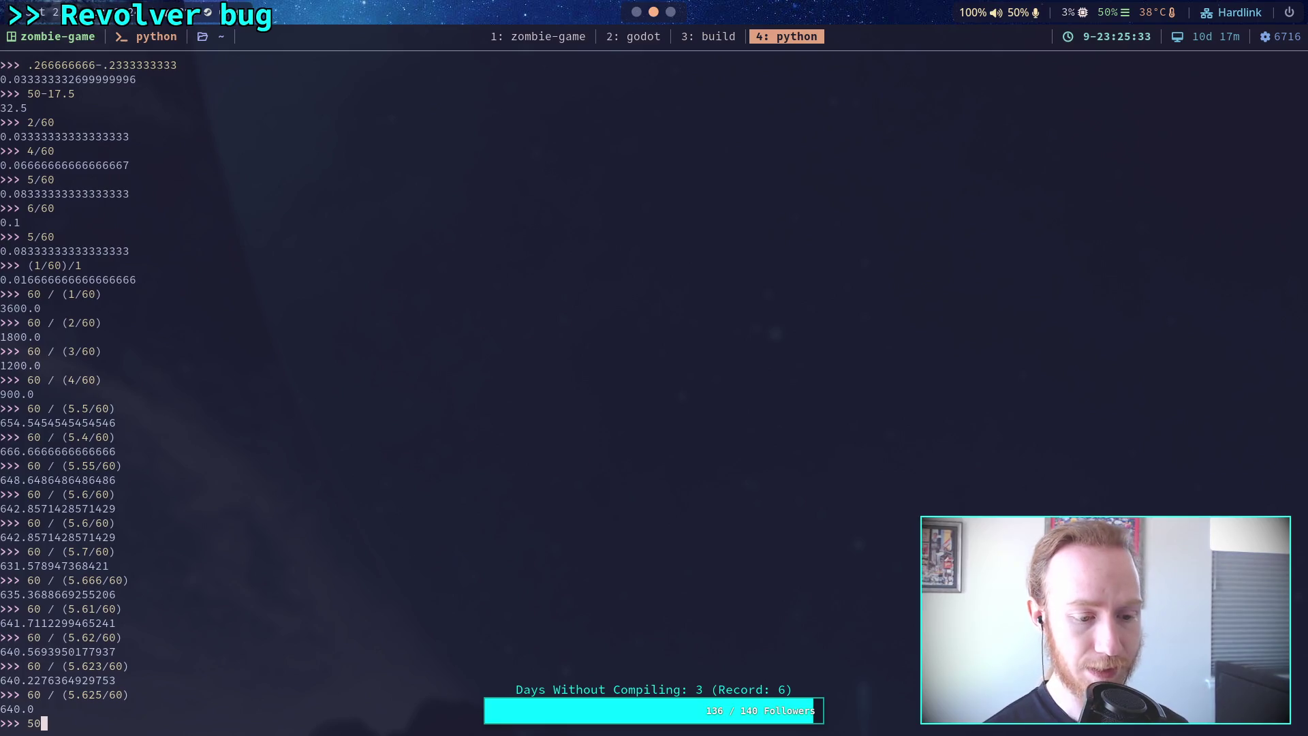
key(BackSpace)
key(BackSpace)
text(60 / )
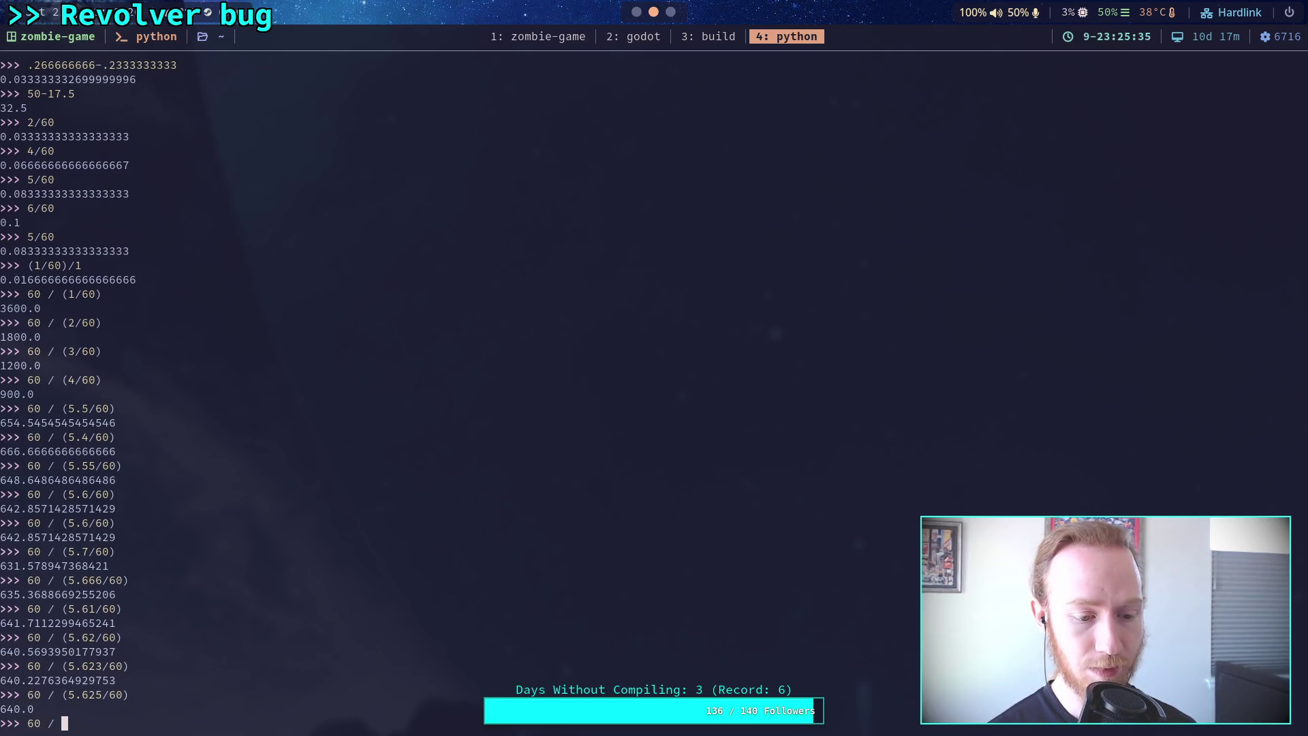
text(650)
key(Return)
key(Up)
key(BackSpace)
key(BackSpace)
key(BackSpace)
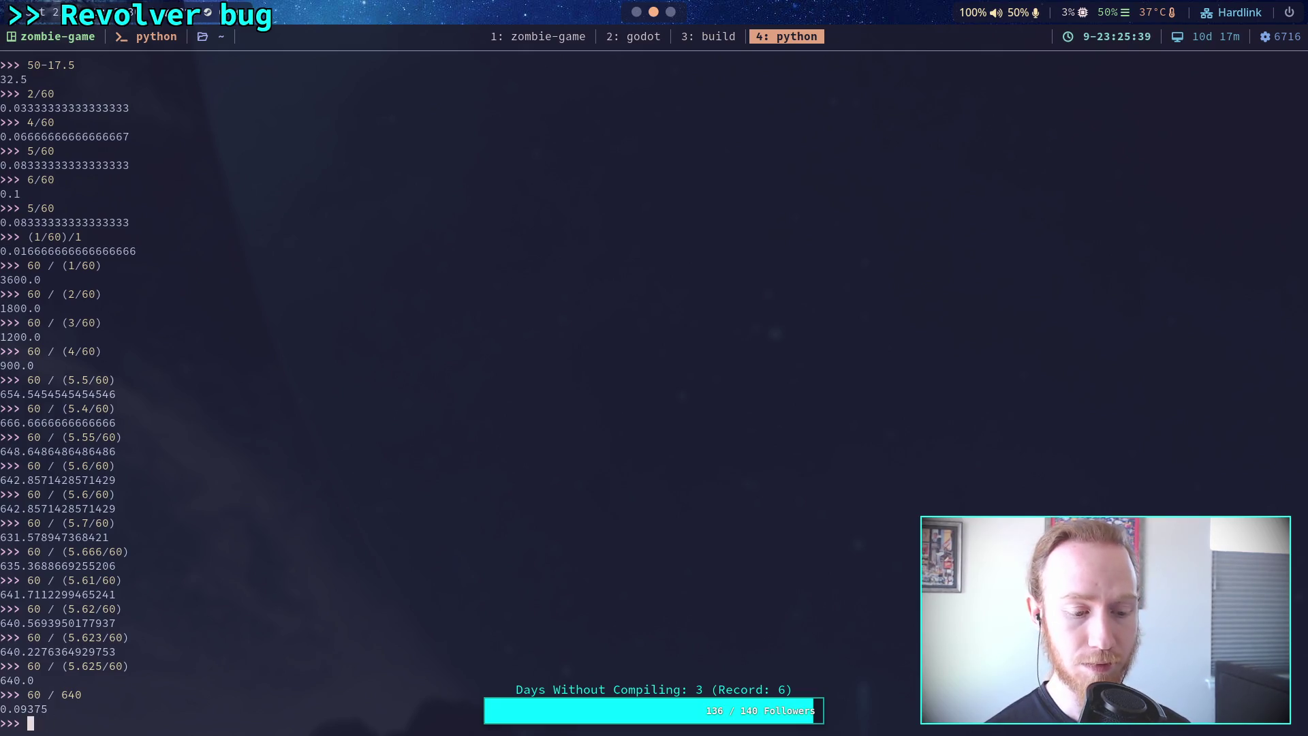
text(640 / 5)
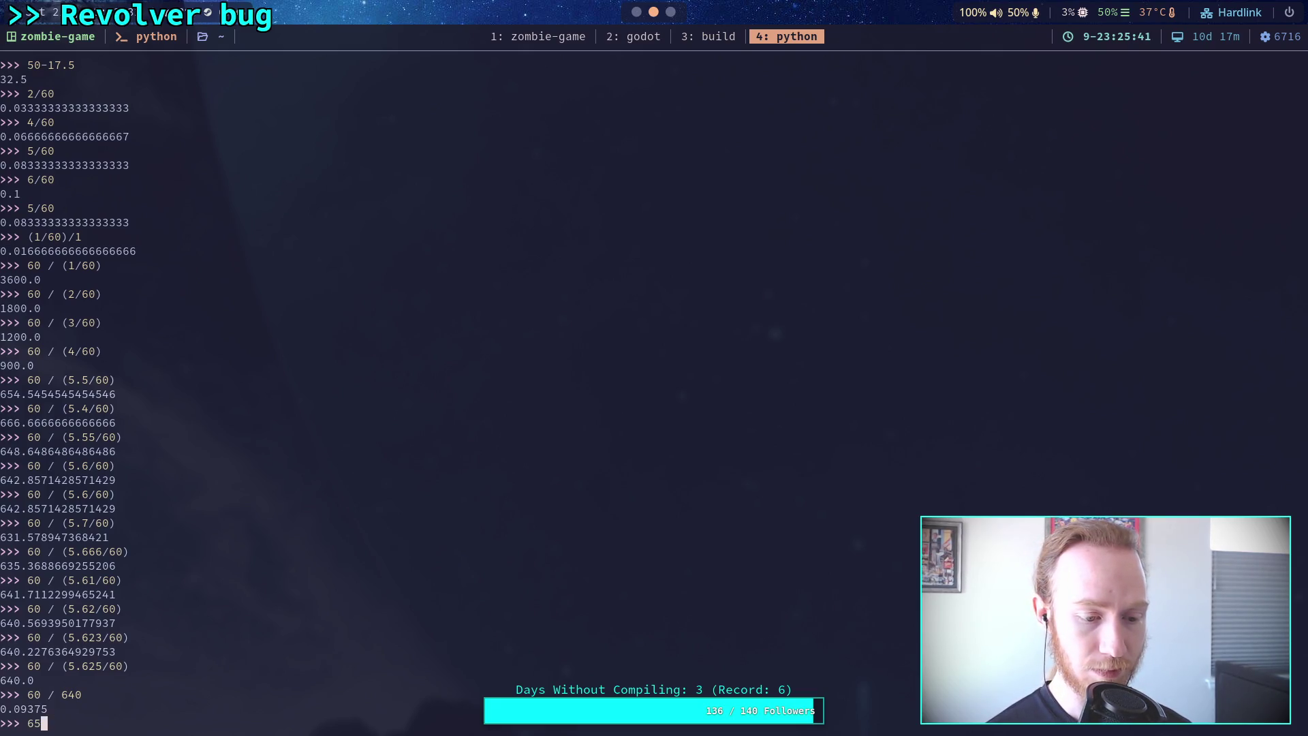
key(BackSpace)
text(60)
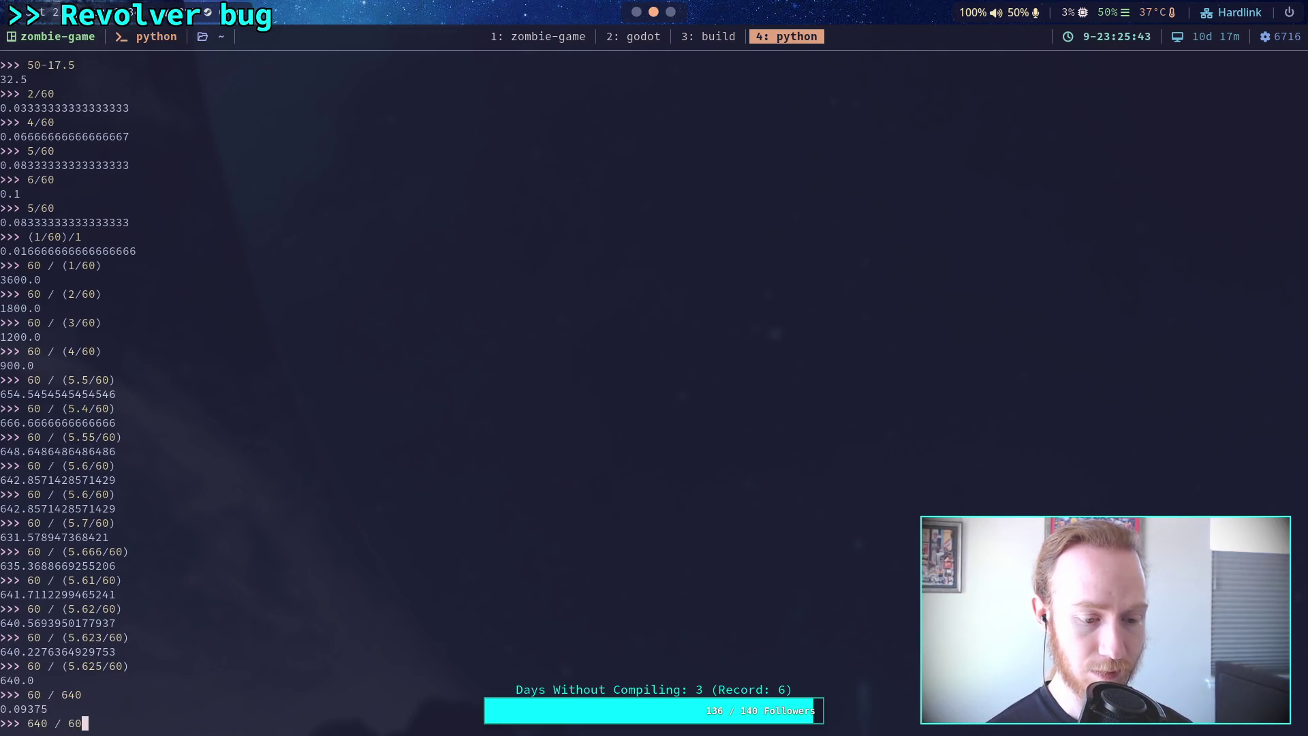
key(Return)
key(Up)
key(Left)
key(Left)
key(Left)
key(Left)
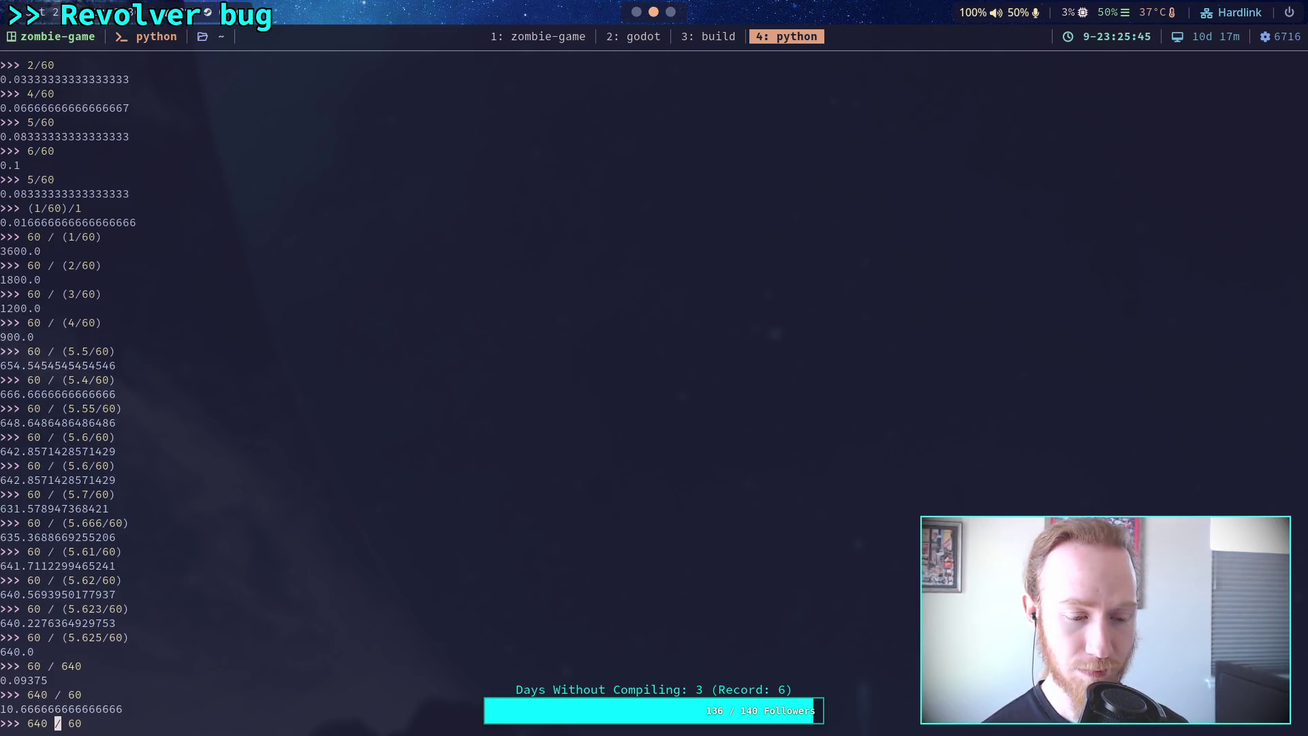
key(End)
key(BackSpace)
key(BackSpace)
key(BackSpace)
key(BackSpace)
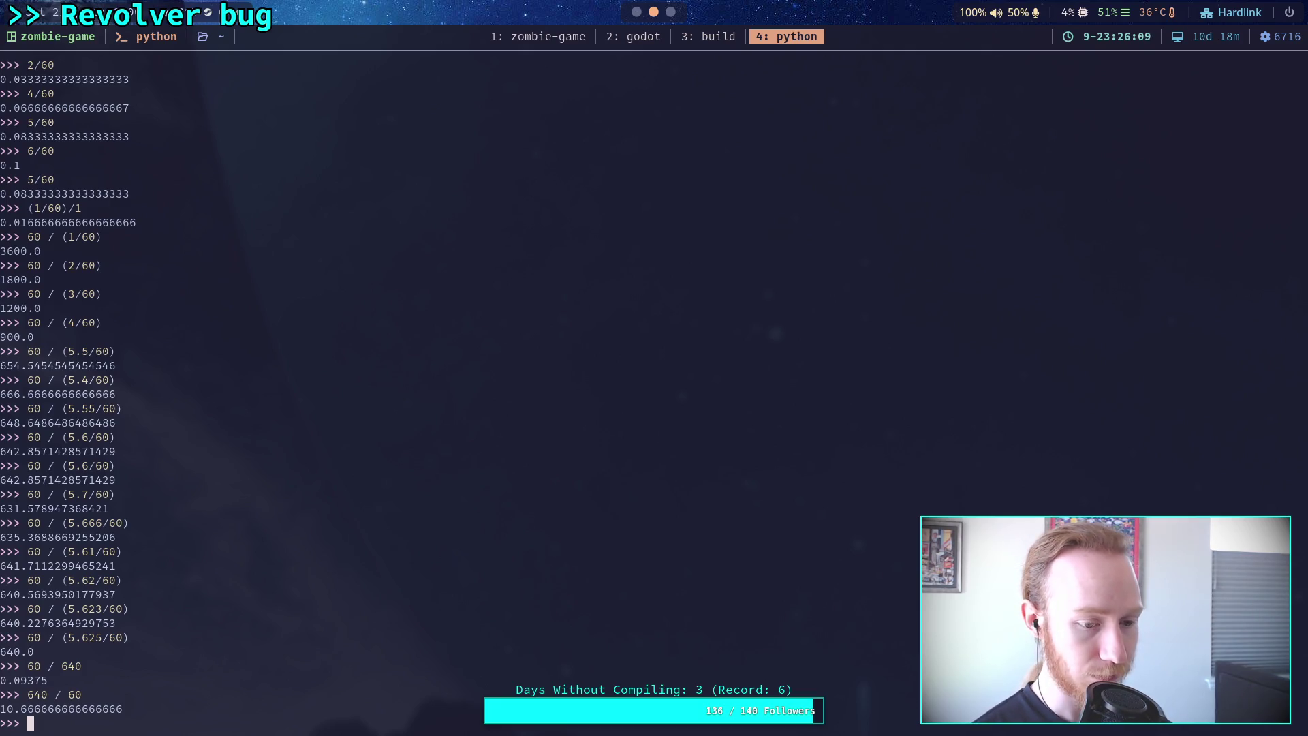
Evaluate 5.625/60 to get 0.09375 s per shot, then return to Godot.
key(Up)
key(Up)
key(Up)
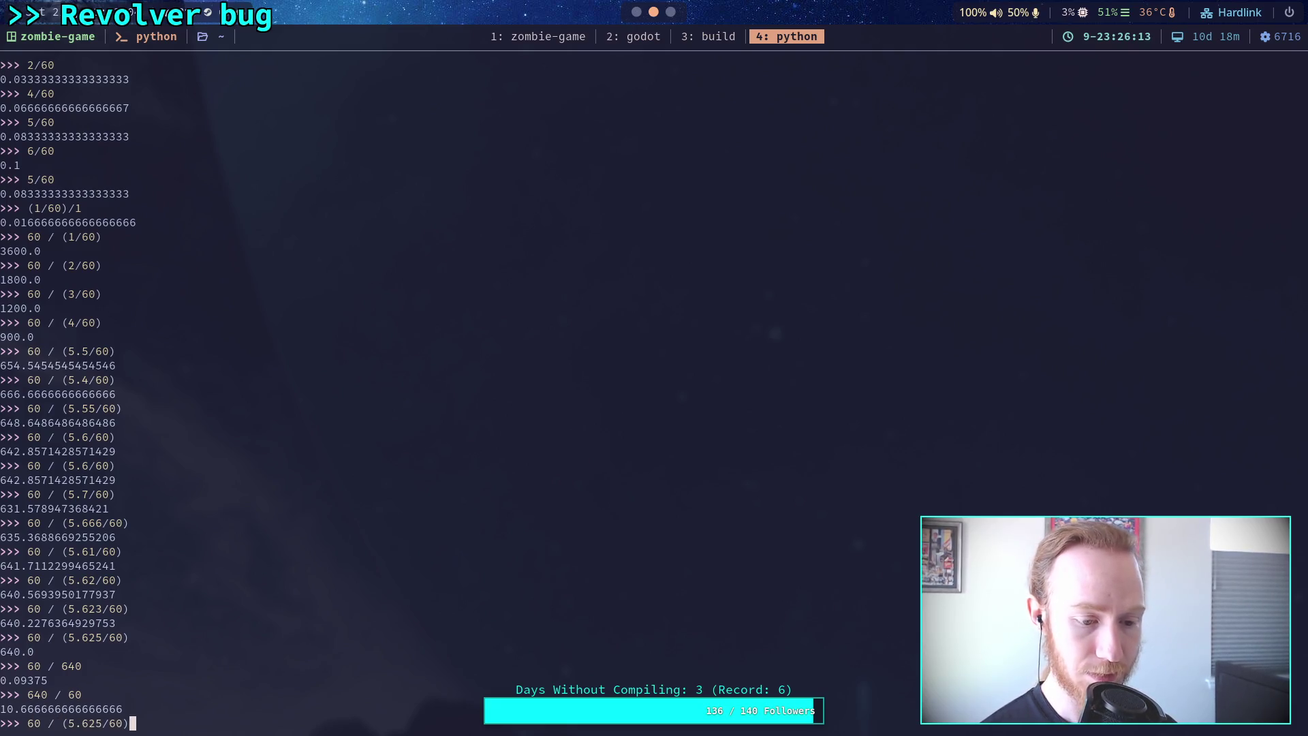
key(Down)
key(Left)
key(Left)
key(Left)
key(BackSpace)
key(BackSpace)
key(BackSpace)
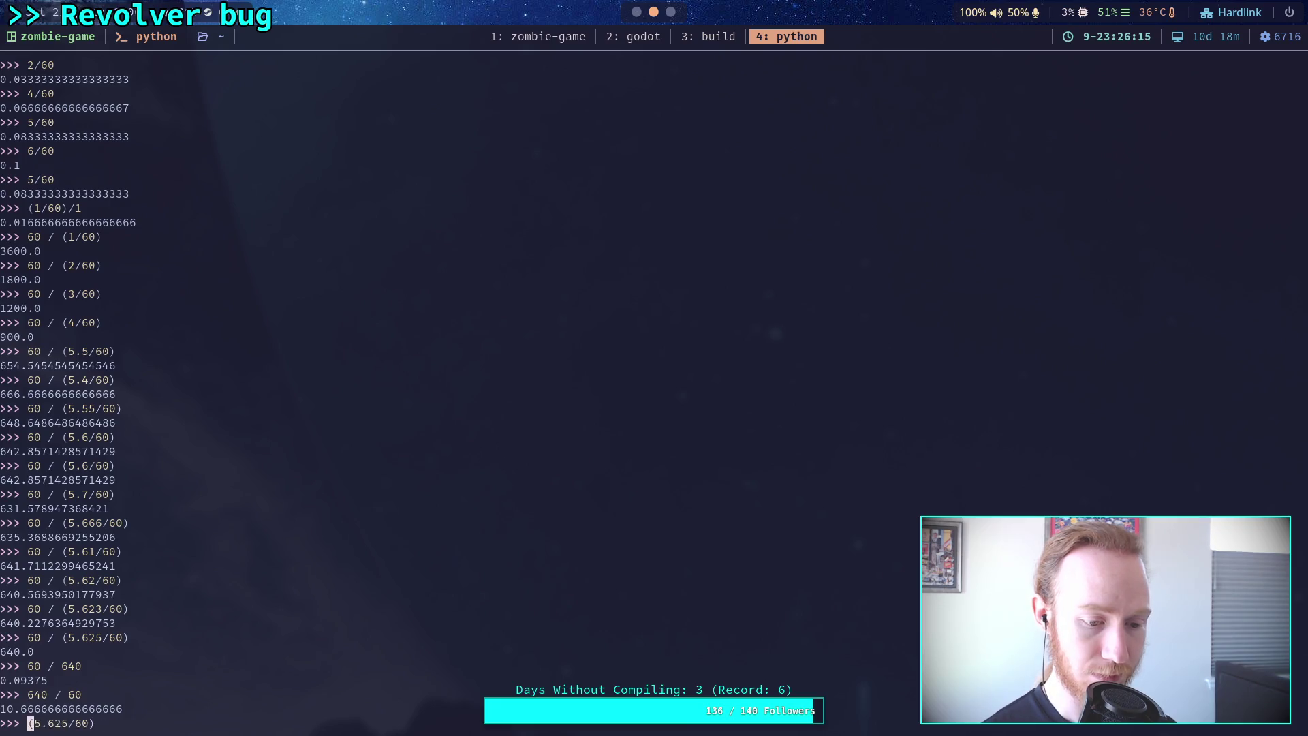
key(Return)
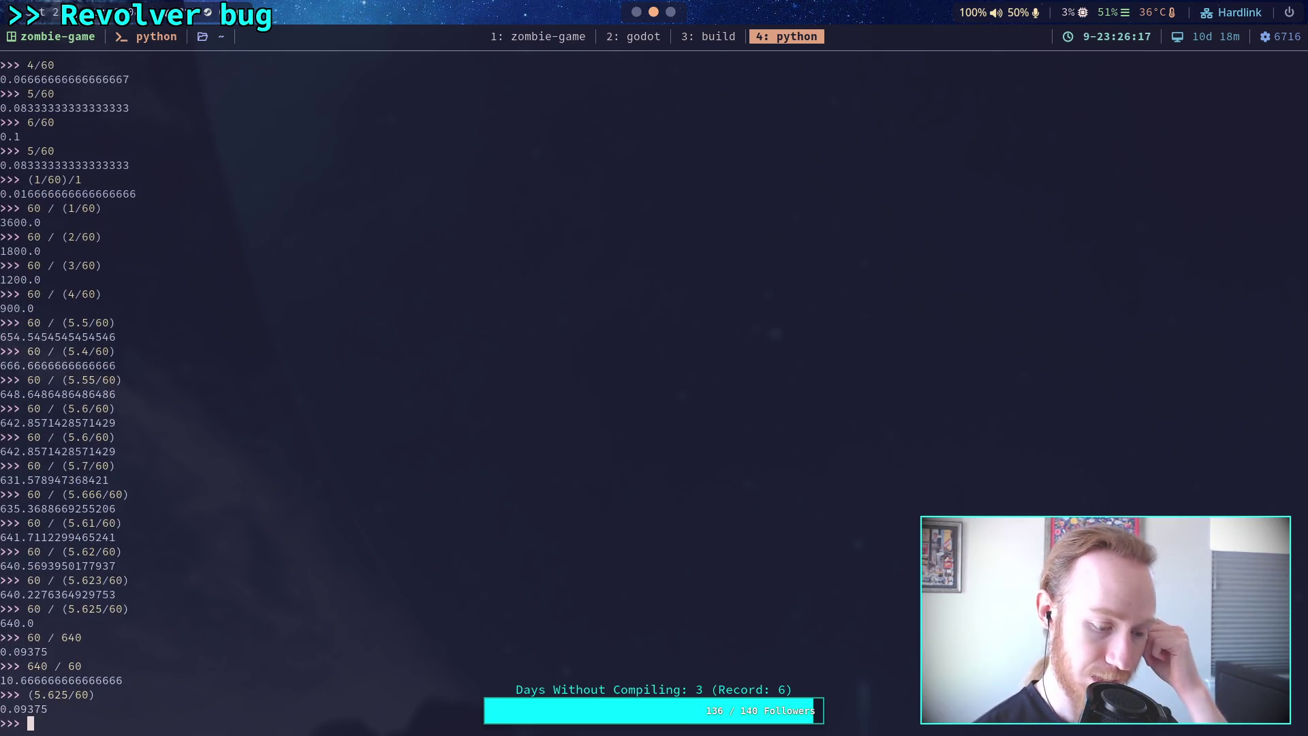
key(super+2)
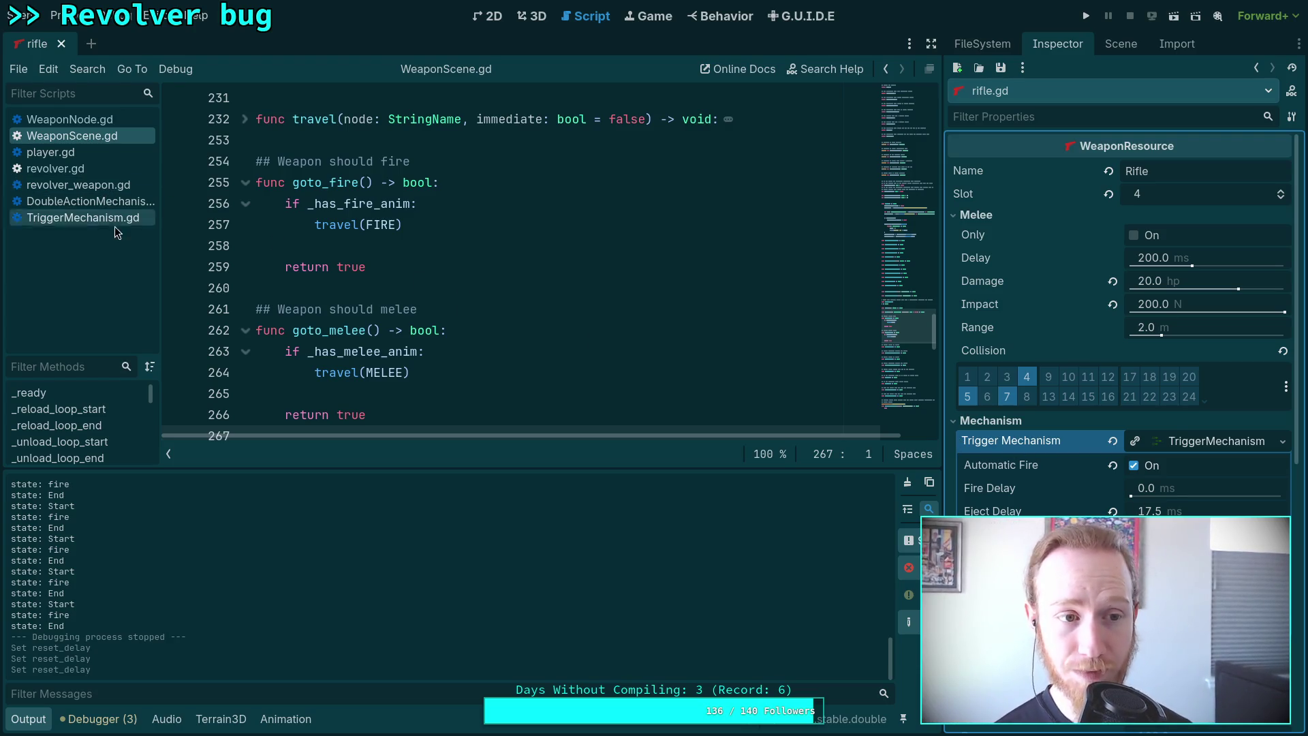
click(1124, 45)
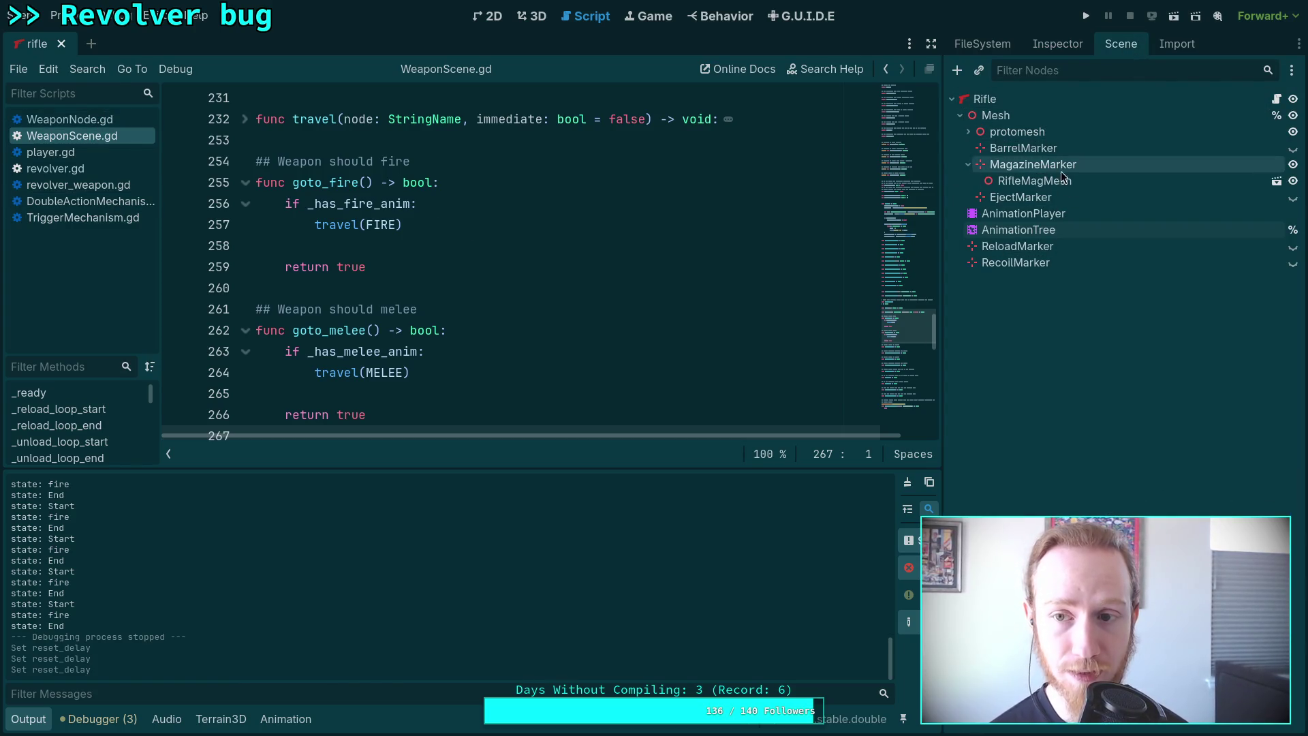
click(1053, 45)
click(982, 44)
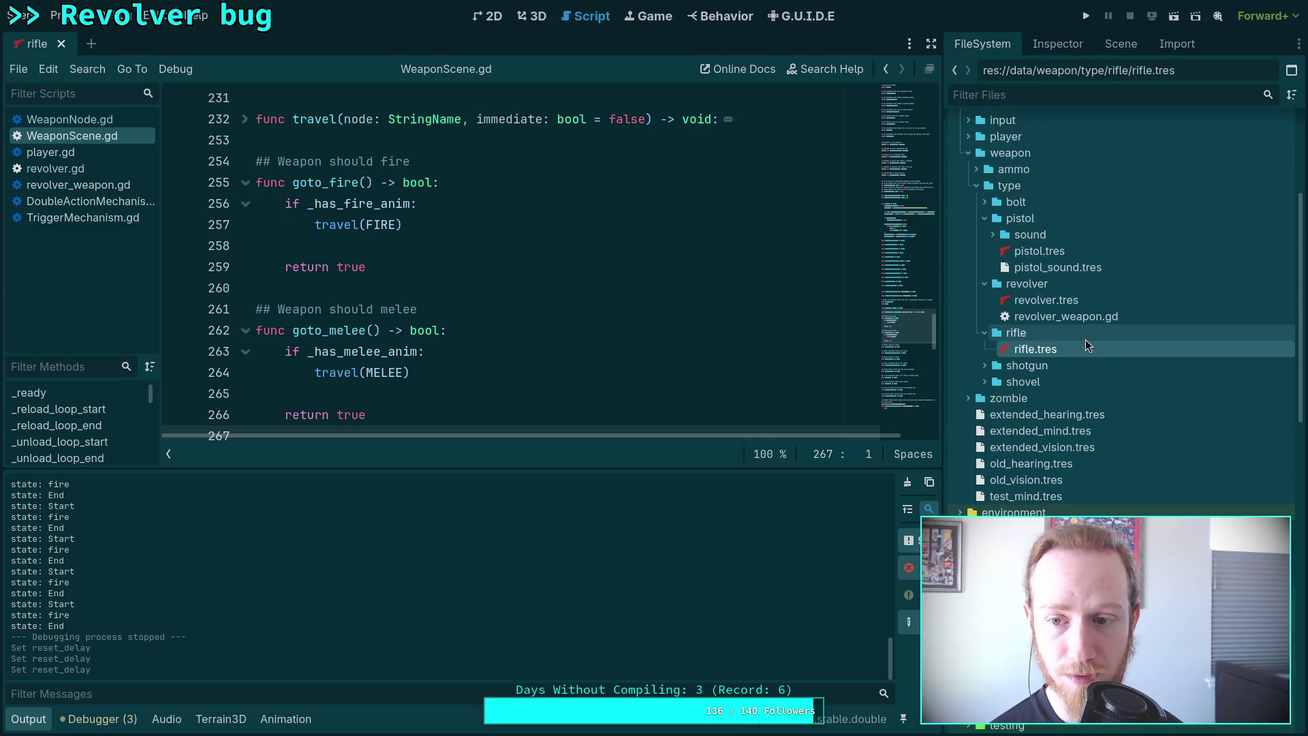
scroll(1089, 414, down, 10)
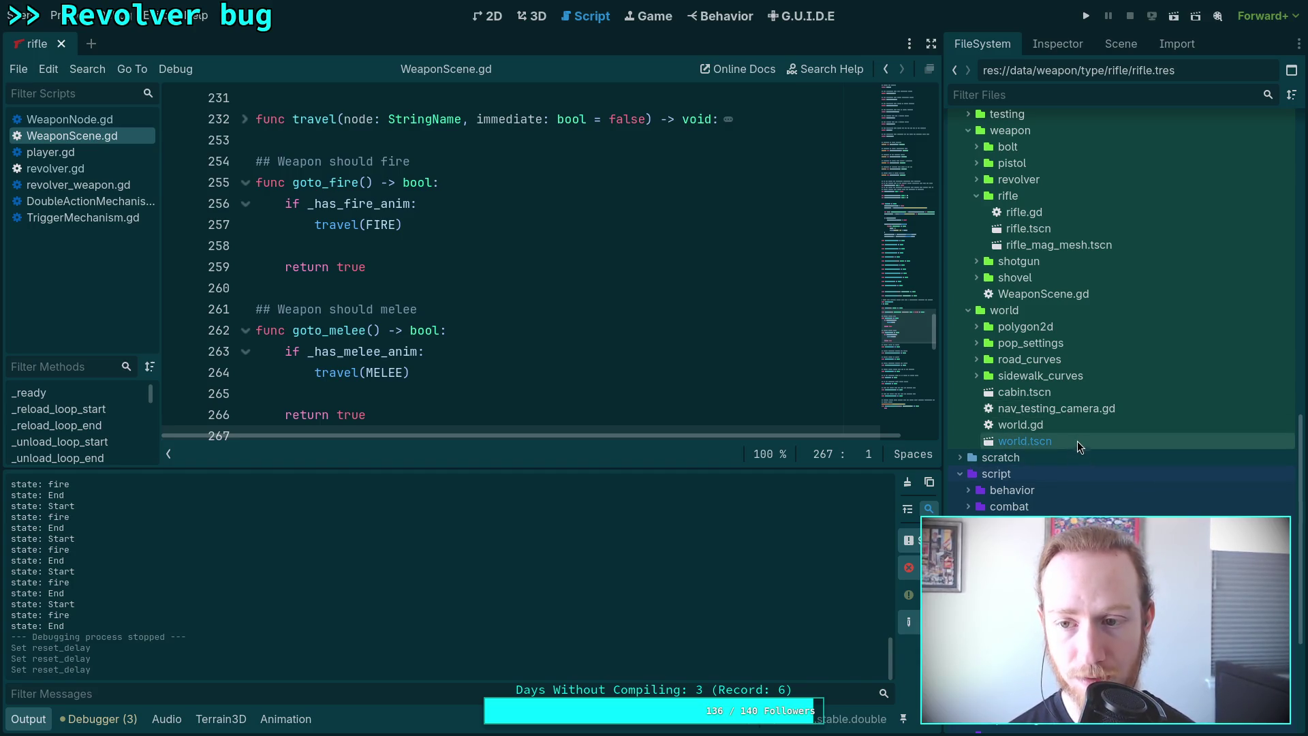
scroll(1078, 439, up, 2)
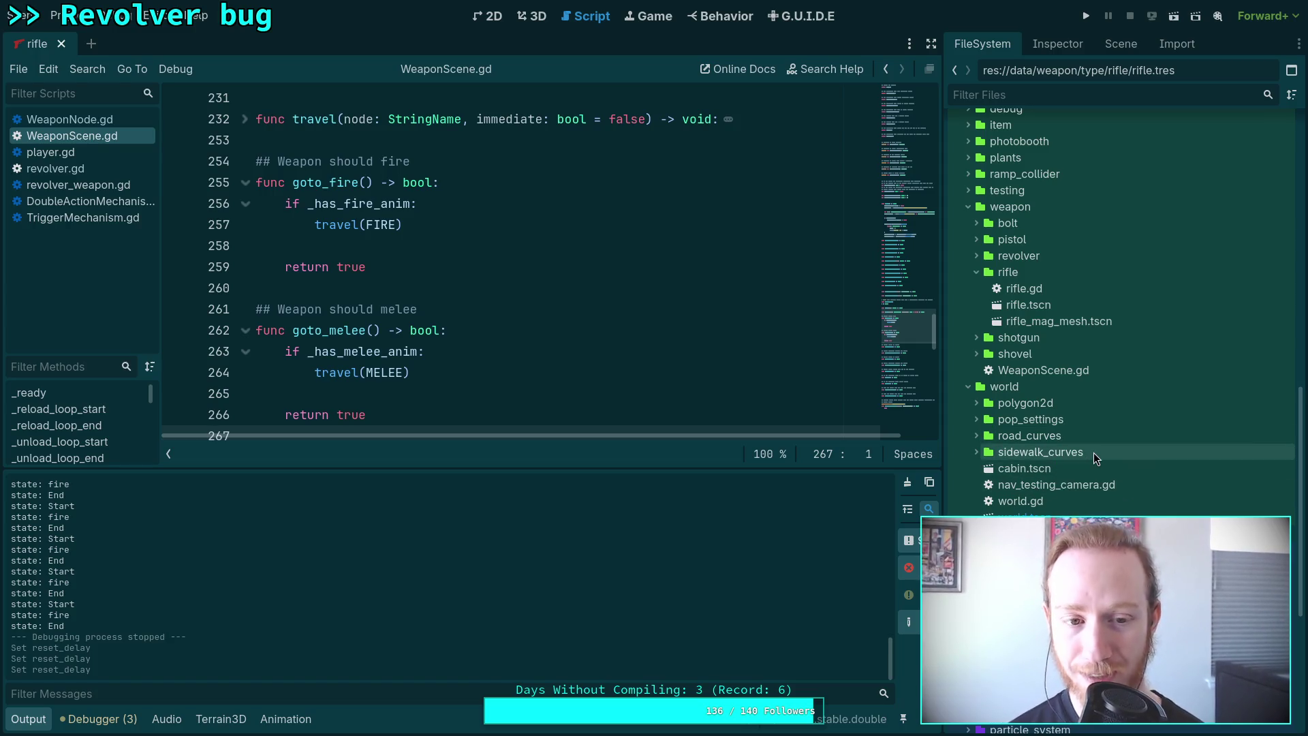
scroll(1074, 473, down, 5)
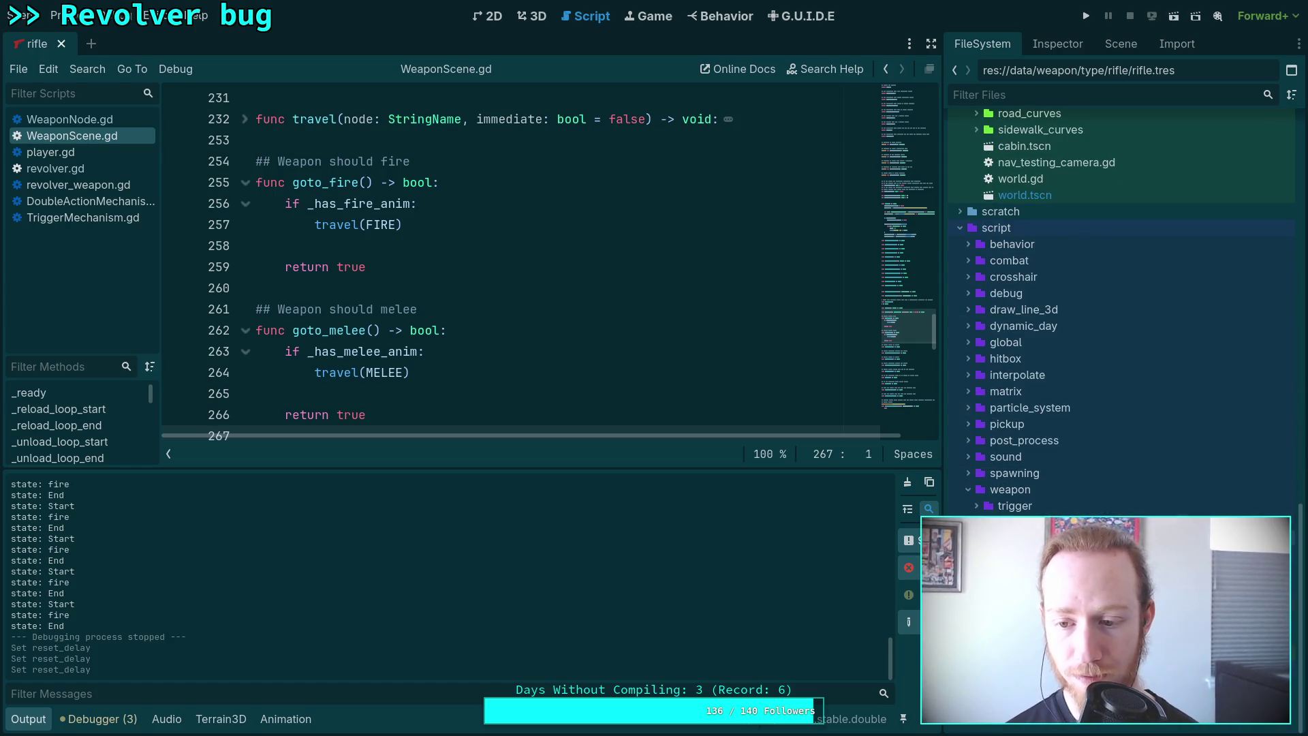
double_click(1043, 538)
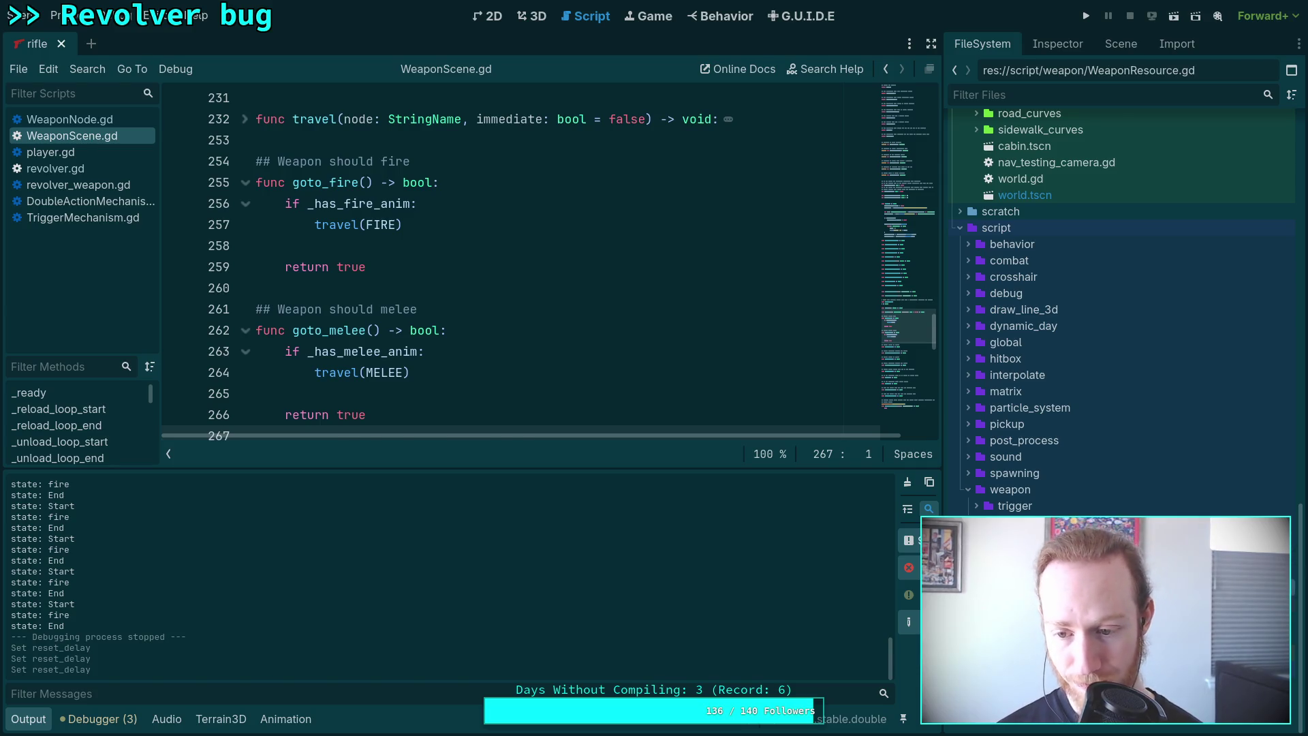
scroll(628, 359, up, 8)
scroll(630, 359, up, 15)
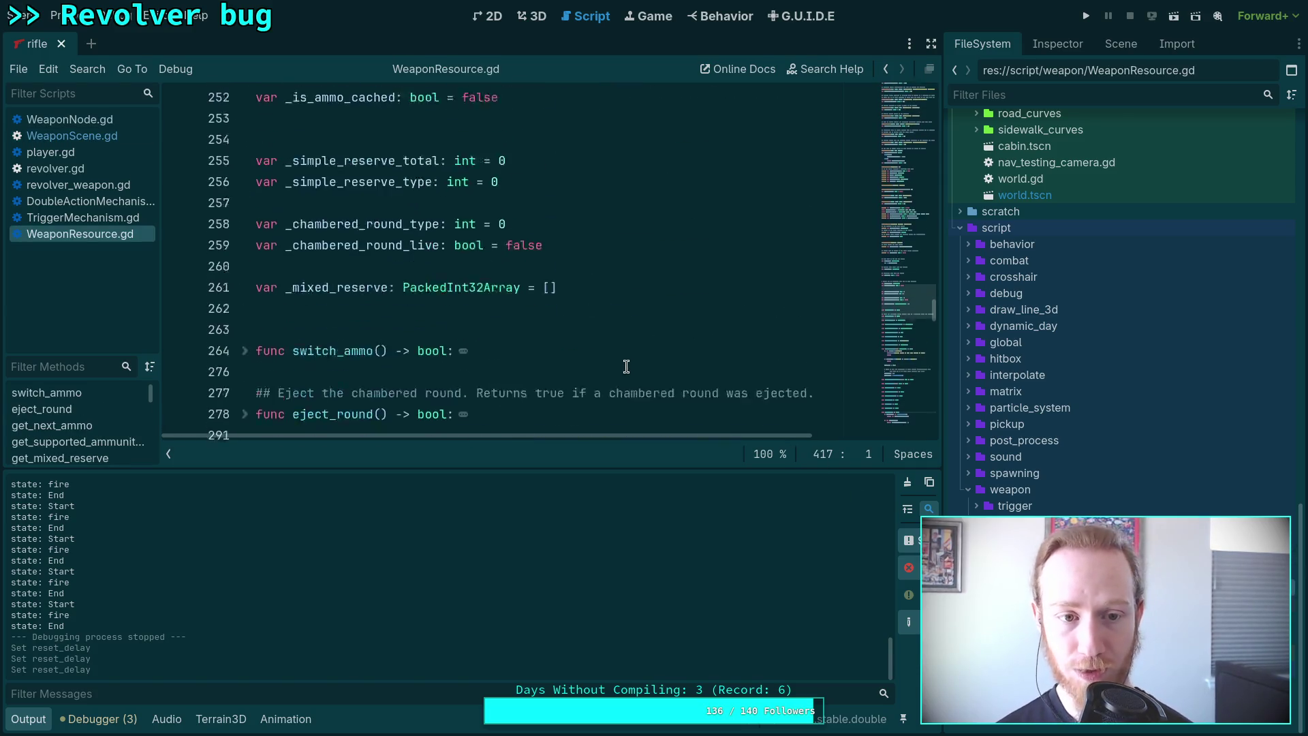
scroll(547, 349, up, 5)
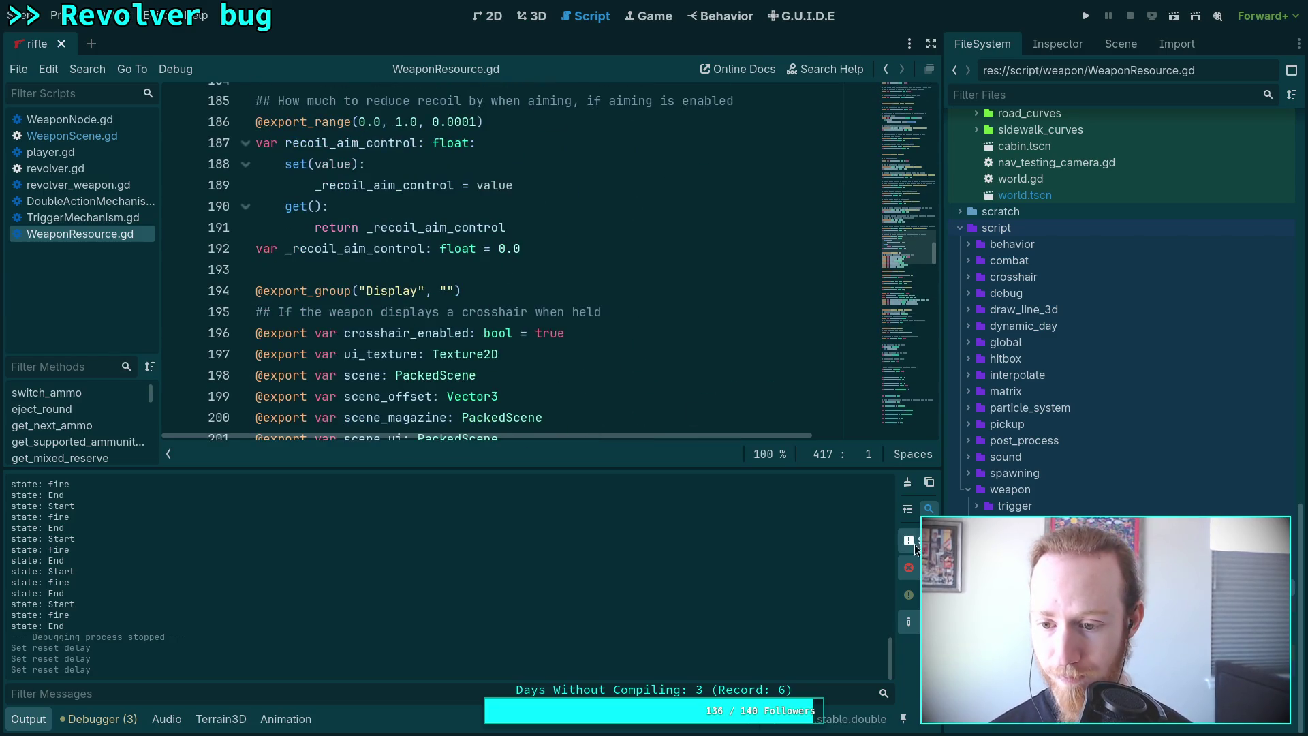
Change the reset_delay export_range step on line 28 to 0.01 and save the script.
key(alt+Left)
scroll(570, 351, up, 8)
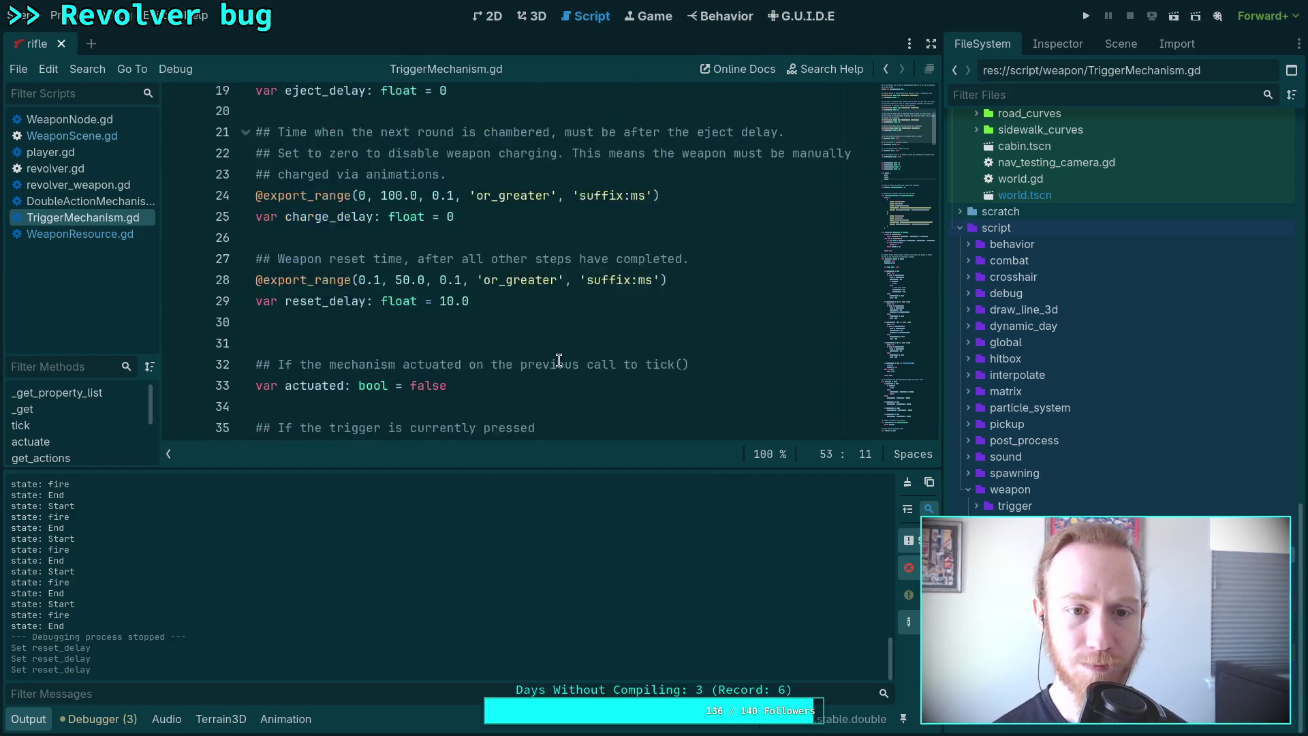
scroll(559, 361, up, 1)
click(458, 343)
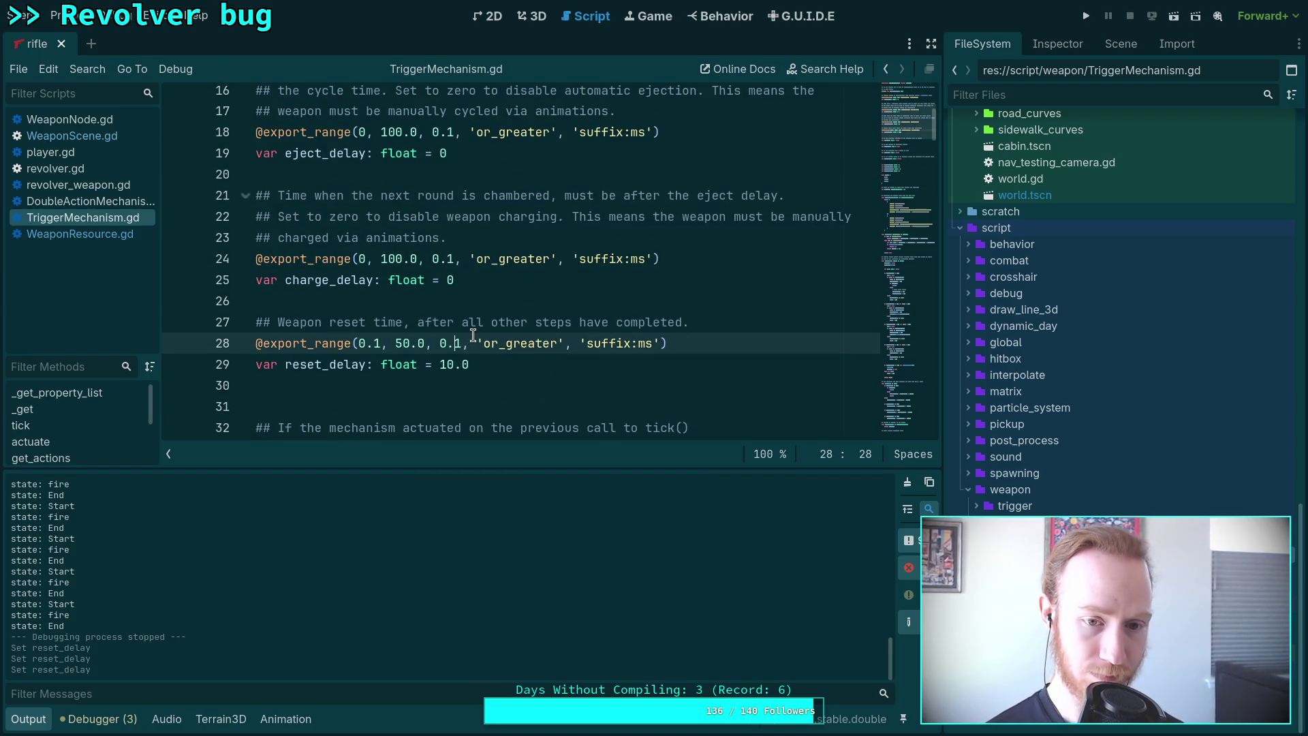
key(Delete)
text(05)
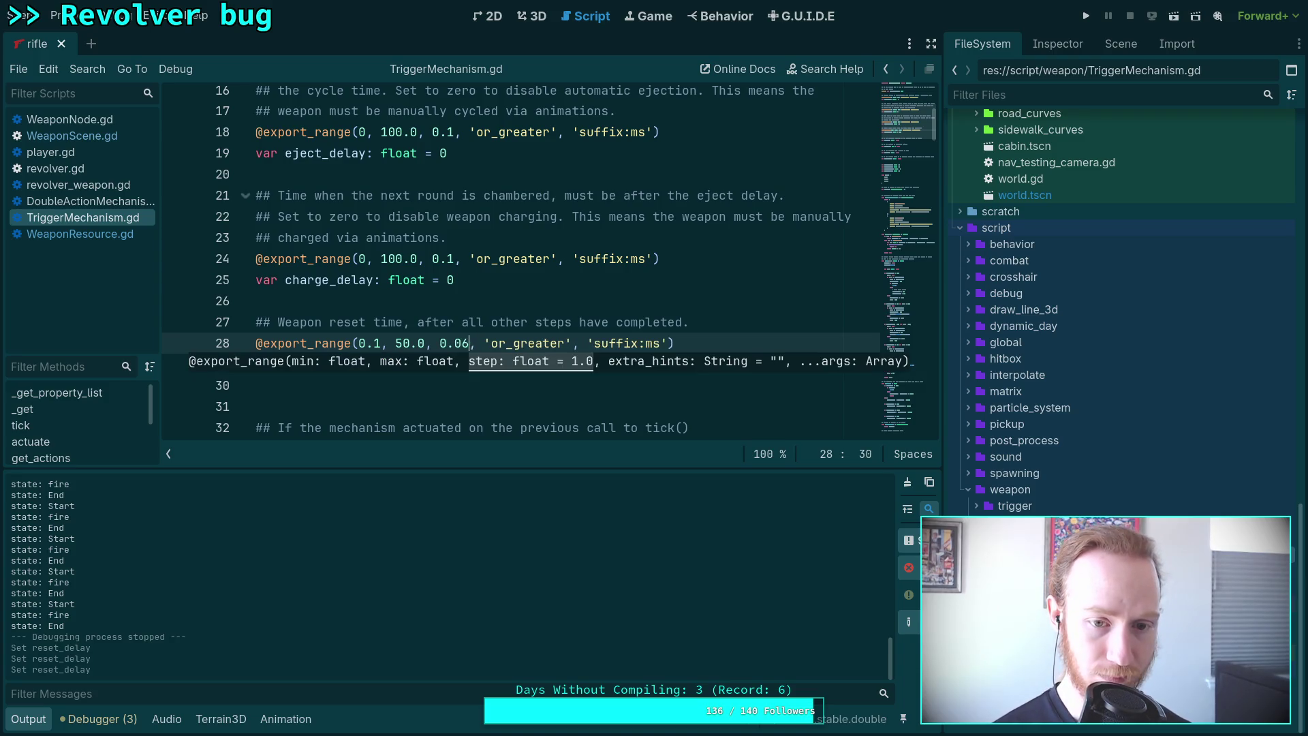
click(458, 260)
drag(459, 259, 448, 261)
click(465, 304)
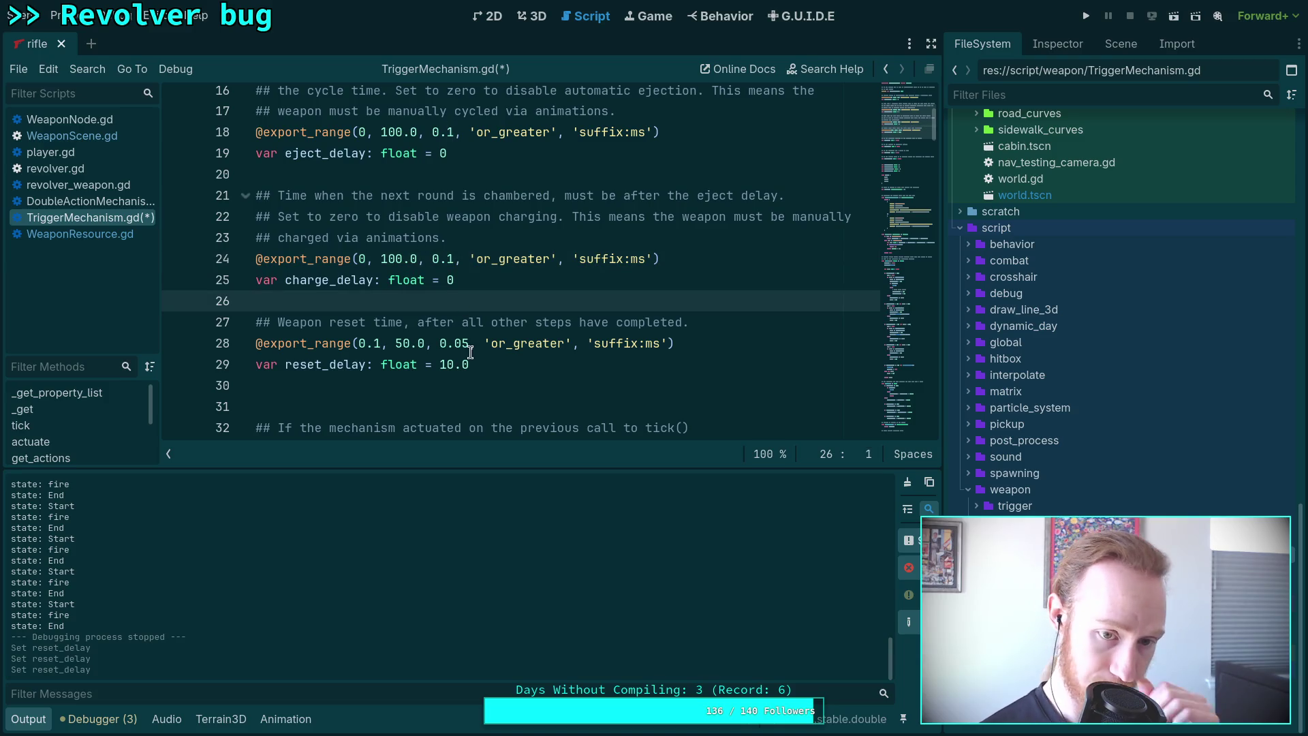
drag(468, 345, 463, 345)
text(1)
key(ctrl+s)
Select rifle.tres and set its Reset Delay to 43.75 ms in the Inspector.
scroll(529, 277, up, 3)
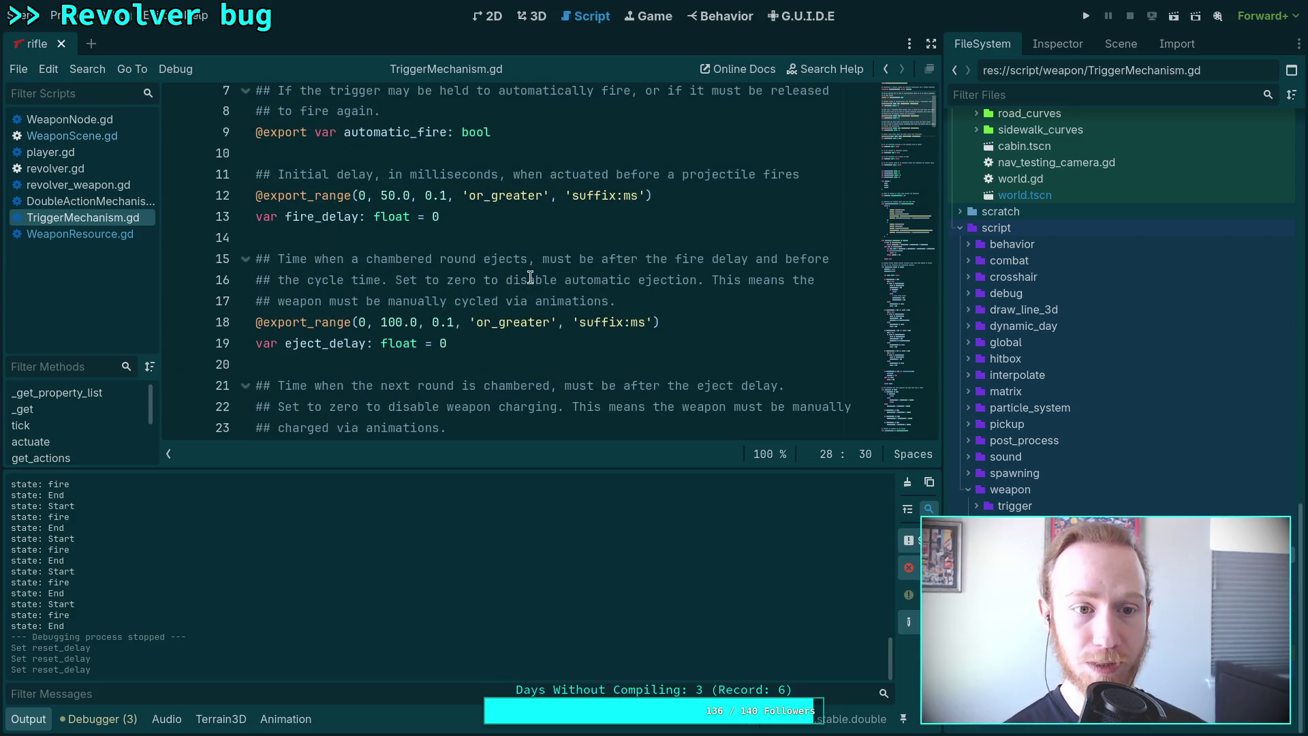
click(511, 239)
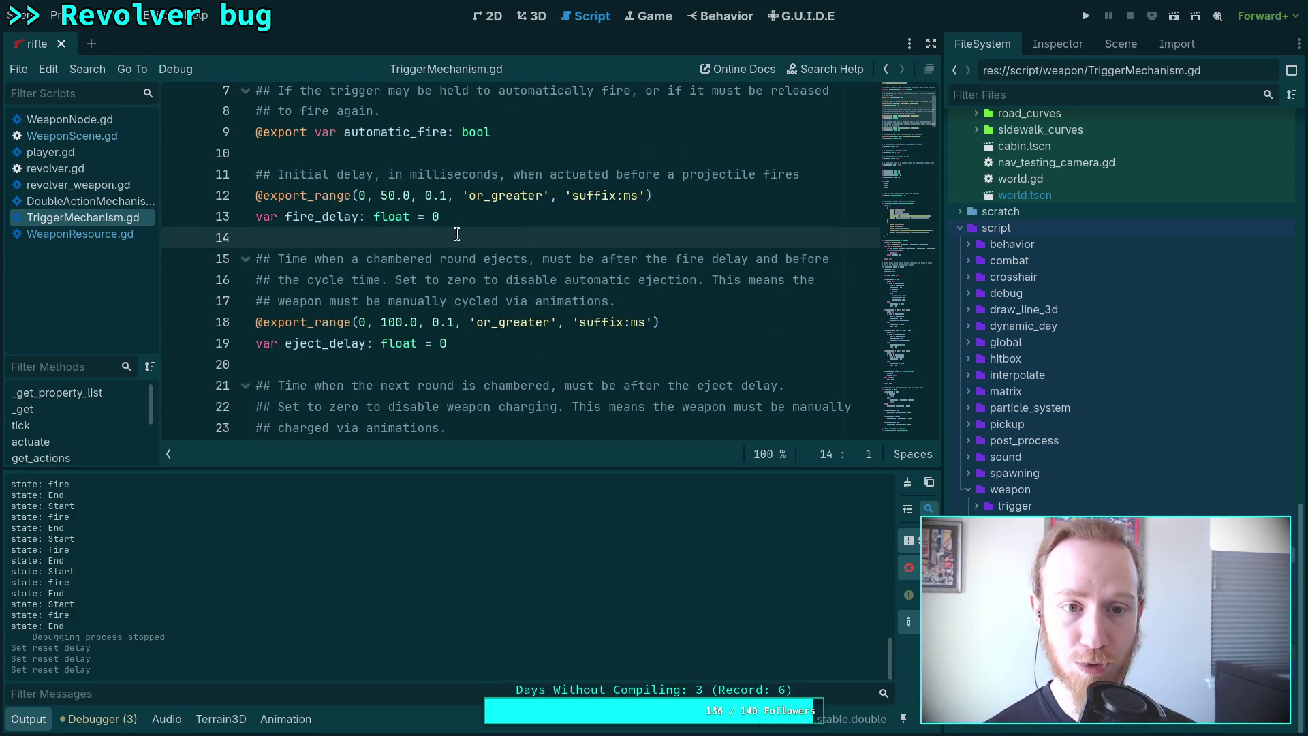
scroll(456, 234, up, 2)
click(487, 330)
scroll(581, 299, down, 6)
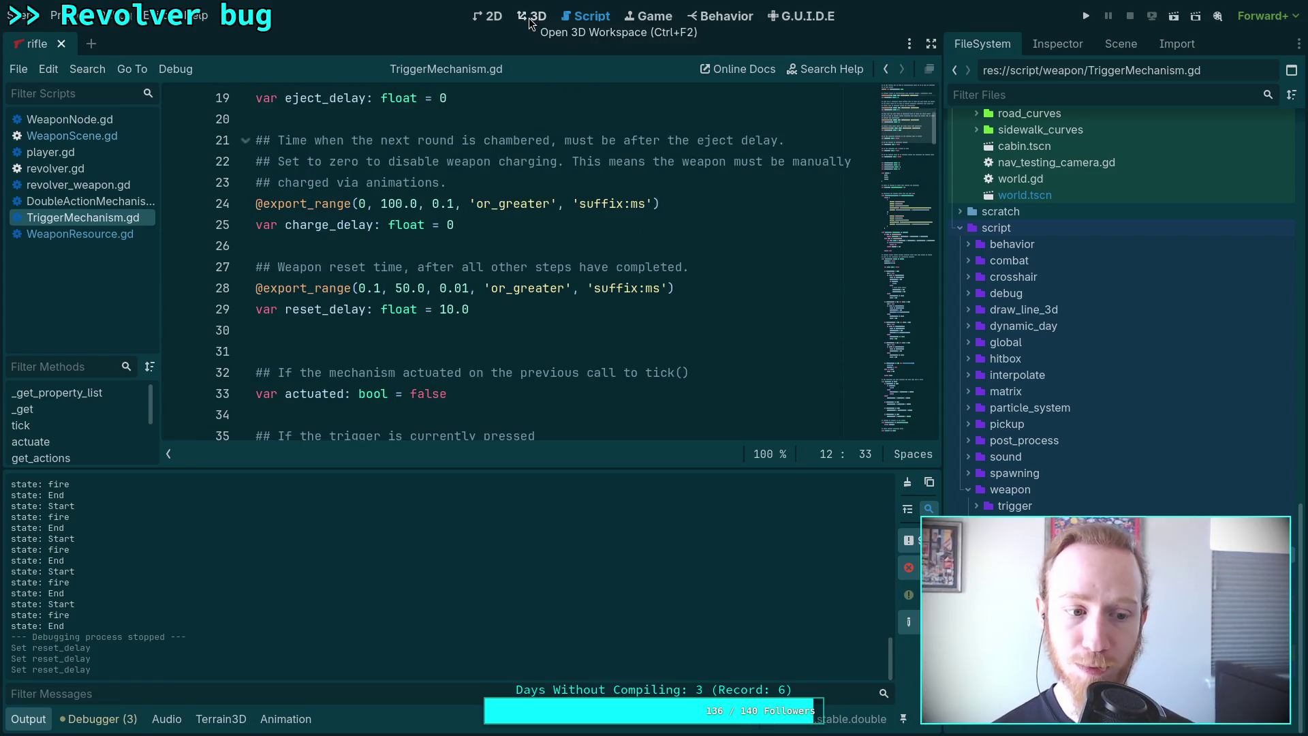
click(1054, 44)
click(1121, 43)
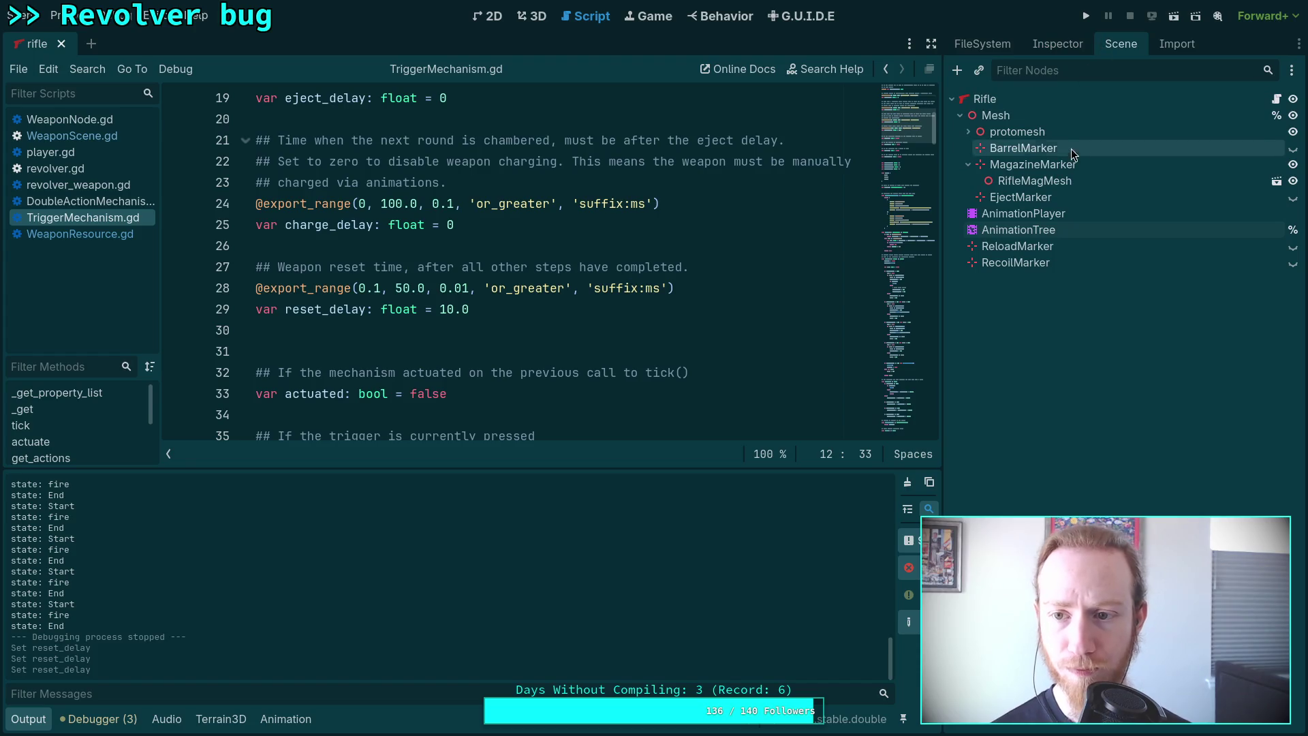
click(981, 43)
scroll(957, 257, up, 5)
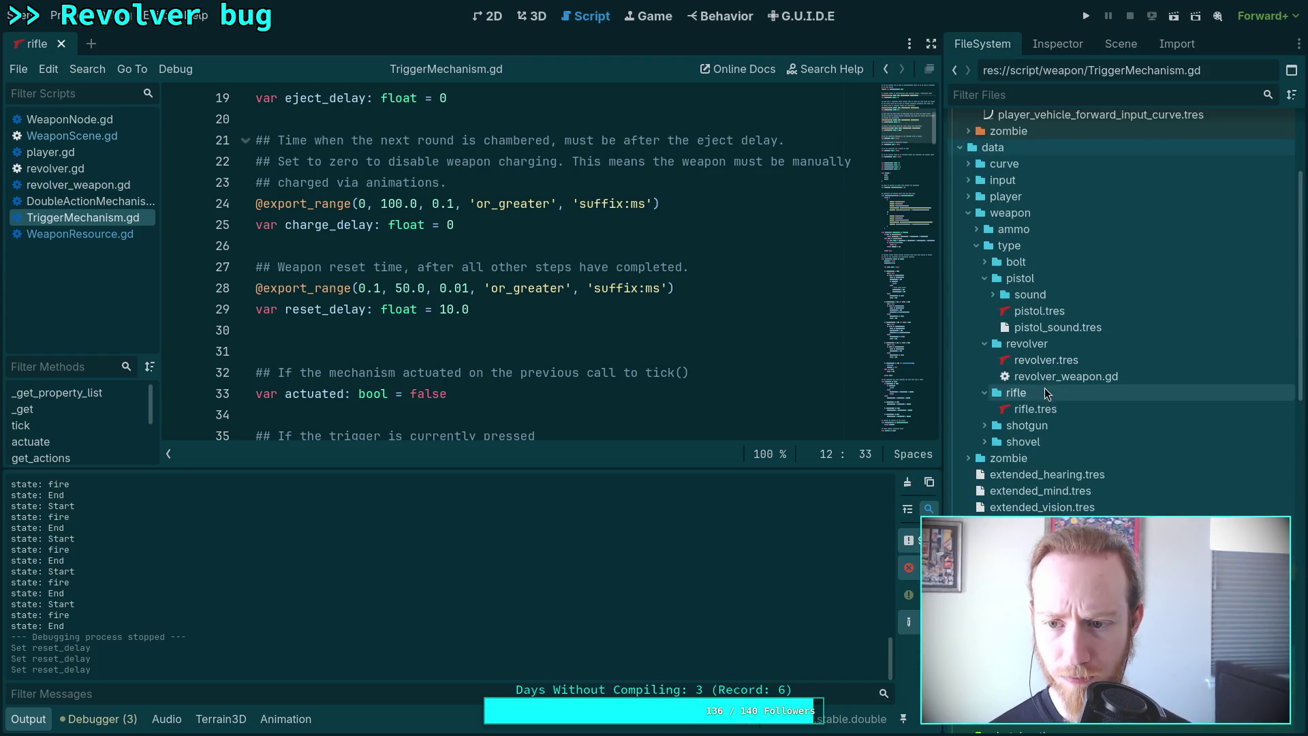
click(1035, 409)
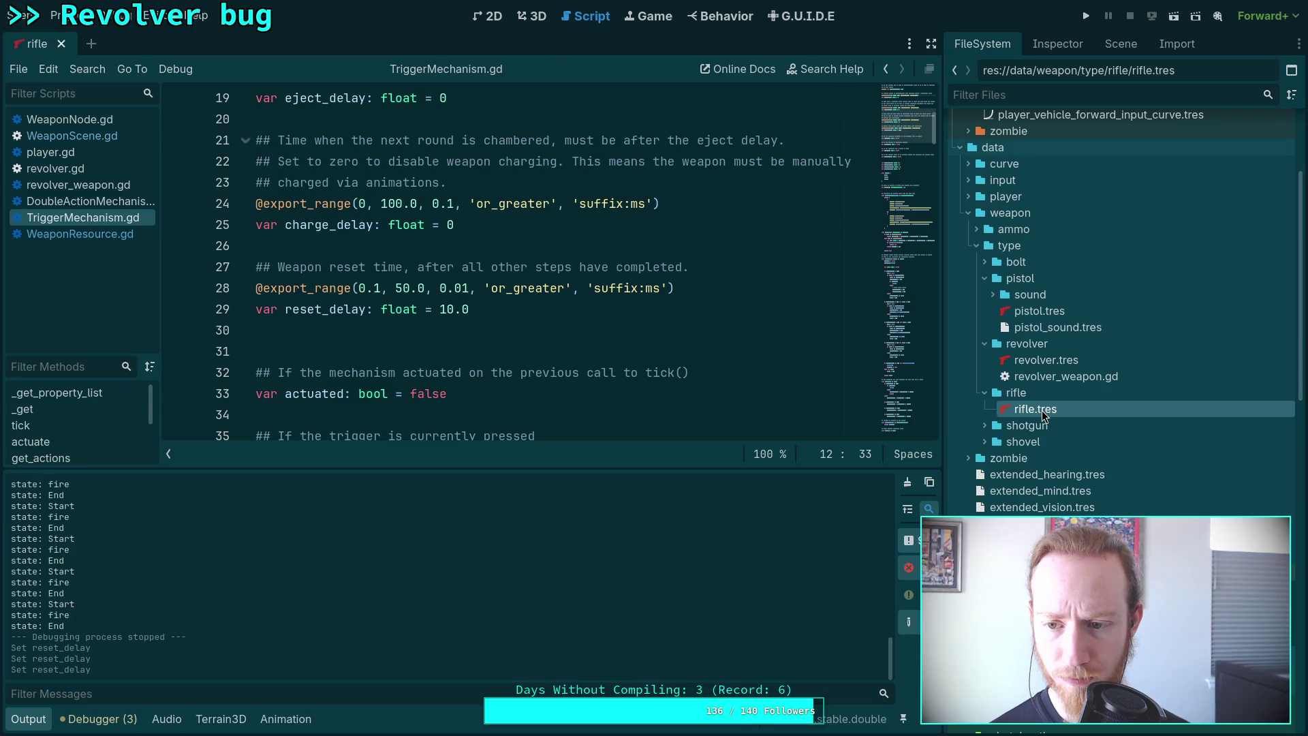
click(1056, 43)
scroll(1108, 339, down, 3)
click(1202, 412)
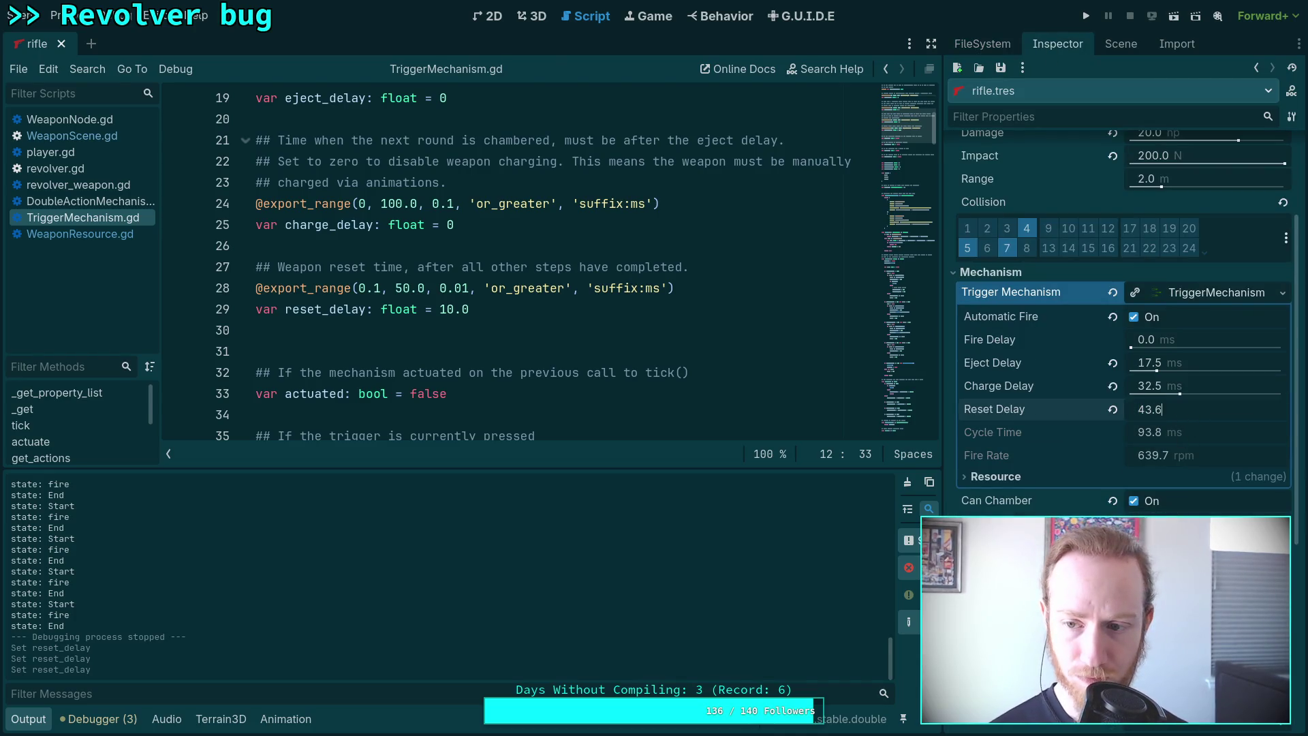
text(5)
key(Return)
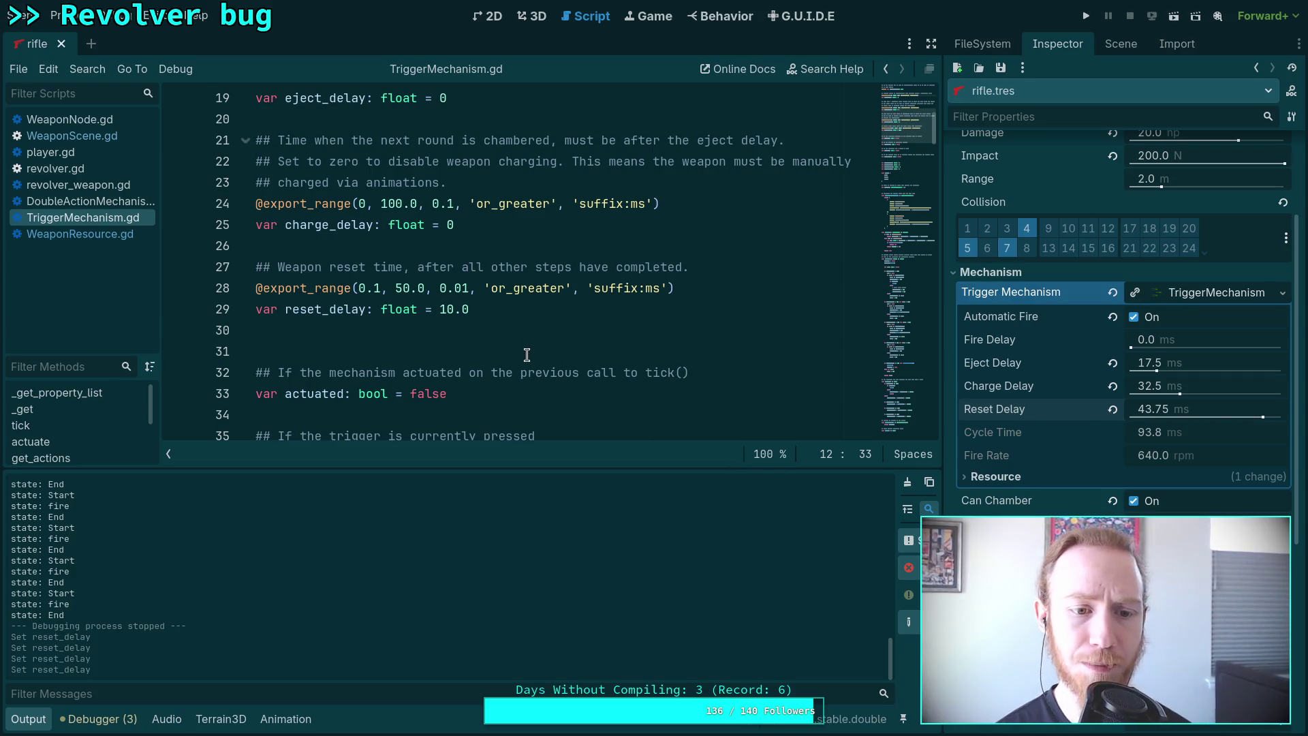
Change the cycle_time and fire_rate hint_string steps from 0.1 to 0.01 and save.
scroll(526, 354, down, 13)
scroll(599, 327, up, 5)
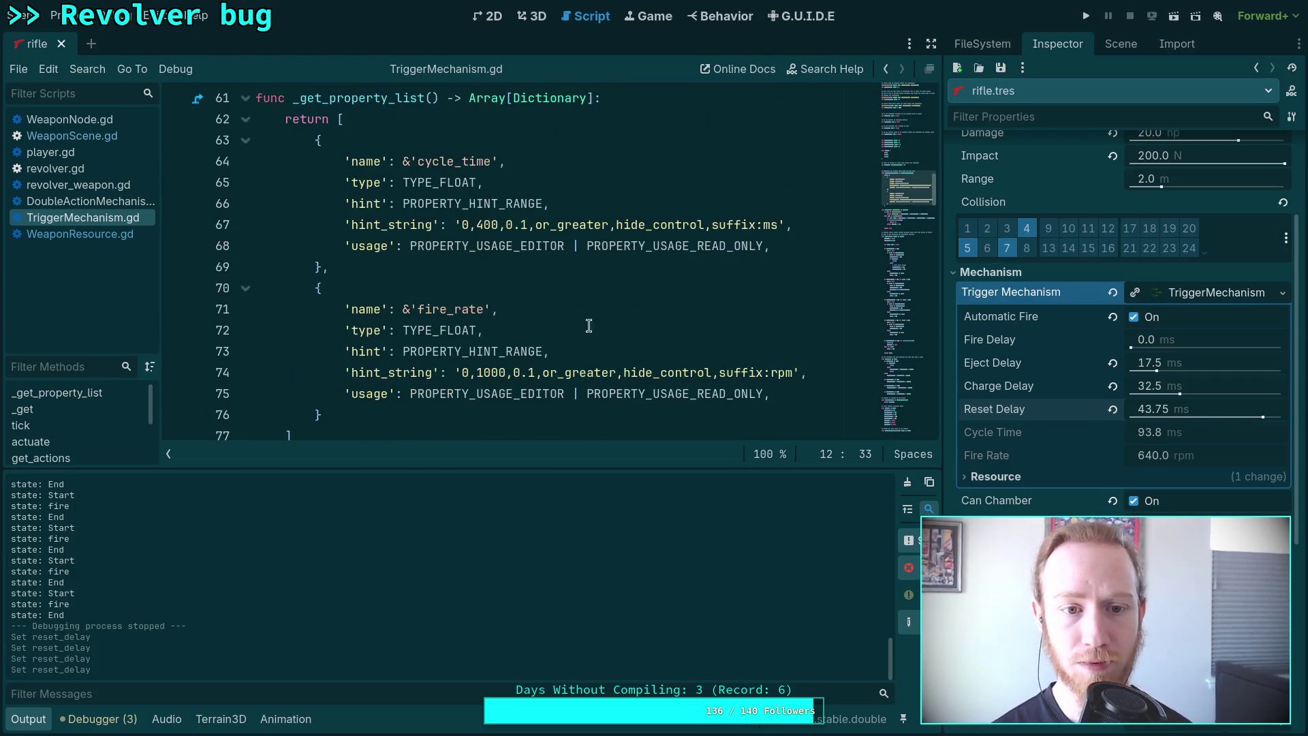
click(523, 231)
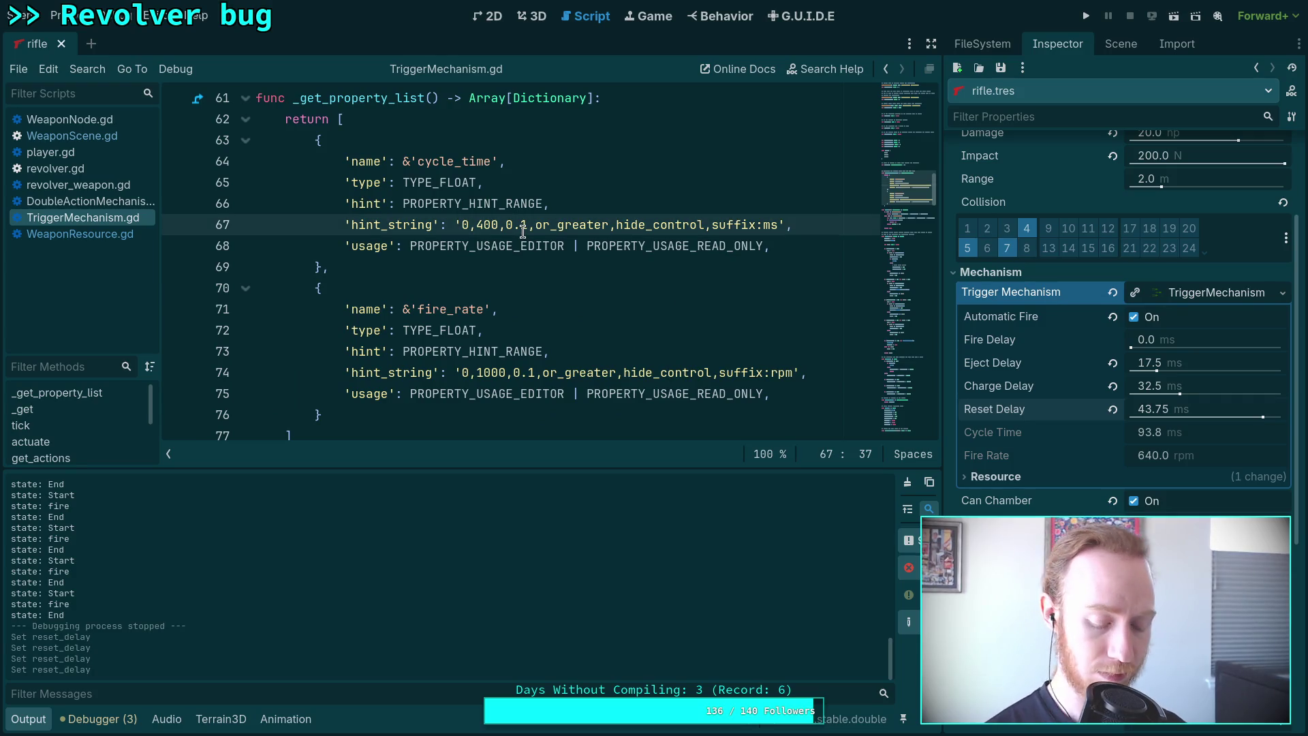
text(0)
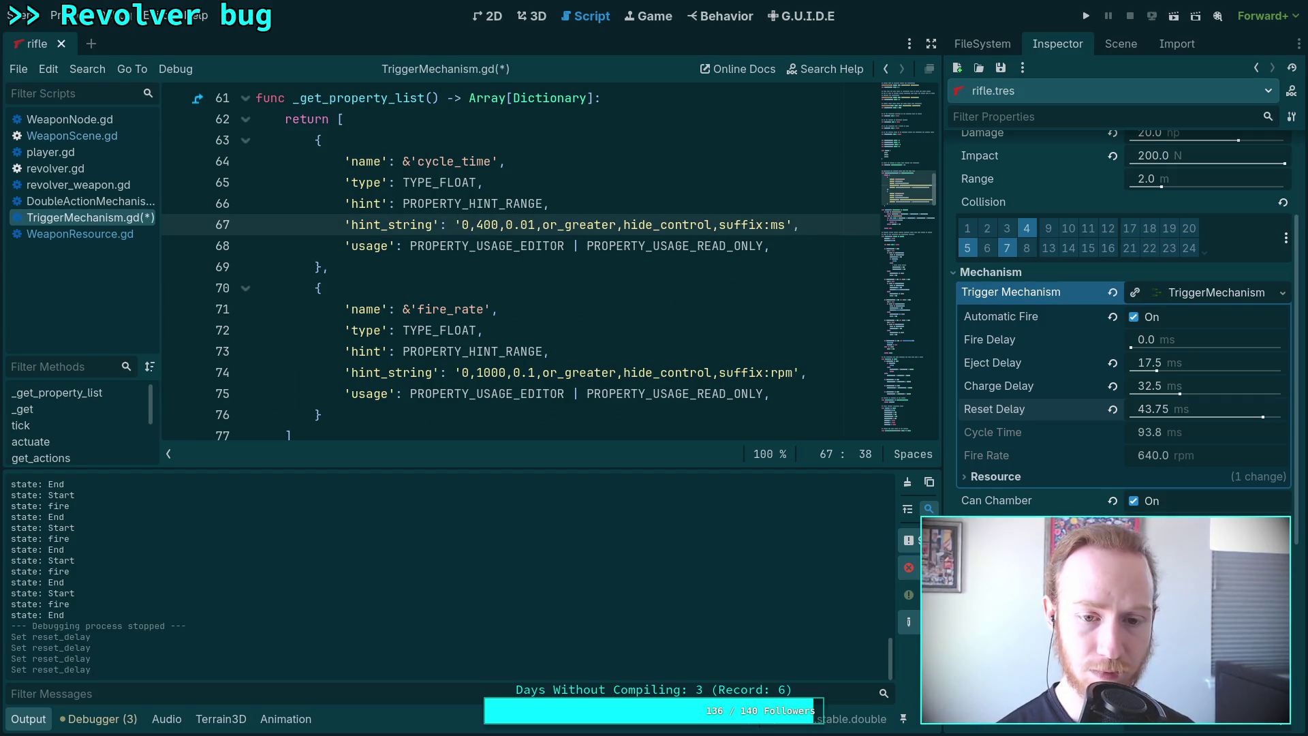
click(527, 374)
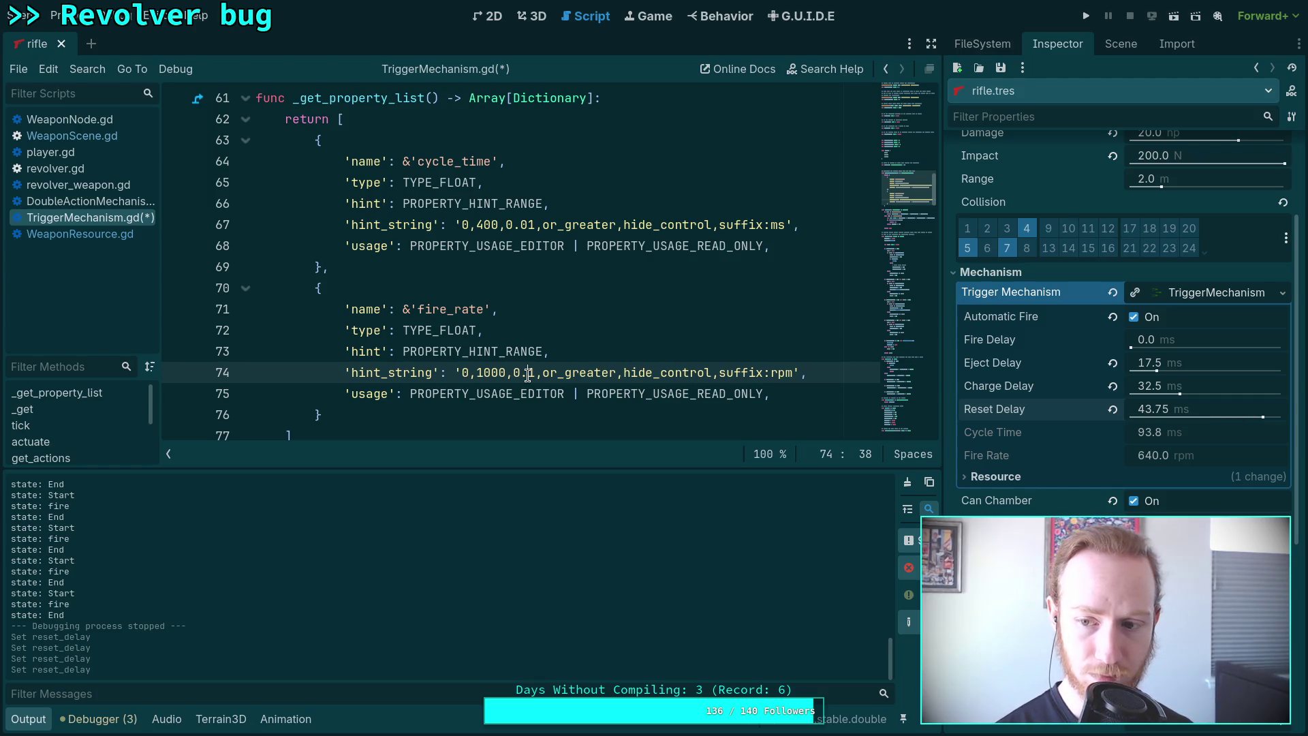
text(0)
key(ctrl+s)
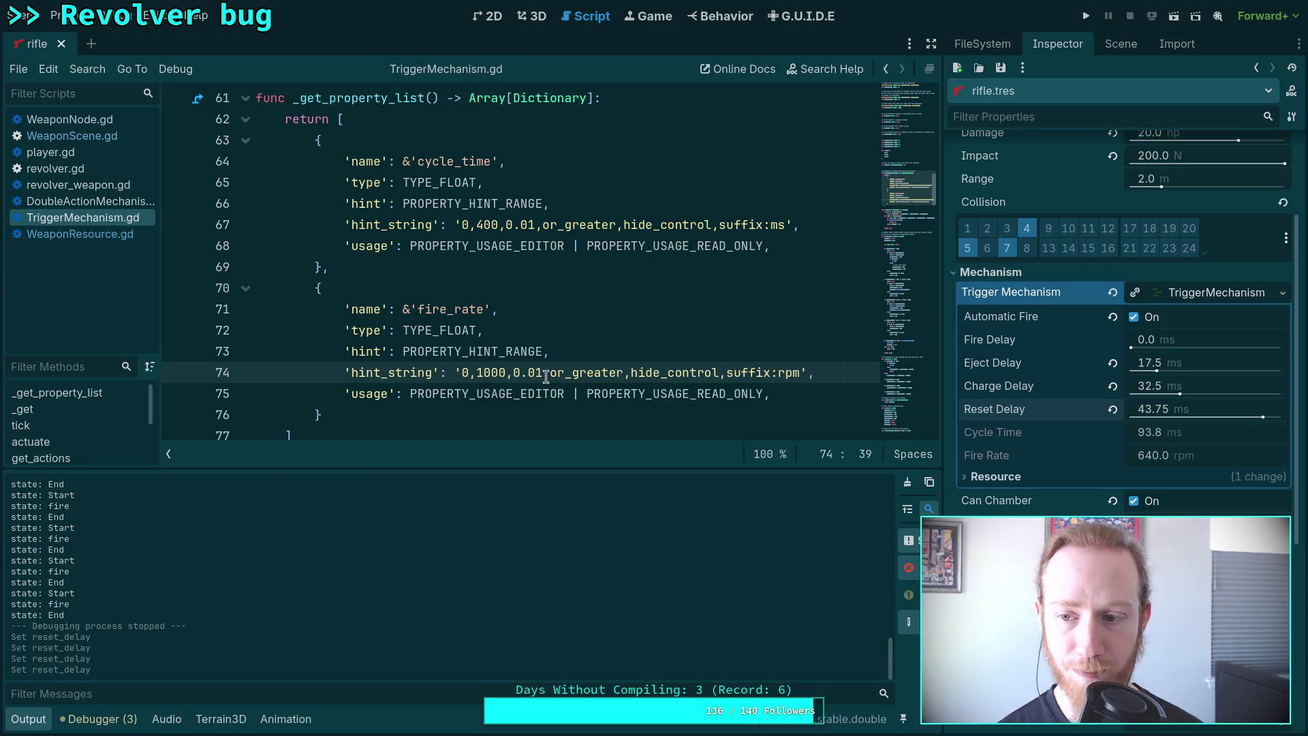
Recheck rifle.tres in the Inspector for a 93.75 ms Cycle Time, then launch the game.
click(1118, 45)
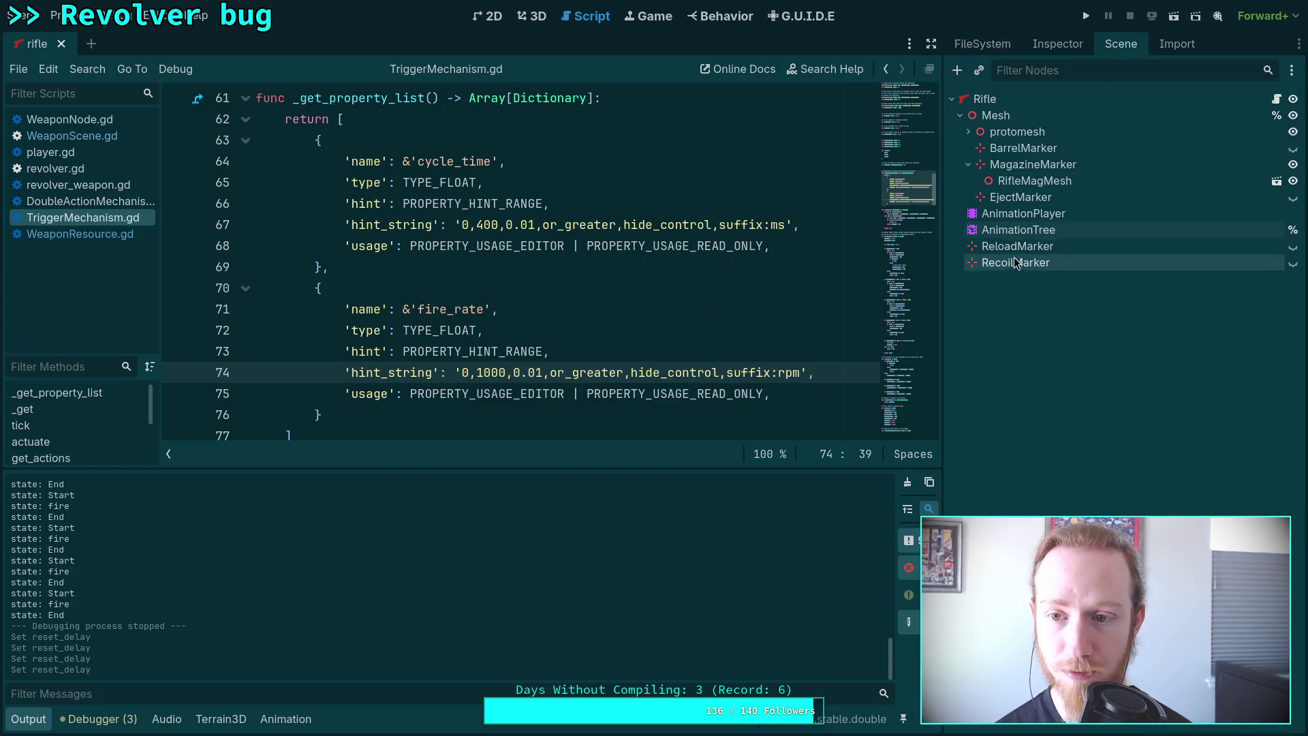
click(1001, 48)
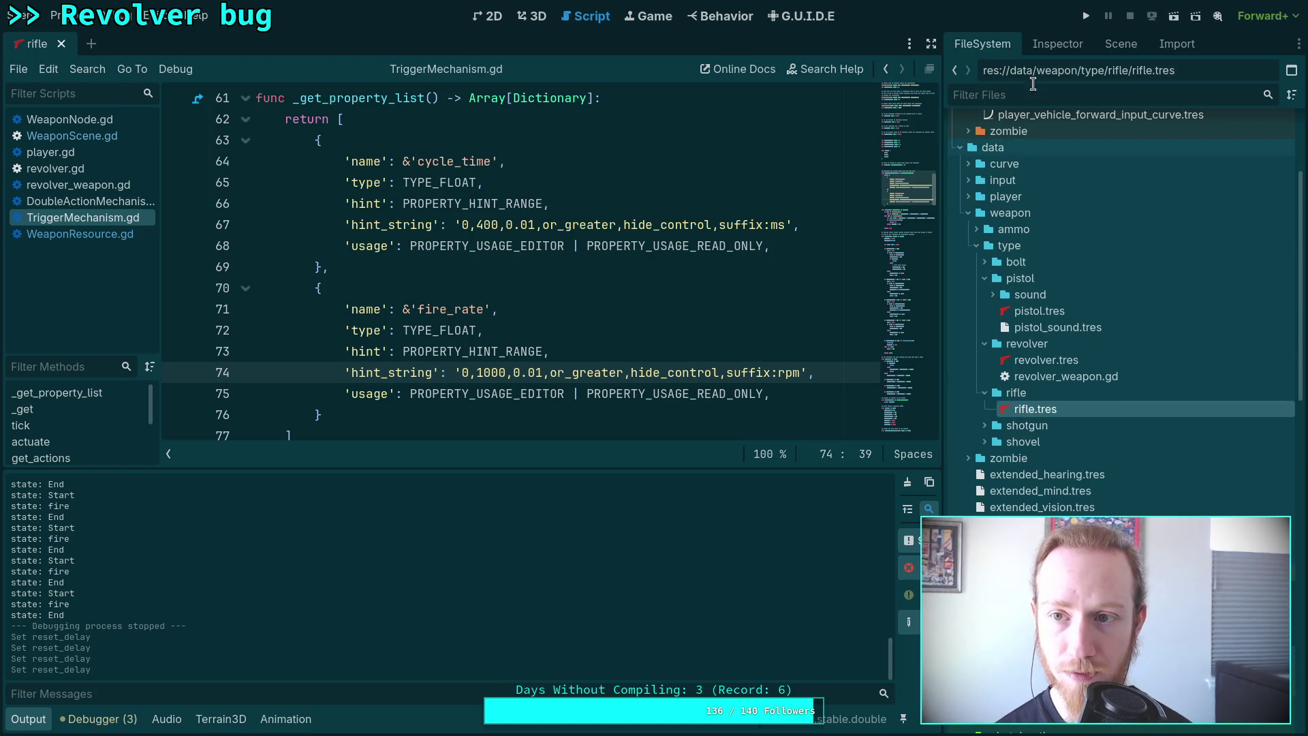
click(1057, 44)
scroll(1063, 515, down, 3)
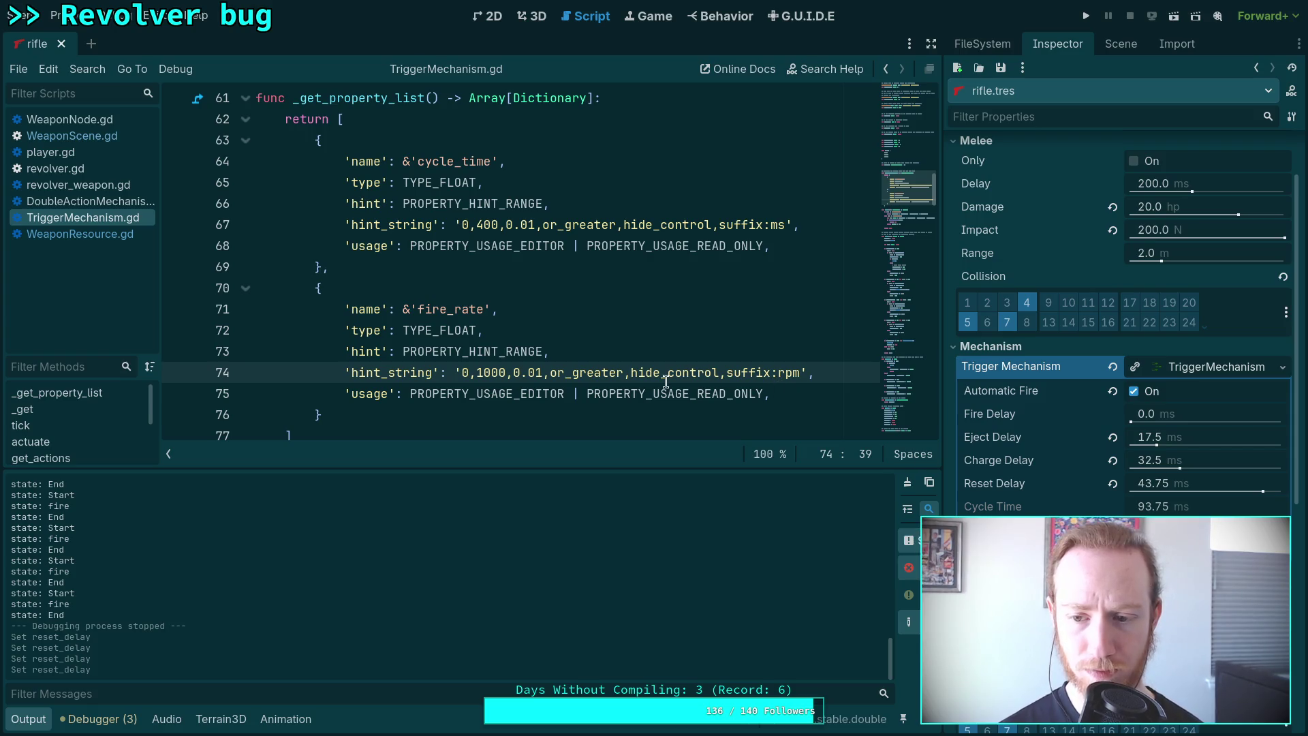
click(37, 713)
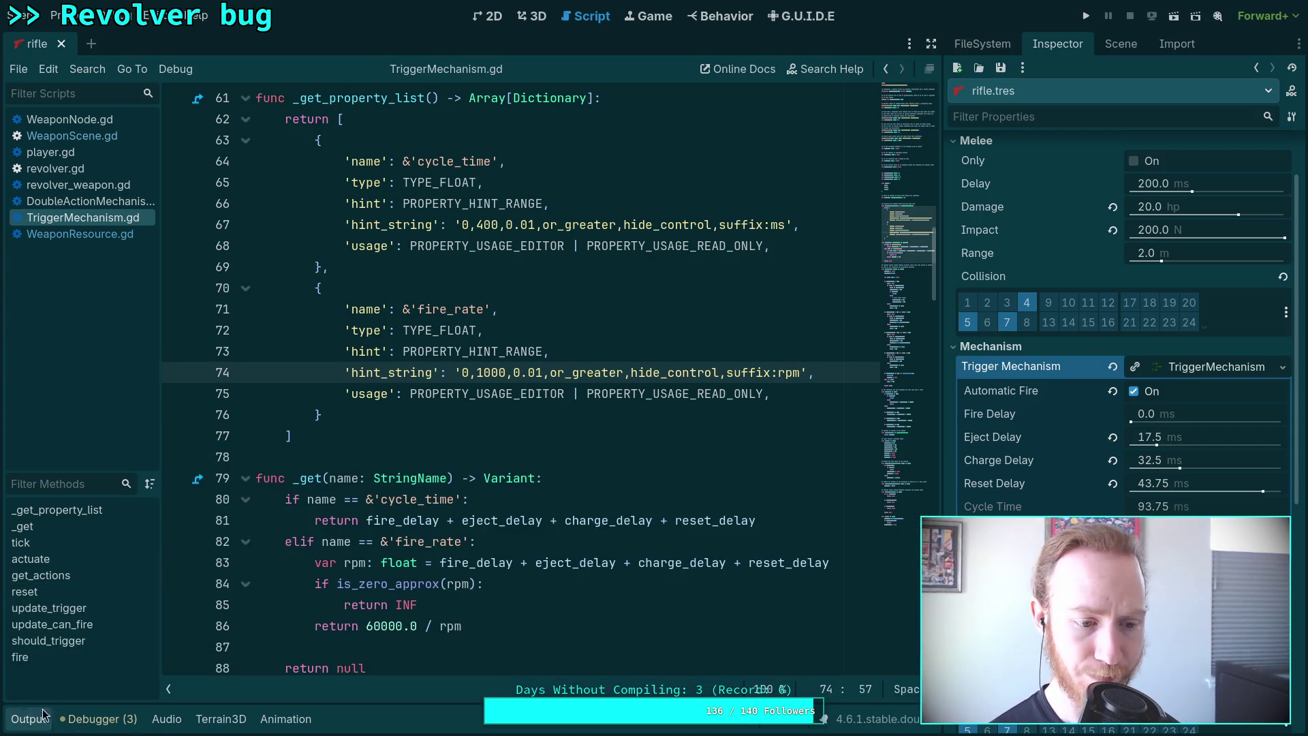
click(463, 443)
scroll(463, 443, up, 3)
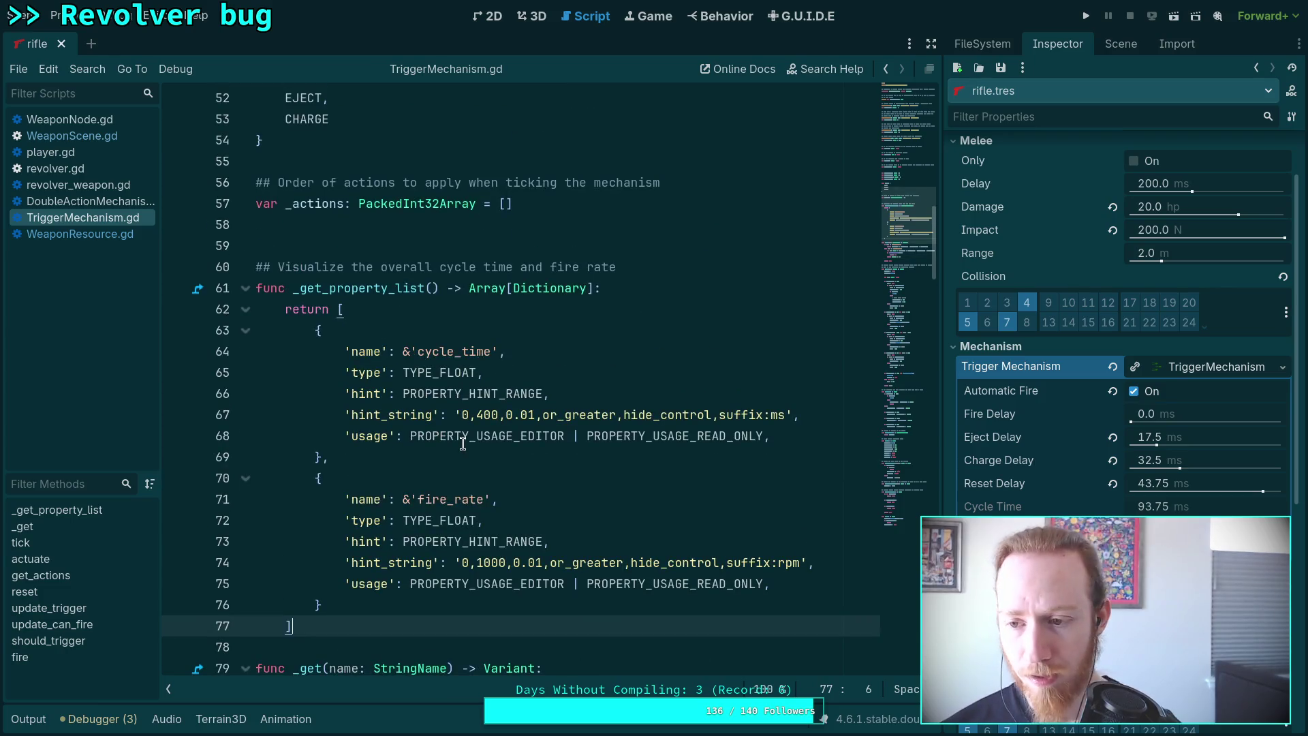
click(1084, 15)
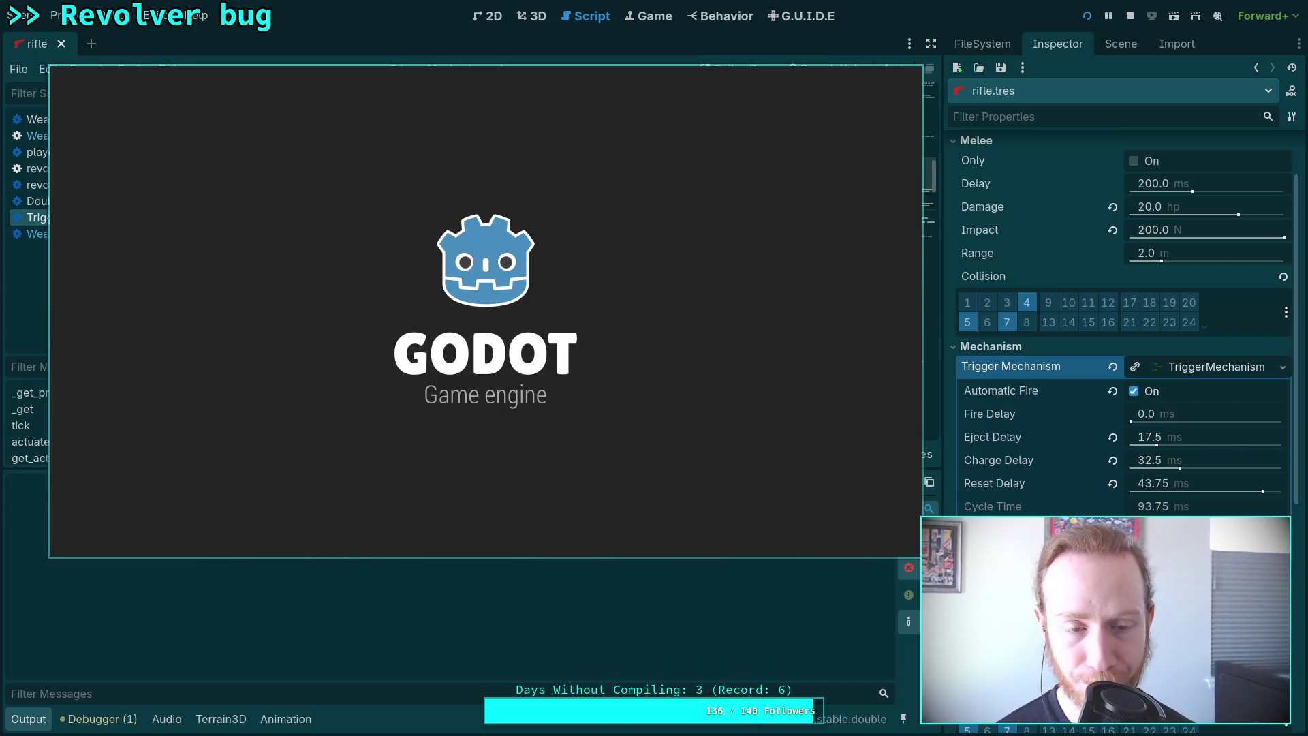
Pick up and reload the rifle, aim and fire an automatic burst, then exit the game.
key(w)
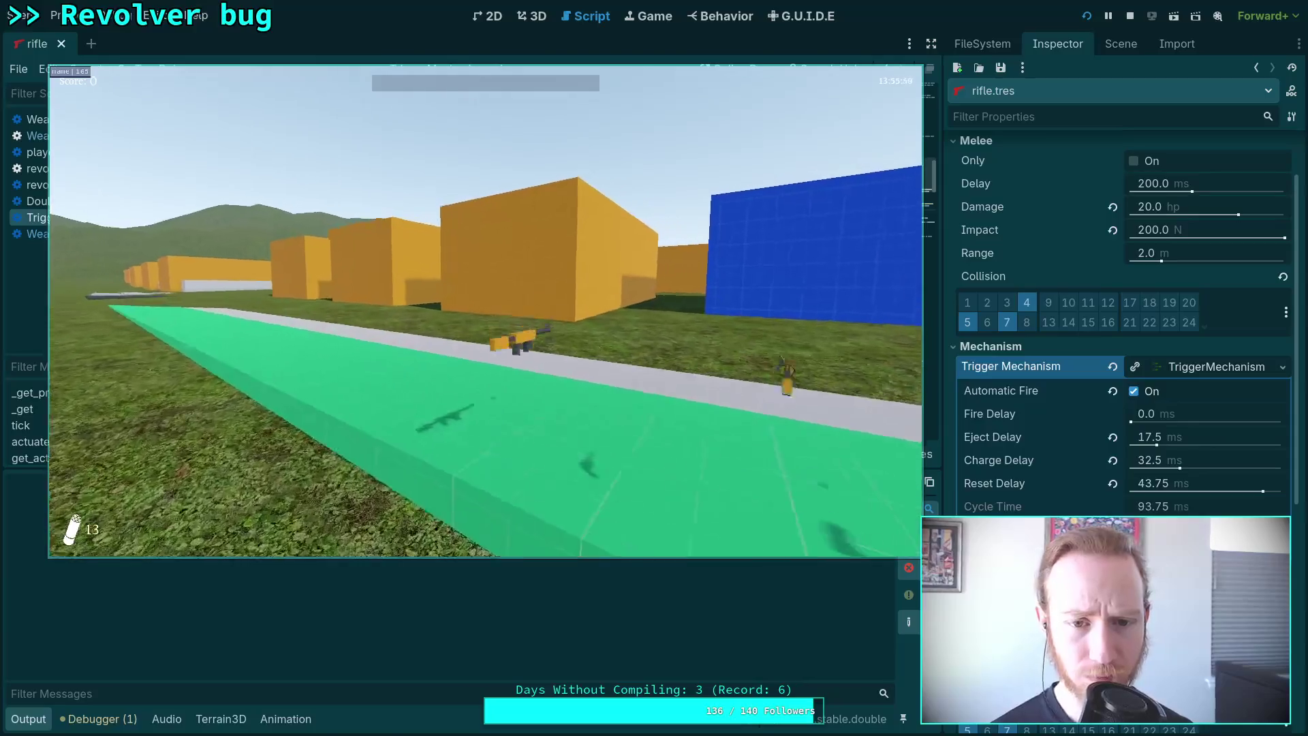
key(w)
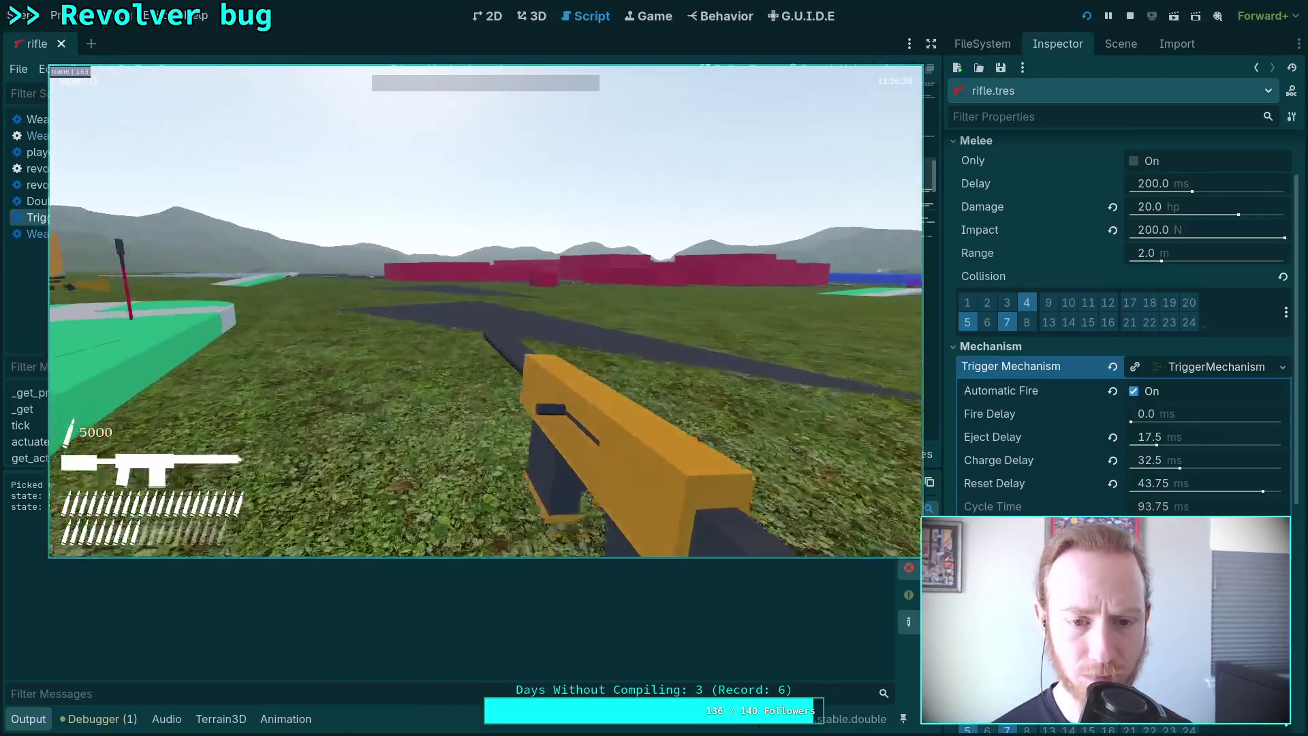
key(r)
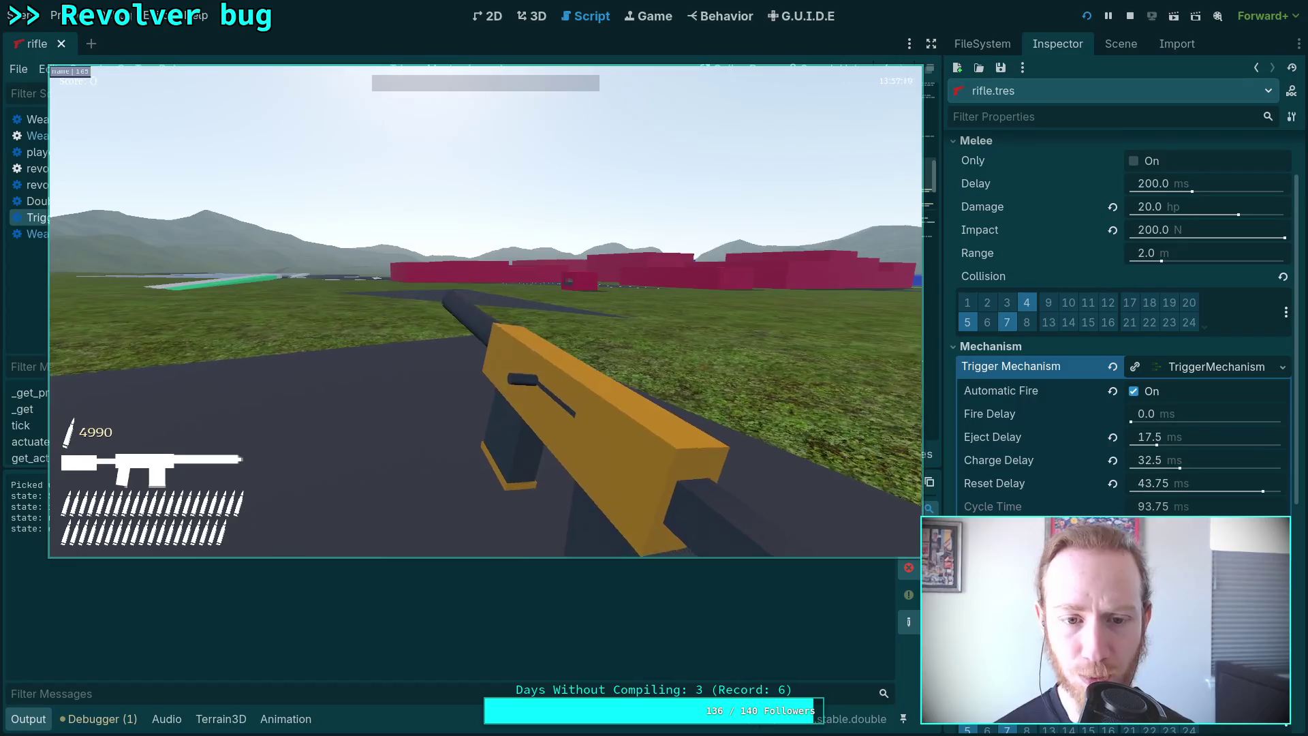
right_click(485, 310)
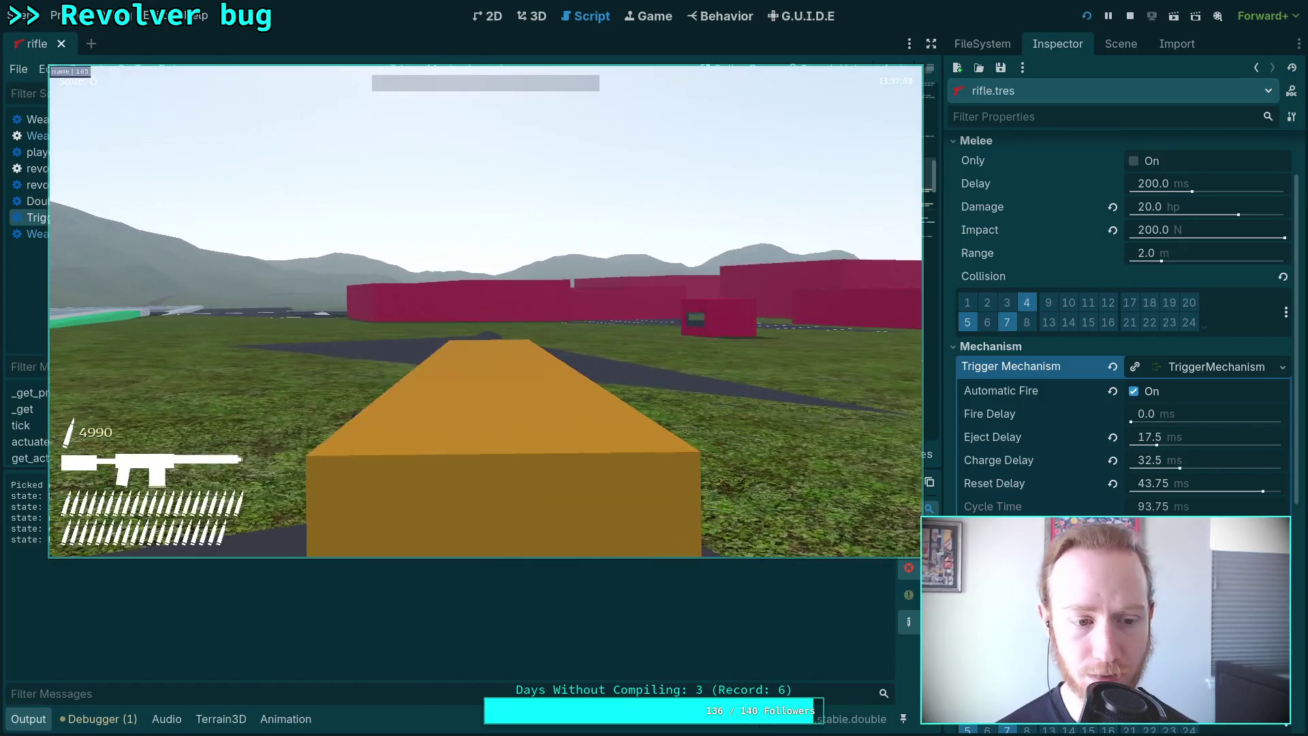
click(485, 310)
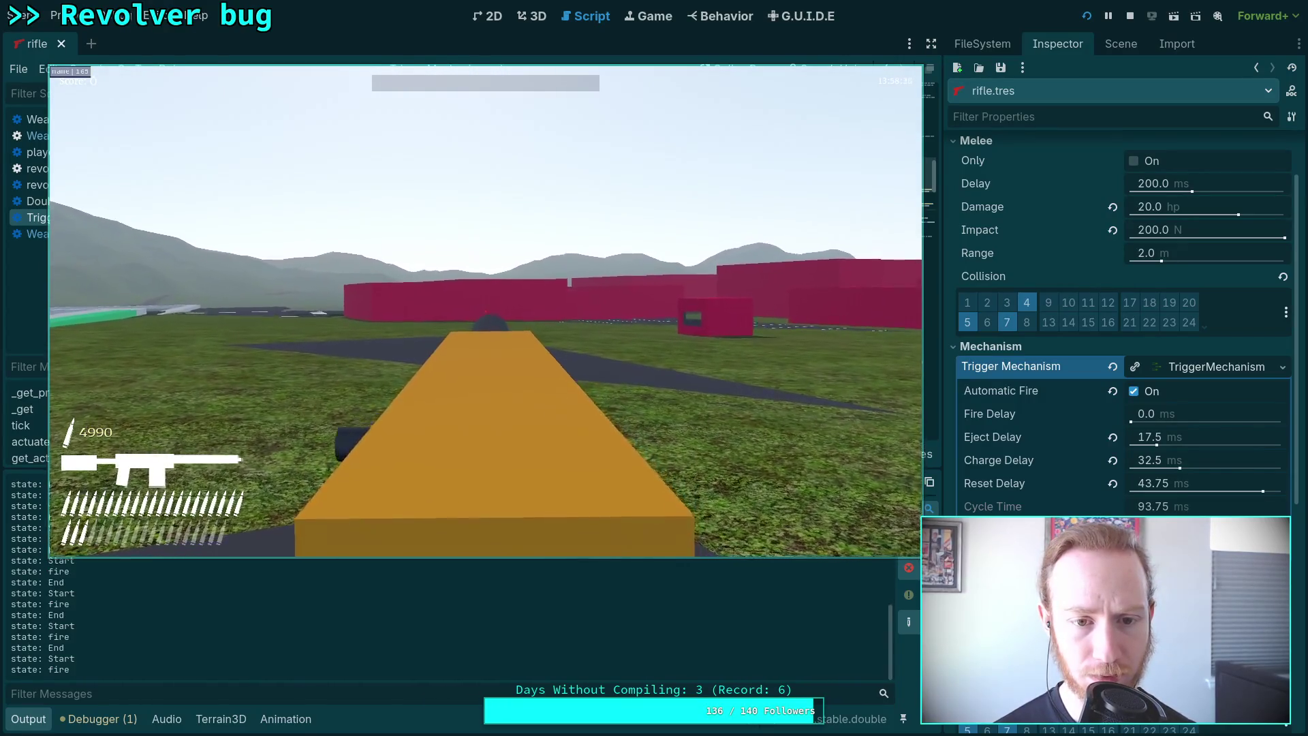
key(Escape)
click(486, 328)
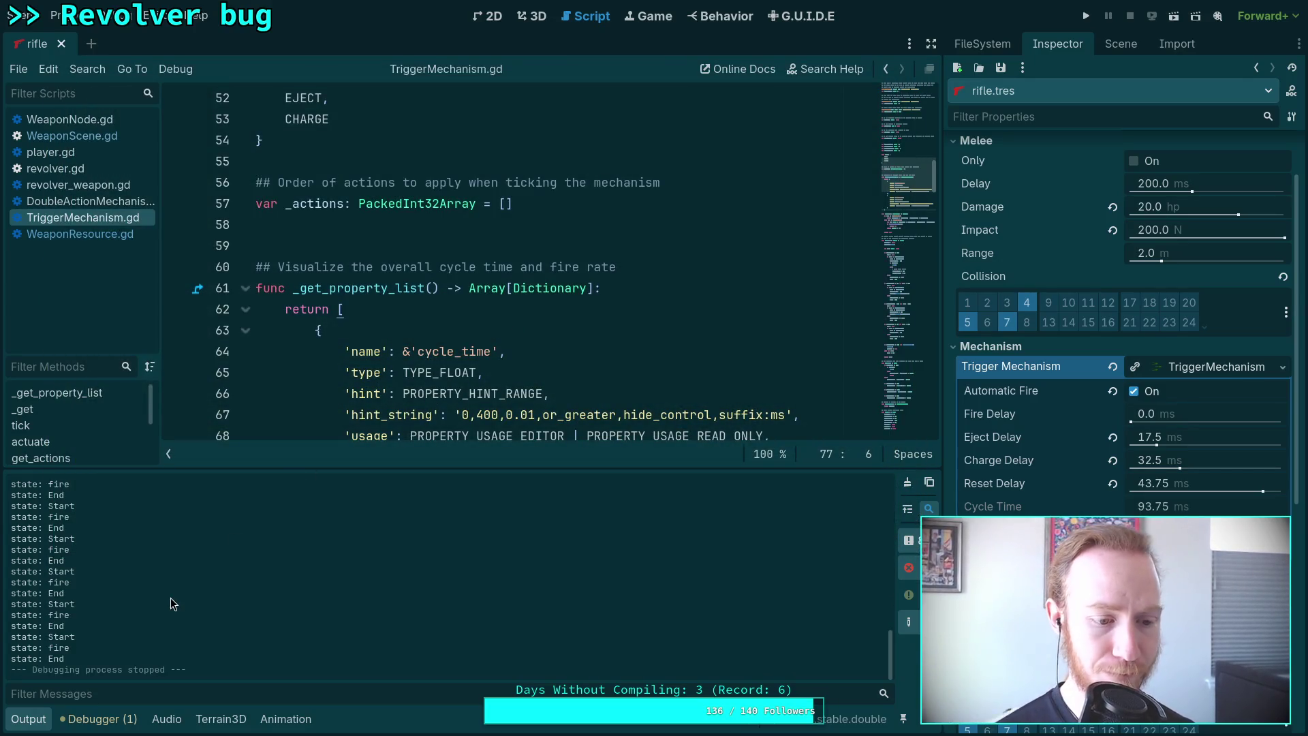
Hide the output log and go to the fire rate calculation in TriggerMechanism.gd's _get function.
click(30, 721)
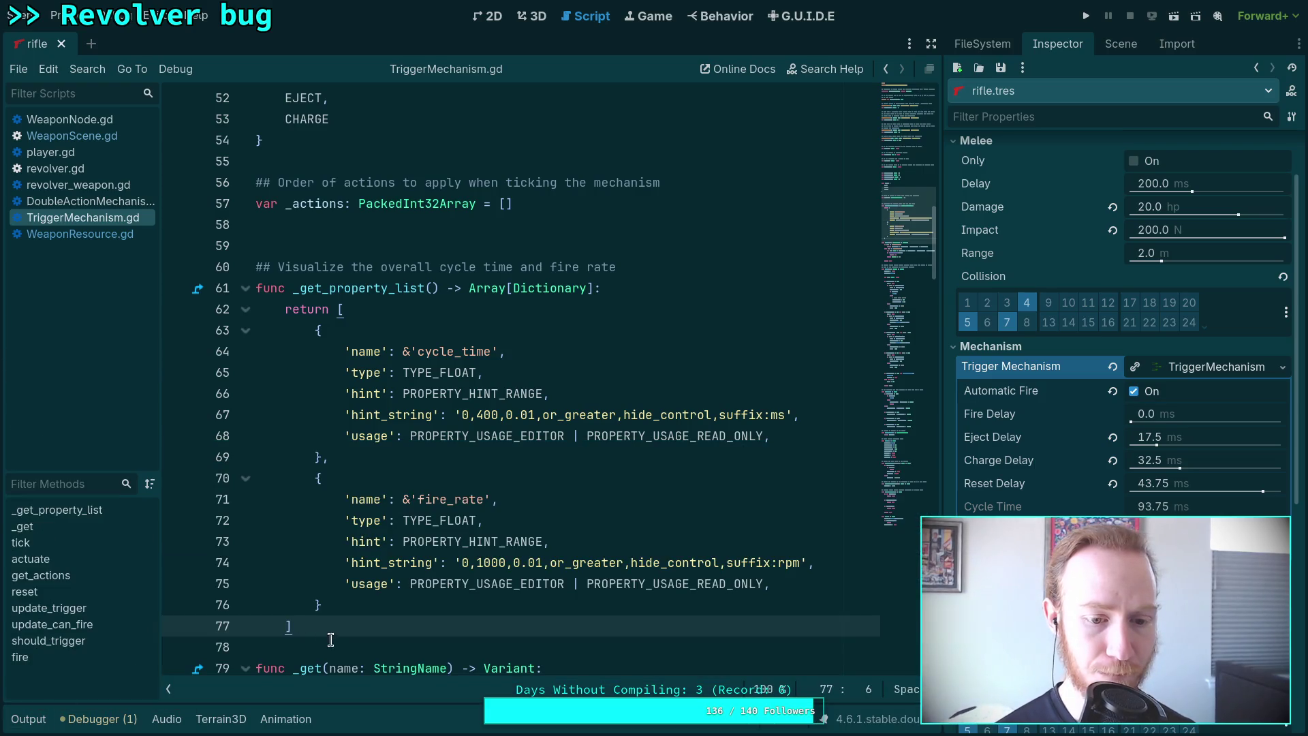
scroll(329, 635, down, 4)
click(307, 604)
click(321, 585)
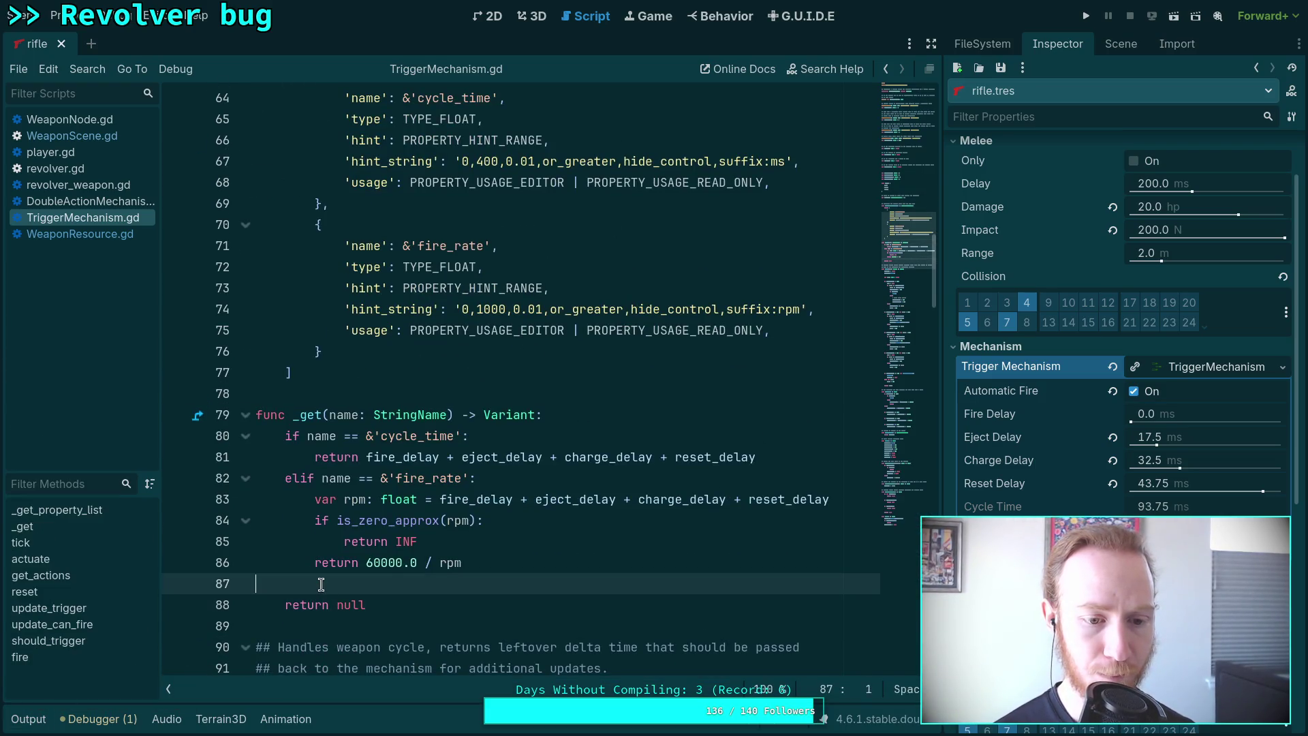
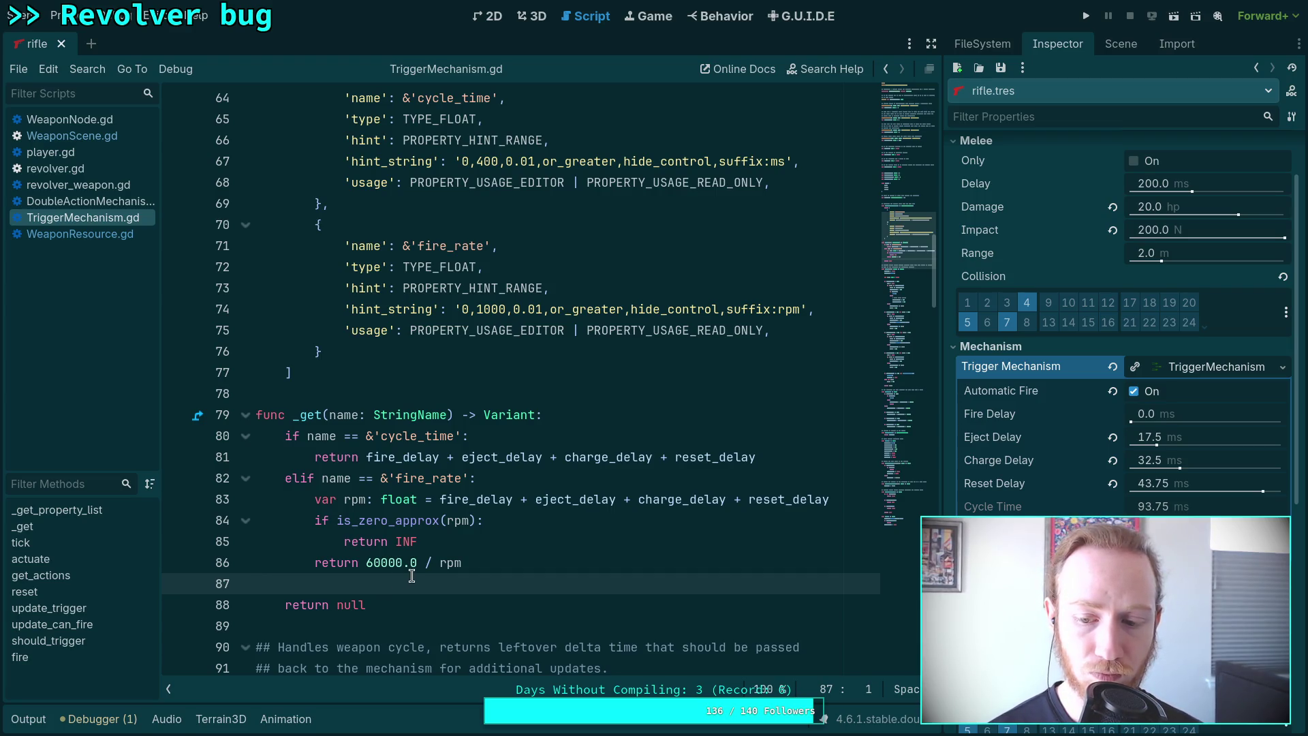
Open shotgun.tscn from scene/weapon/shotgun, close the rifle scene, and switch to the 3D view.
scroll(501, 577, up, 5)
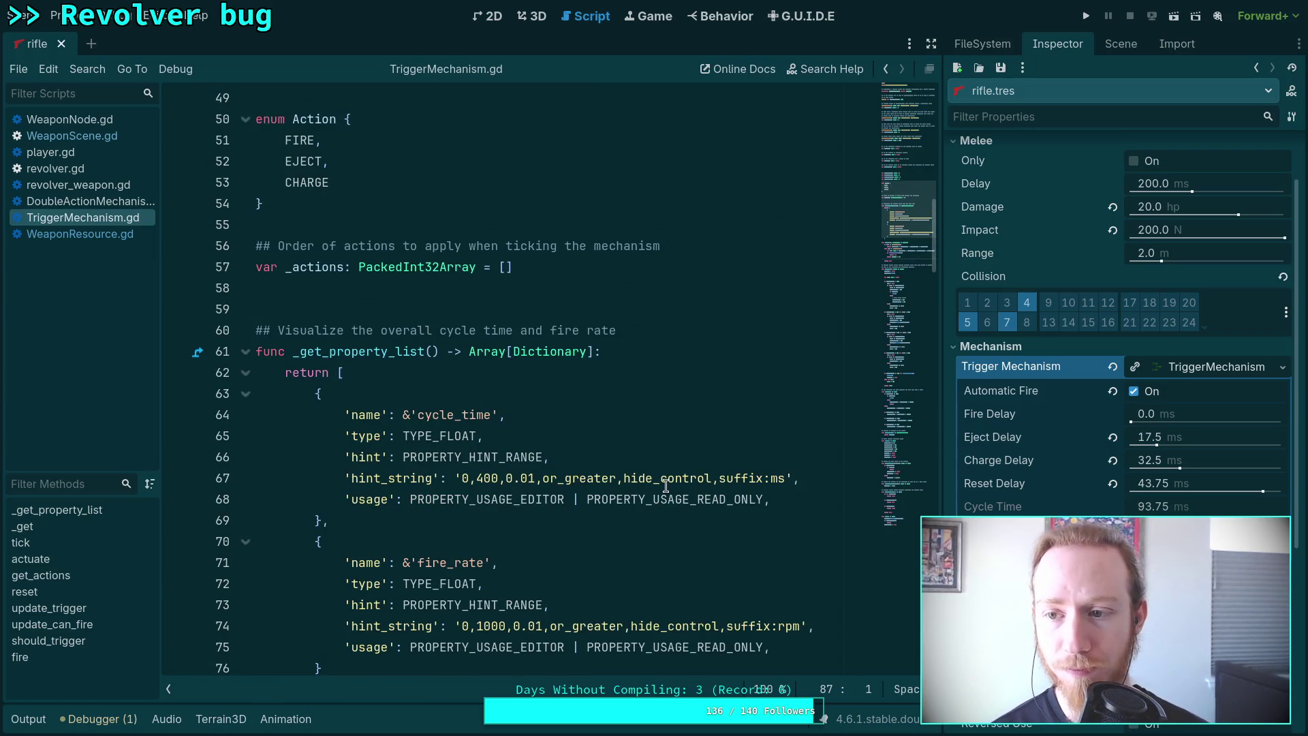
click(981, 45)
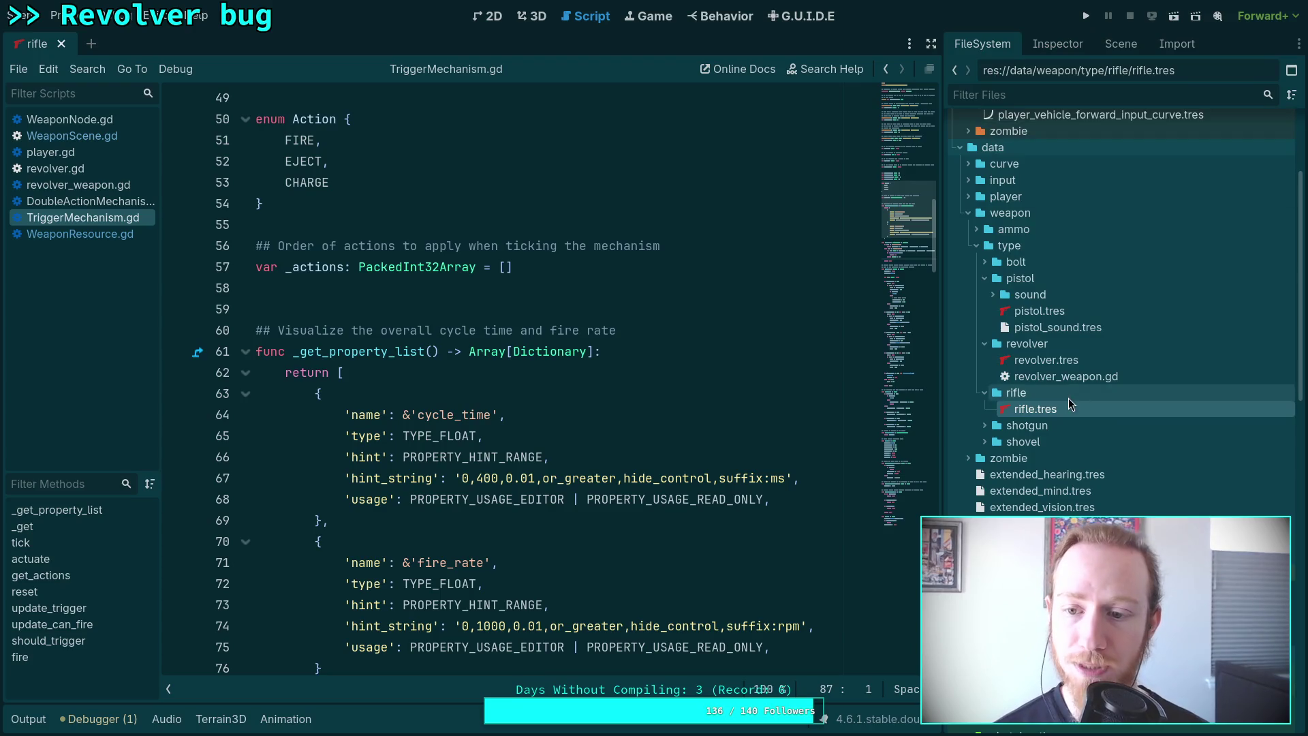
scroll(1010, 504, down, 10)
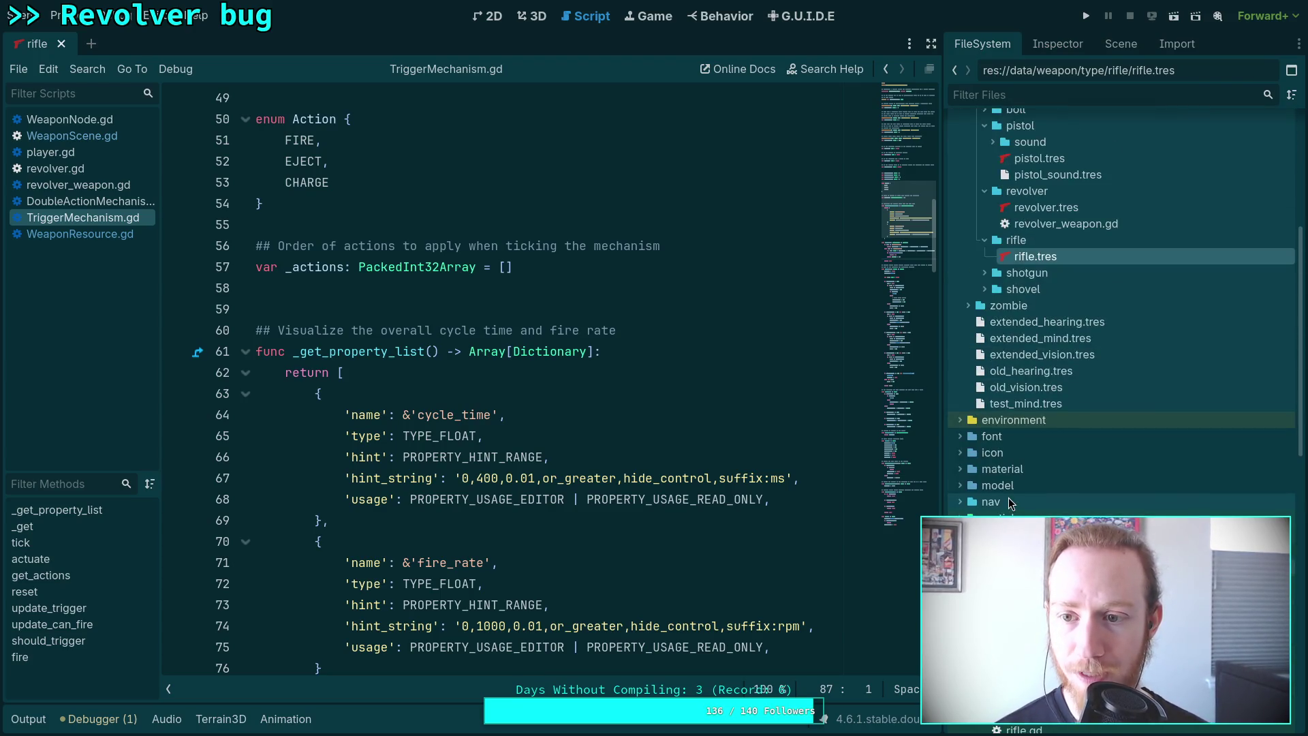
click(977, 408)
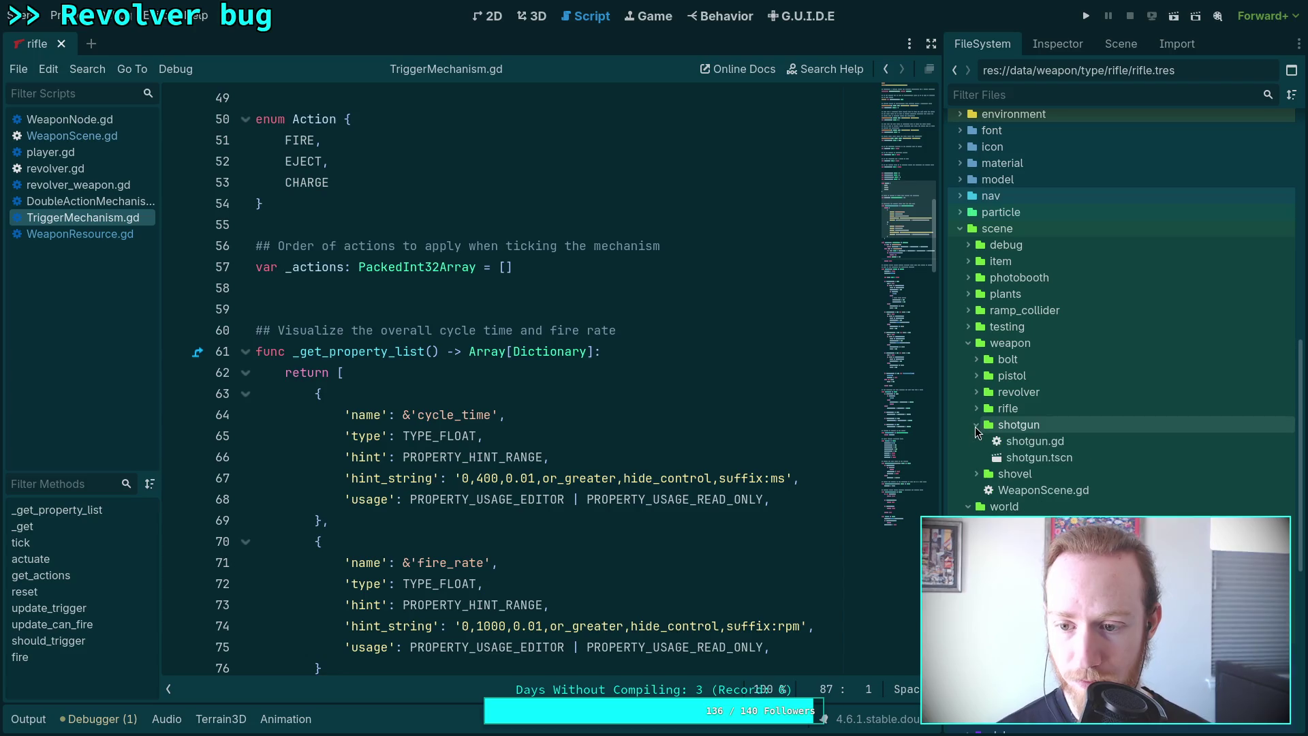
click(975, 425)
double_click(1011, 457)
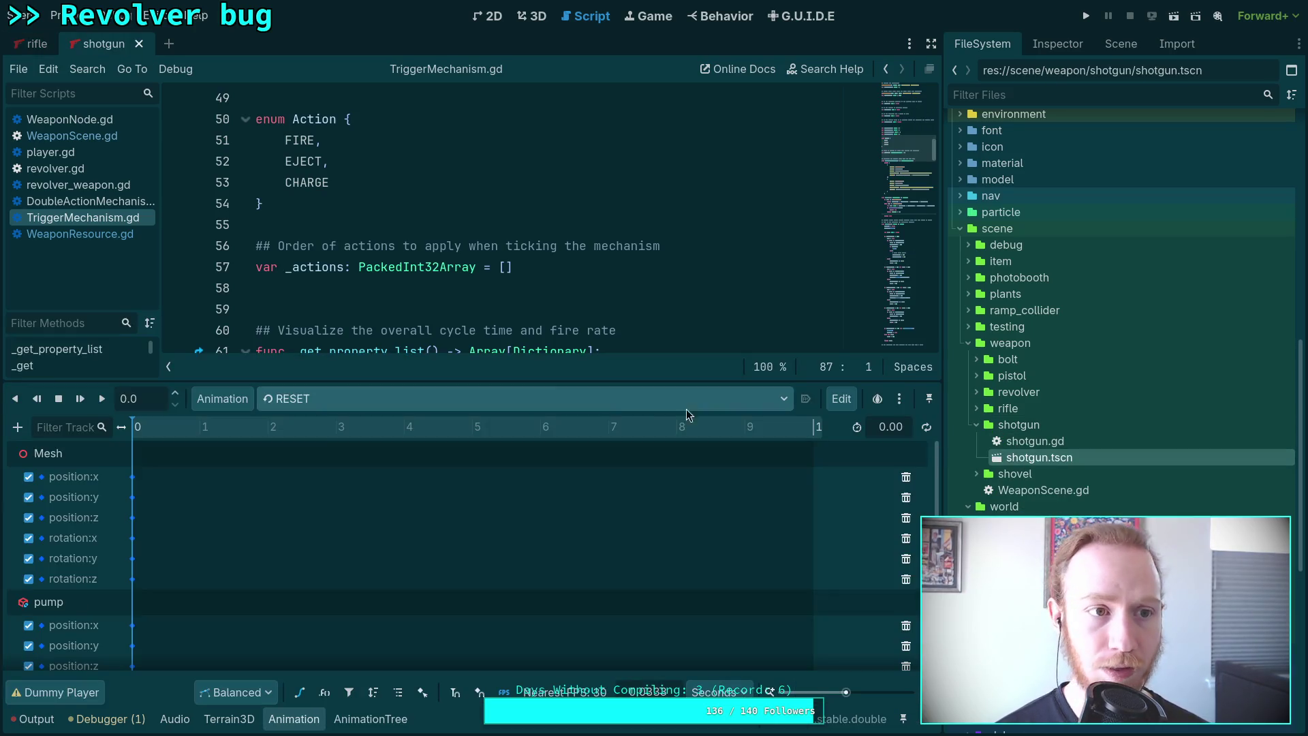
click(60, 45)
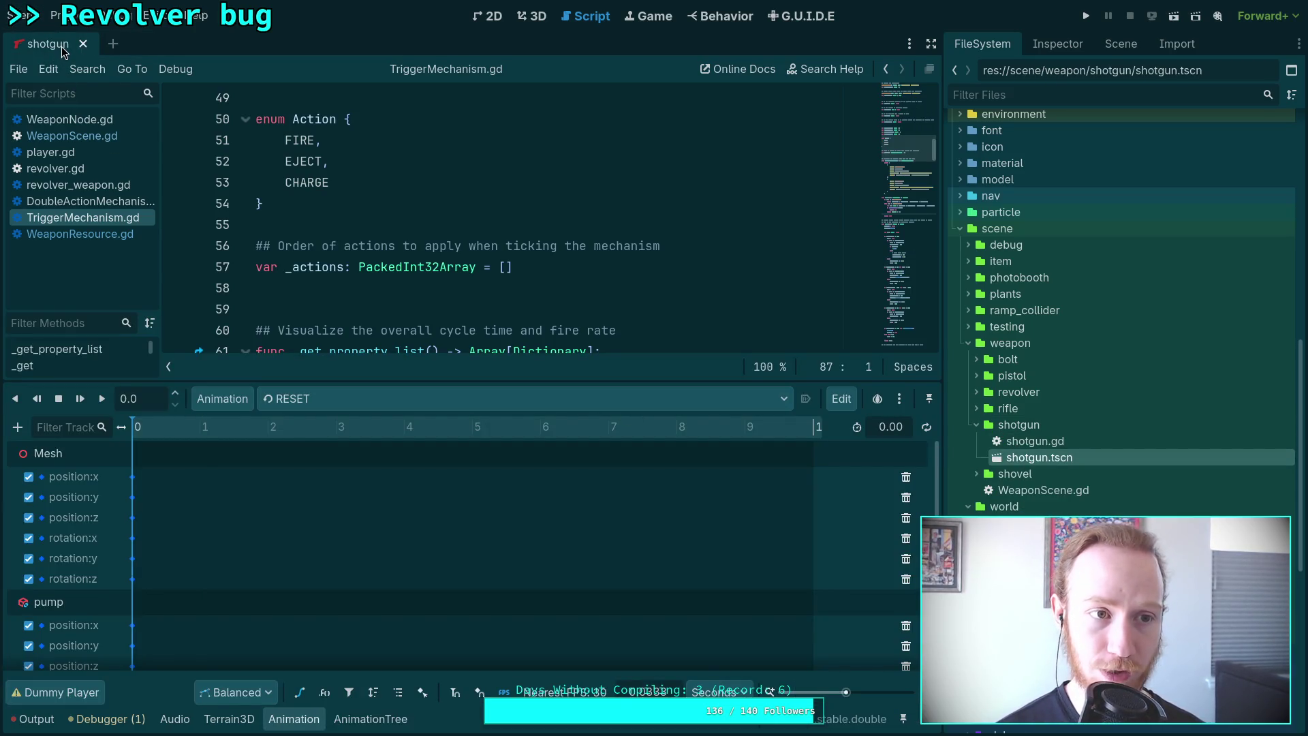
click(528, 19)
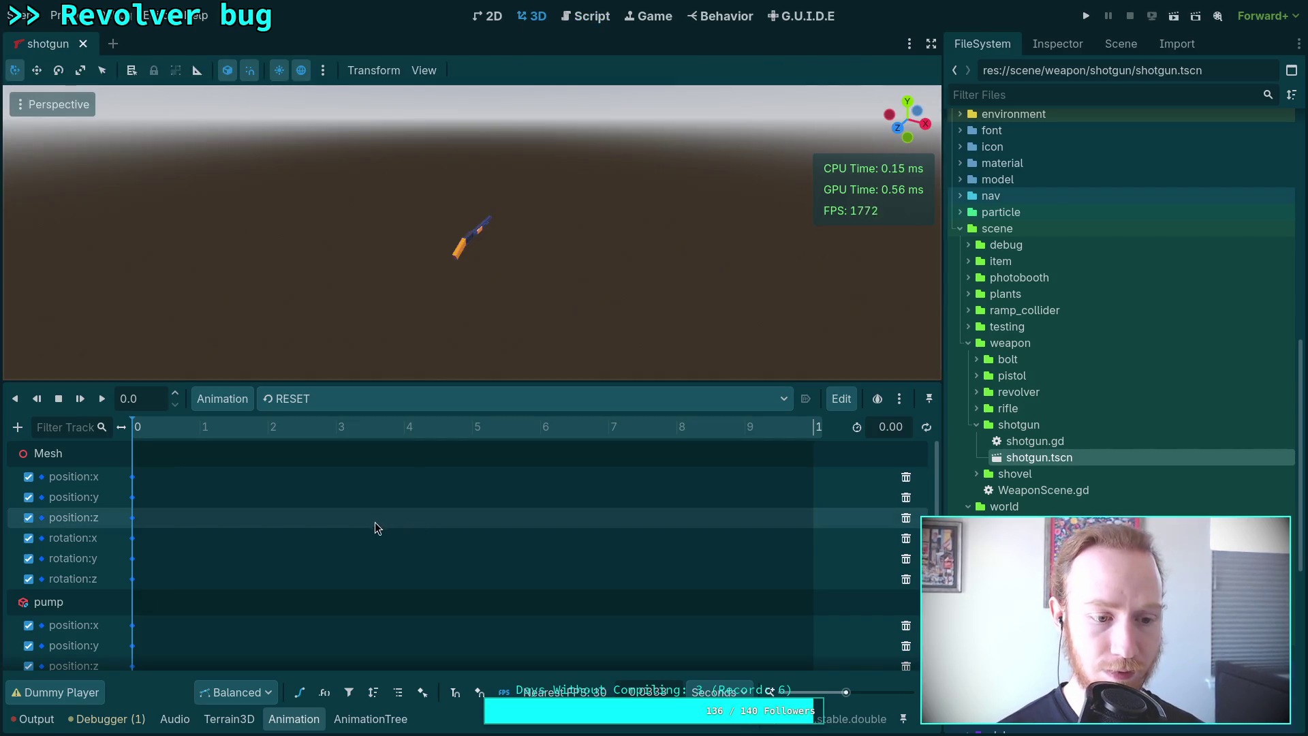
Load the shotgun/fire animation on the timeline and scrub through it.
click(386, 719)
click(293, 718)
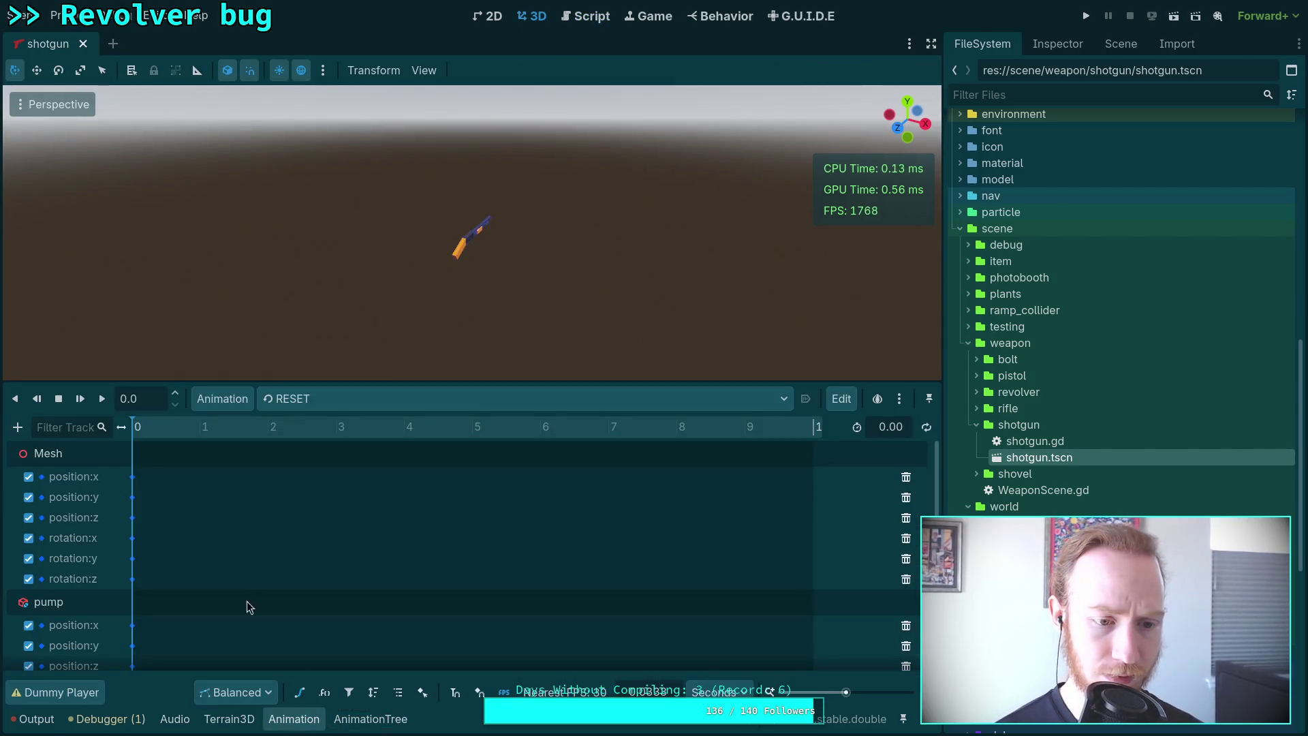
click(333, 399)
click(353, 477)
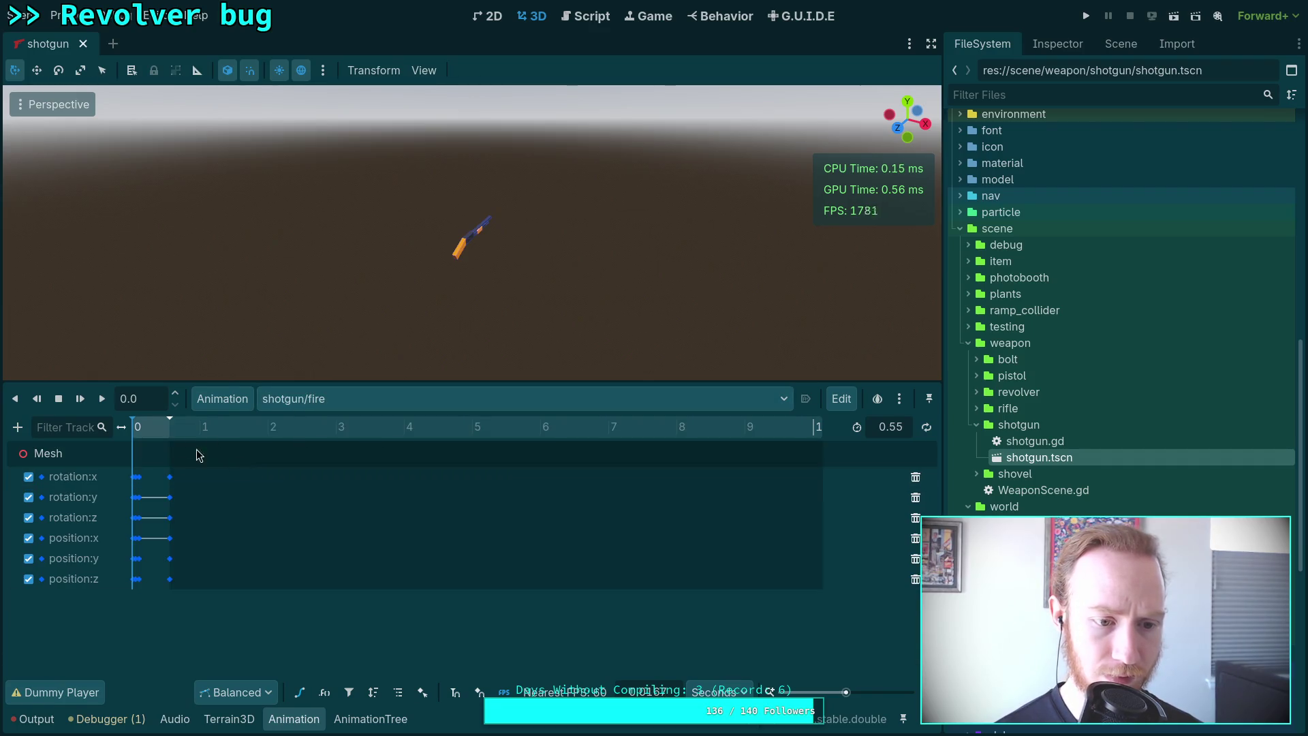
mouse_move(171, 427)
mouse_down()
mouse_move(663, 461)
mouse_move(788, 456)
mouse_move(121, 473)
mouse_up()
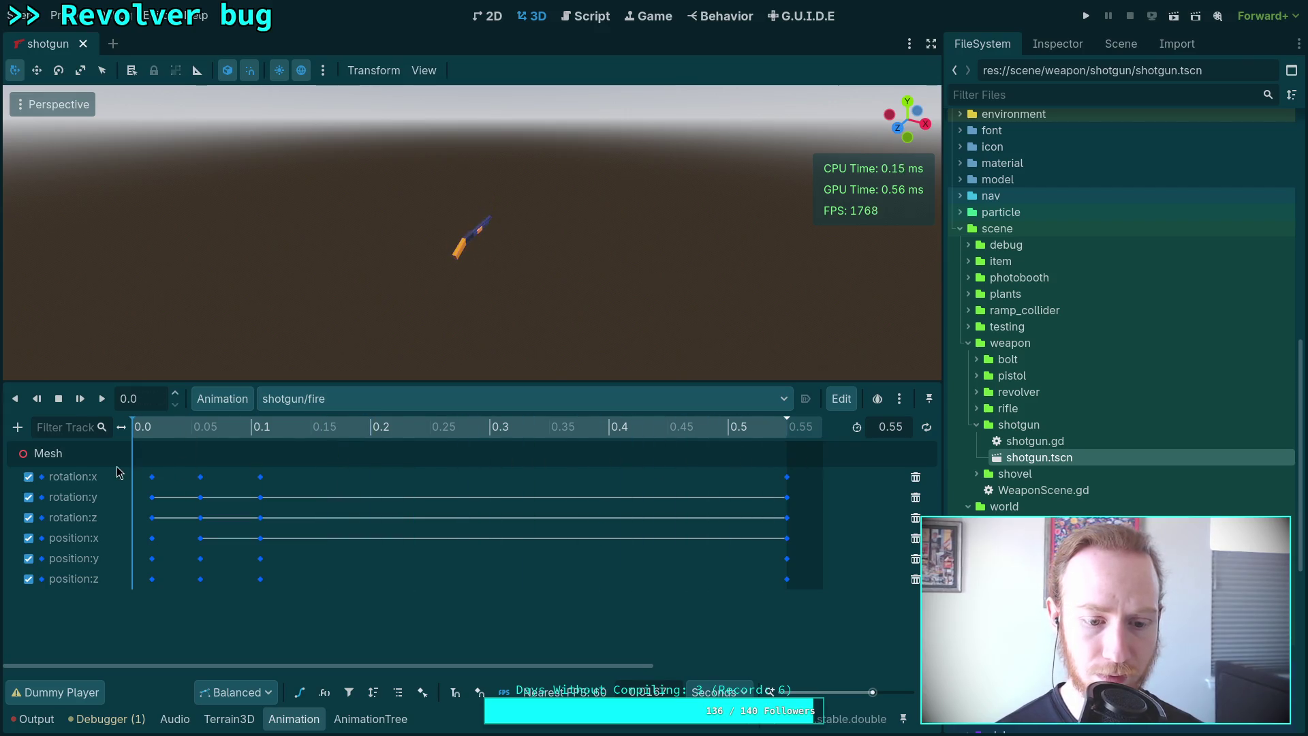
Check the animation tree's state machine, then scrub and replay the fire animation from the start.
click(371, 718)
click(117, 607)
scroll(292, 535, down, 3)
click(294, 719)
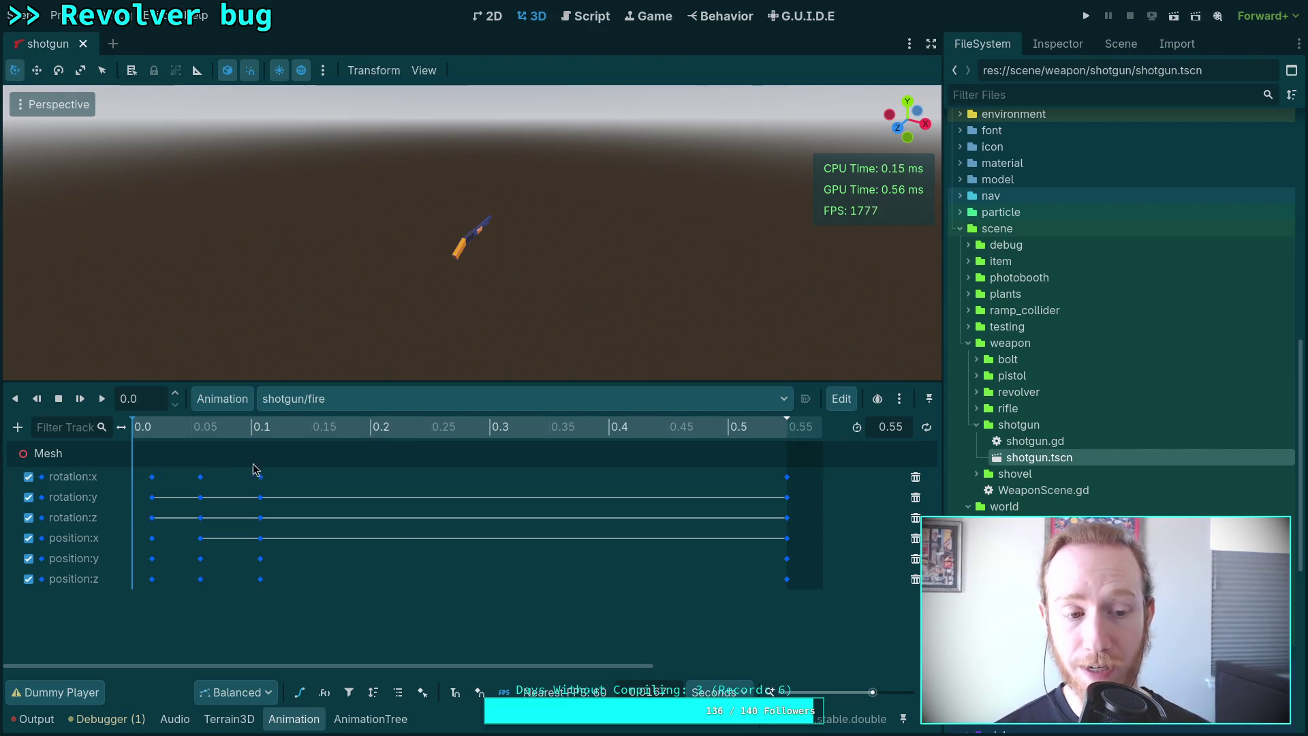
drag(490, 428, 526, 442)
key(shift+d)
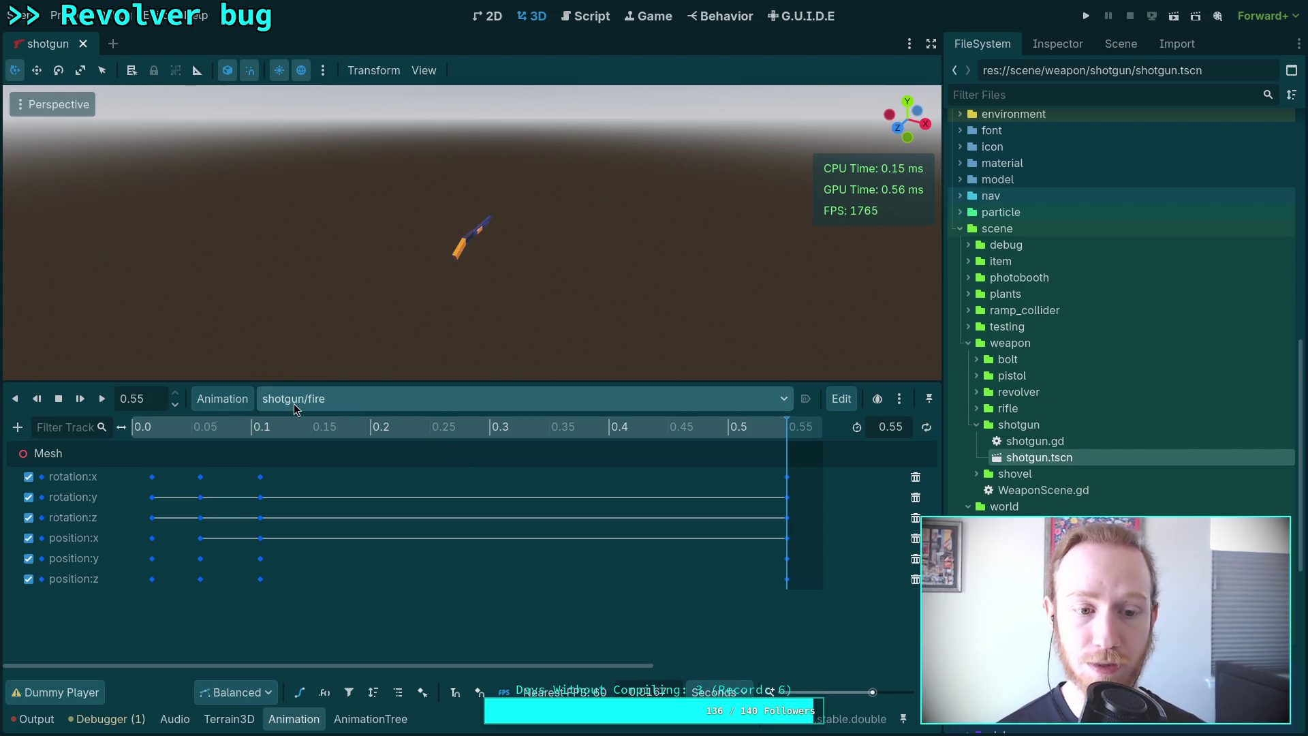
click(371, 719)
Move the fire state off the Start–End line and place charge between Start and End.
double_click(401, 529)
key(Return)
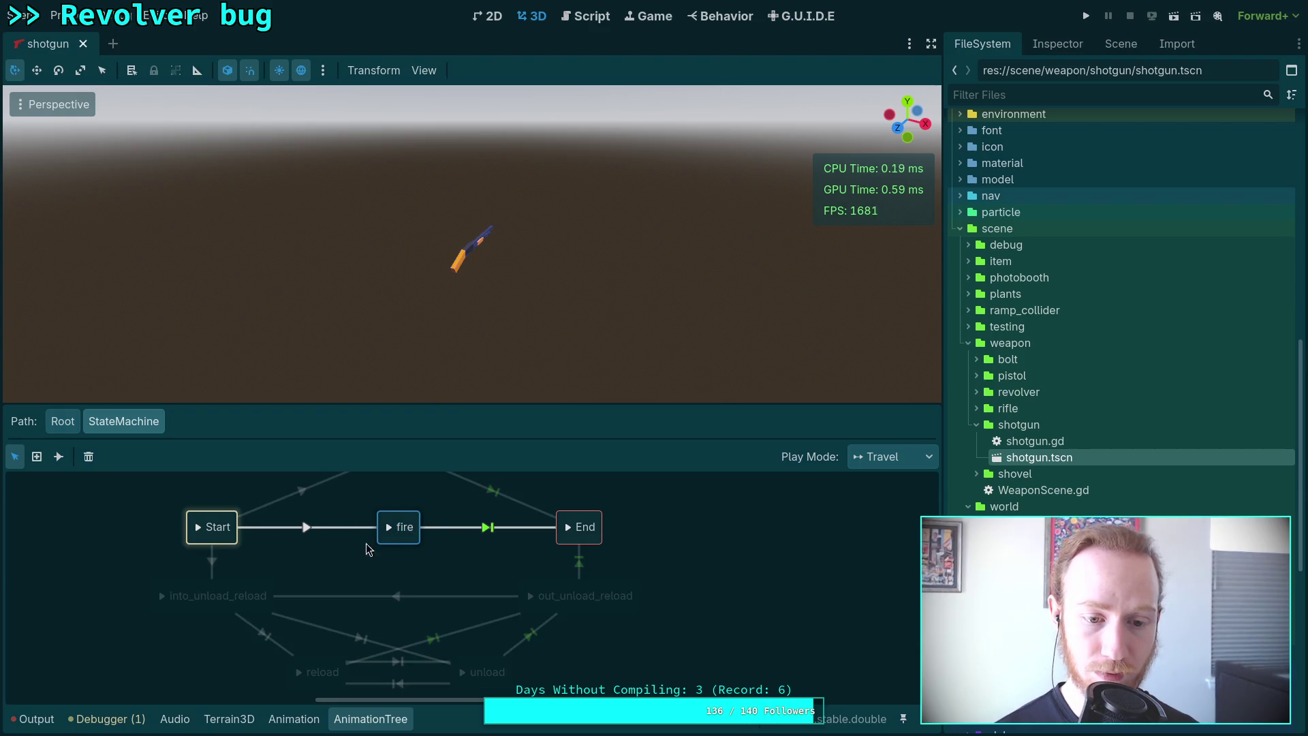
drag(367, 543, 367, 611)
key(Delete)
drag(407, 521, 406, 599)
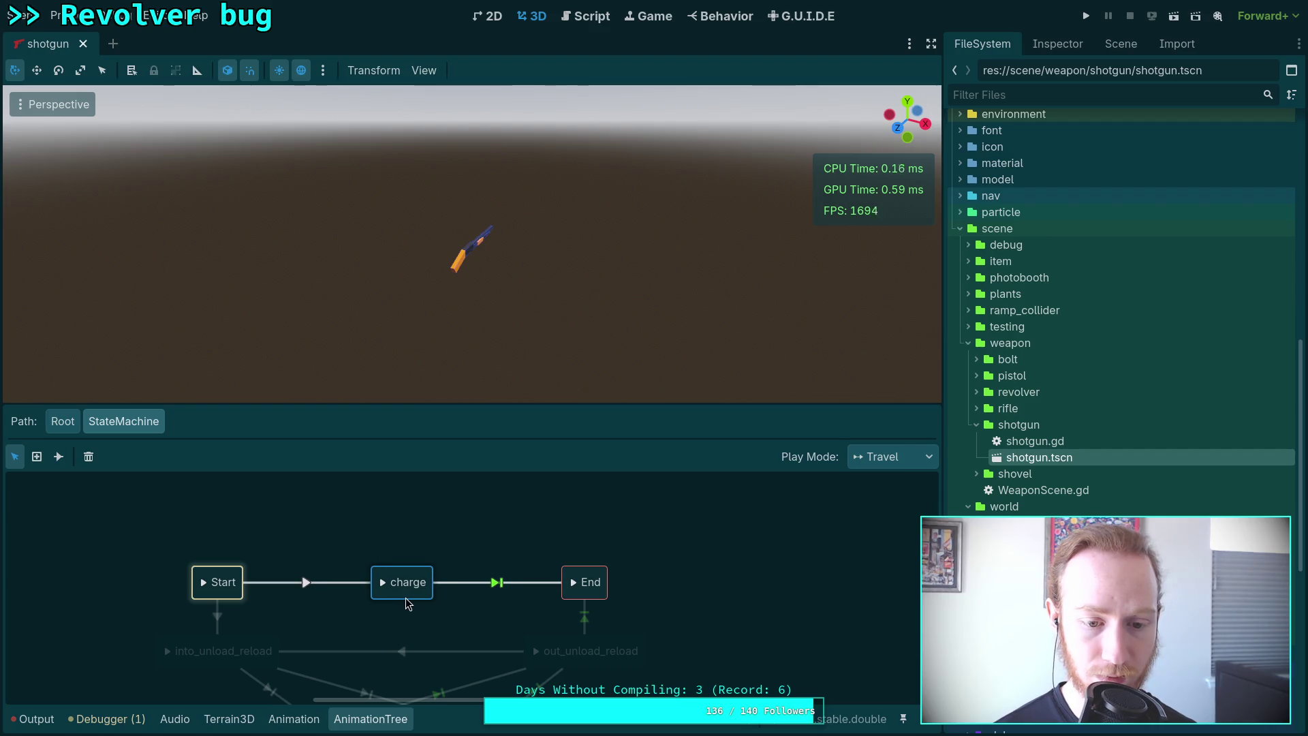
key(ctrl+z)
key(ctrl+z)
drag(413, 579, 411, 617)
drag(423, 528, 427, 651)
key(ctrl+z)
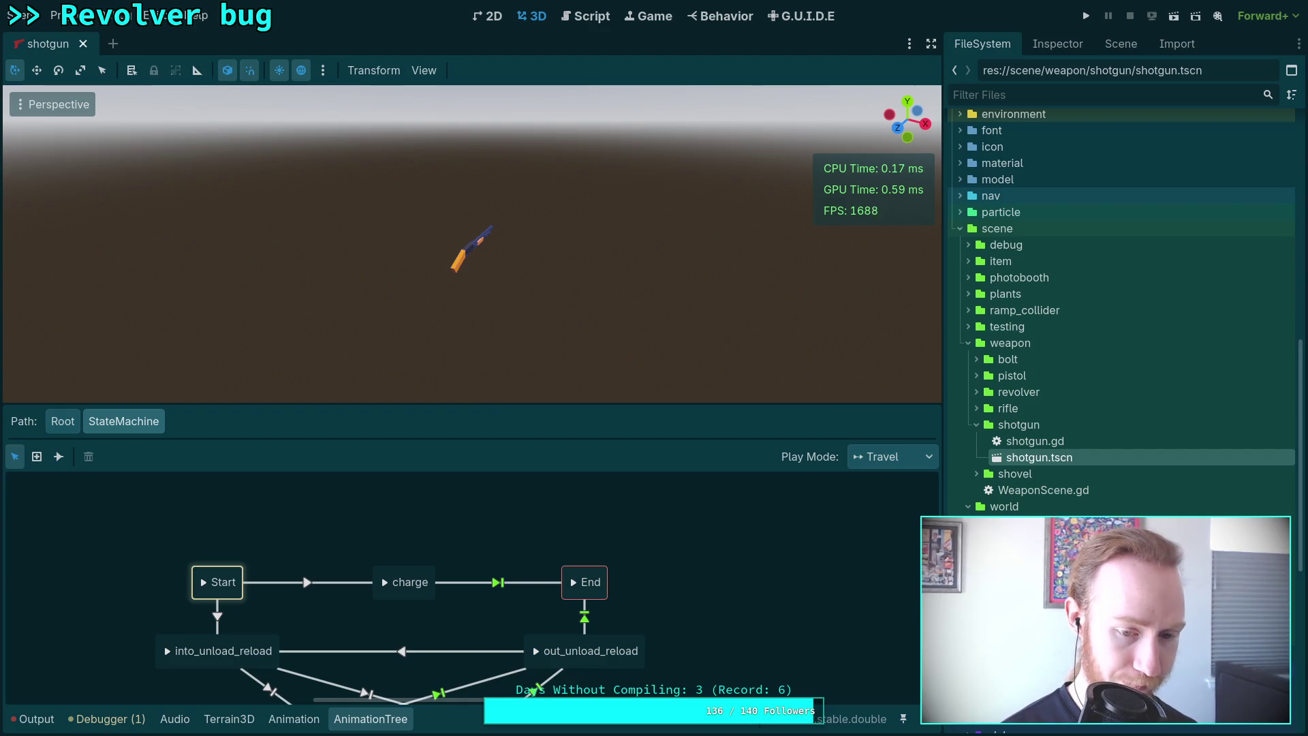
Delete the fire animation from the shotgun library and save shotgun_animation.res.
click(294, 719)
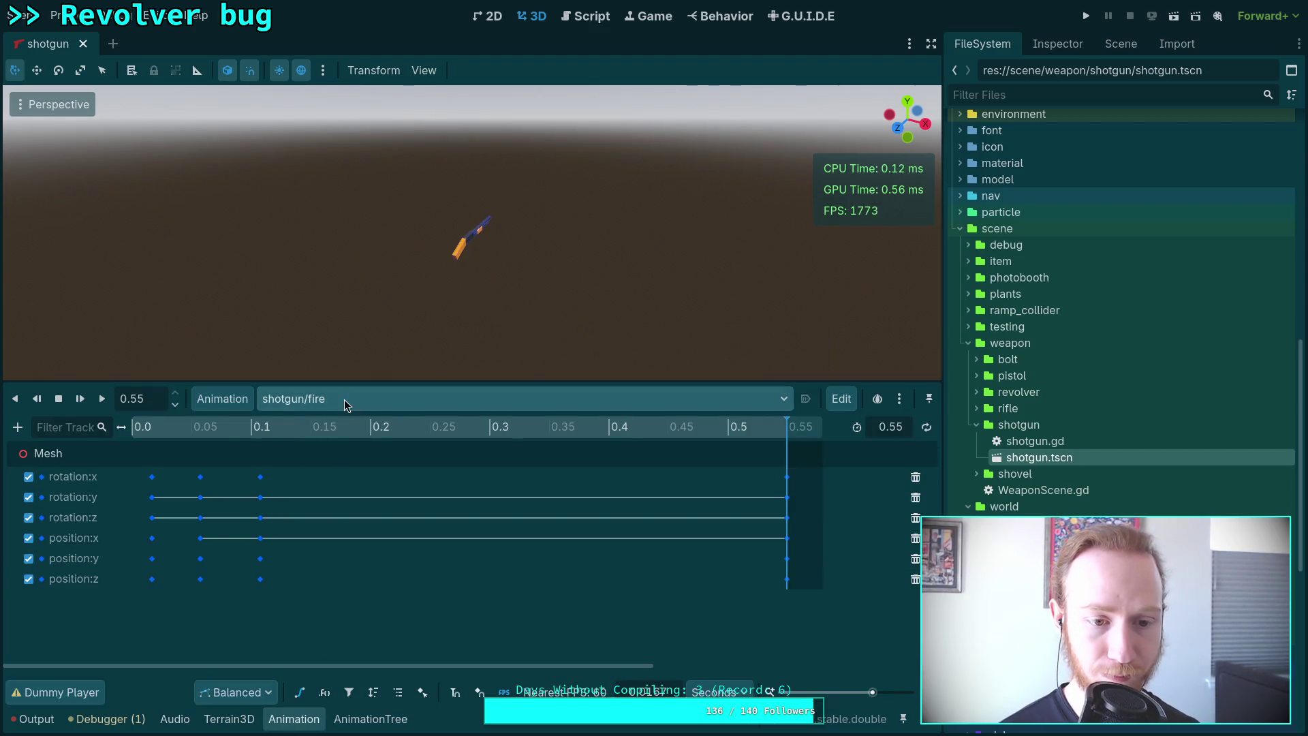
click(223, 398)
click(255, 450)
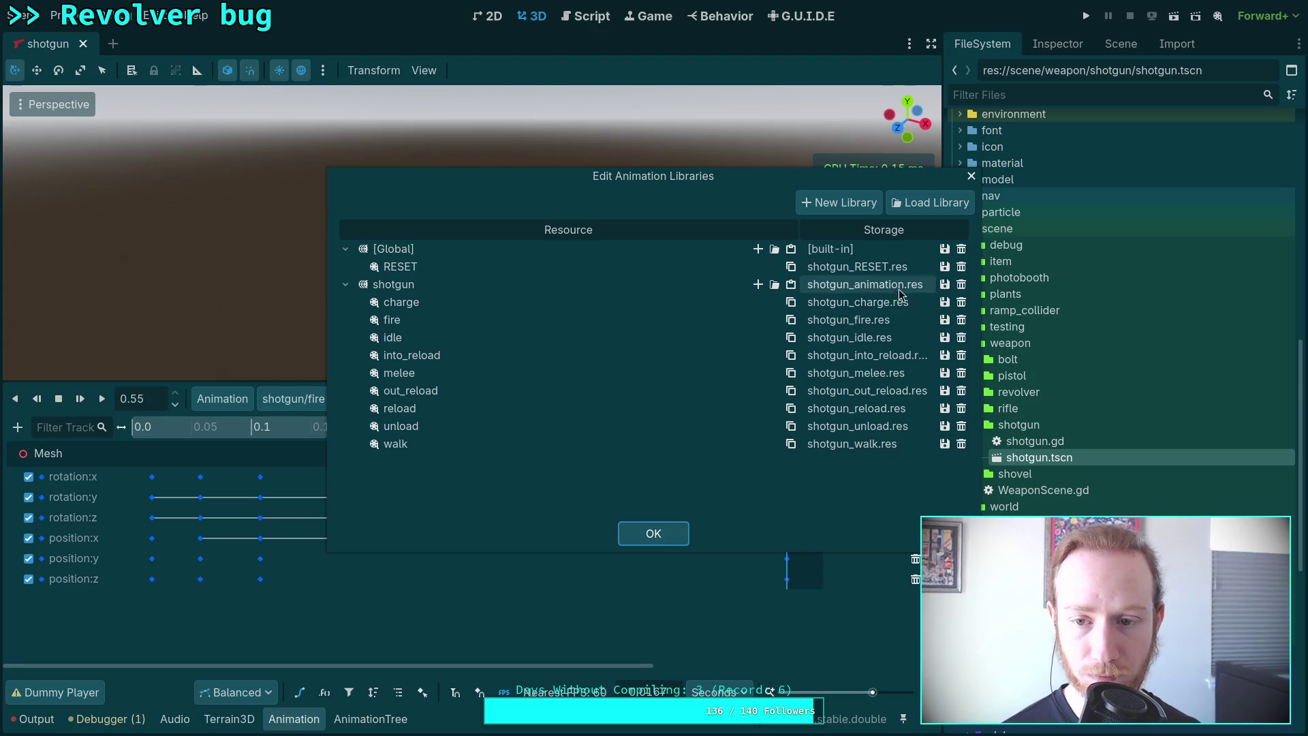
click(955, 321)
click(944, 284)
click(961, 307)
click(651, 532)
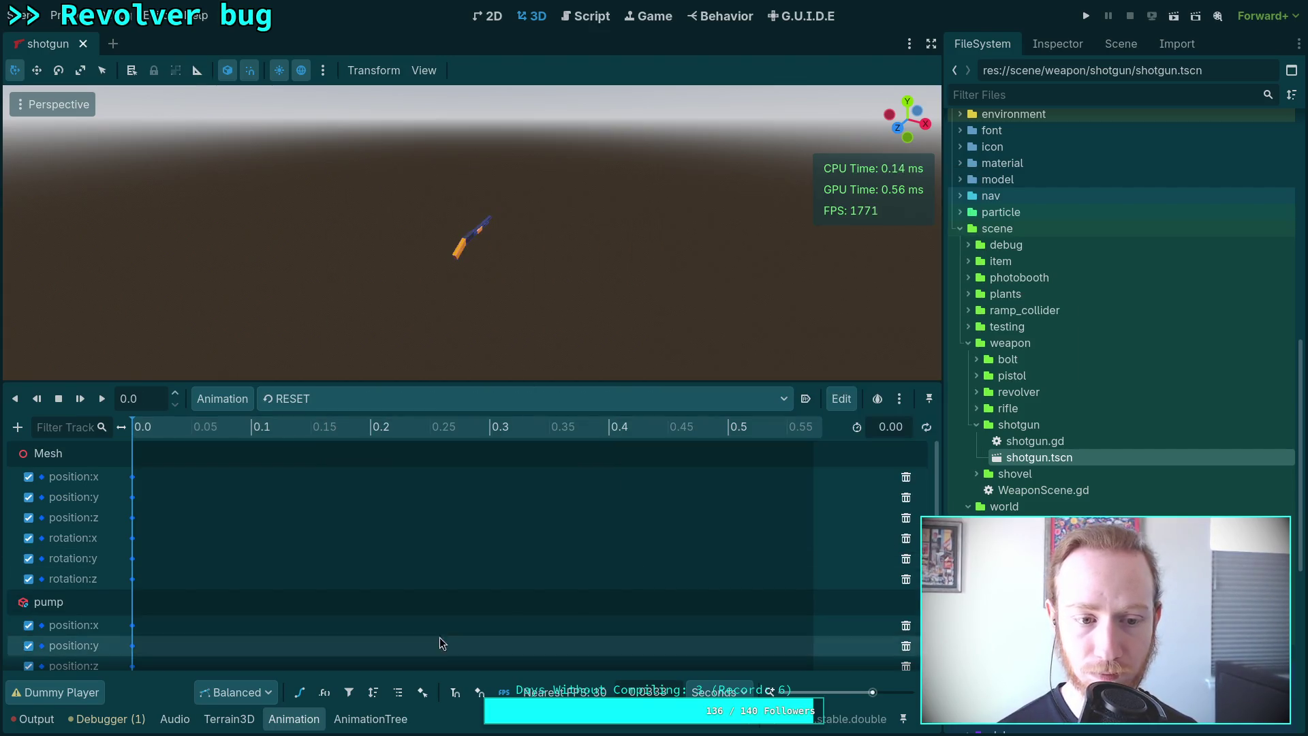
Remove the walk and idle animations from the shotgun animation library.
click(222, 399)
click(274, 448)
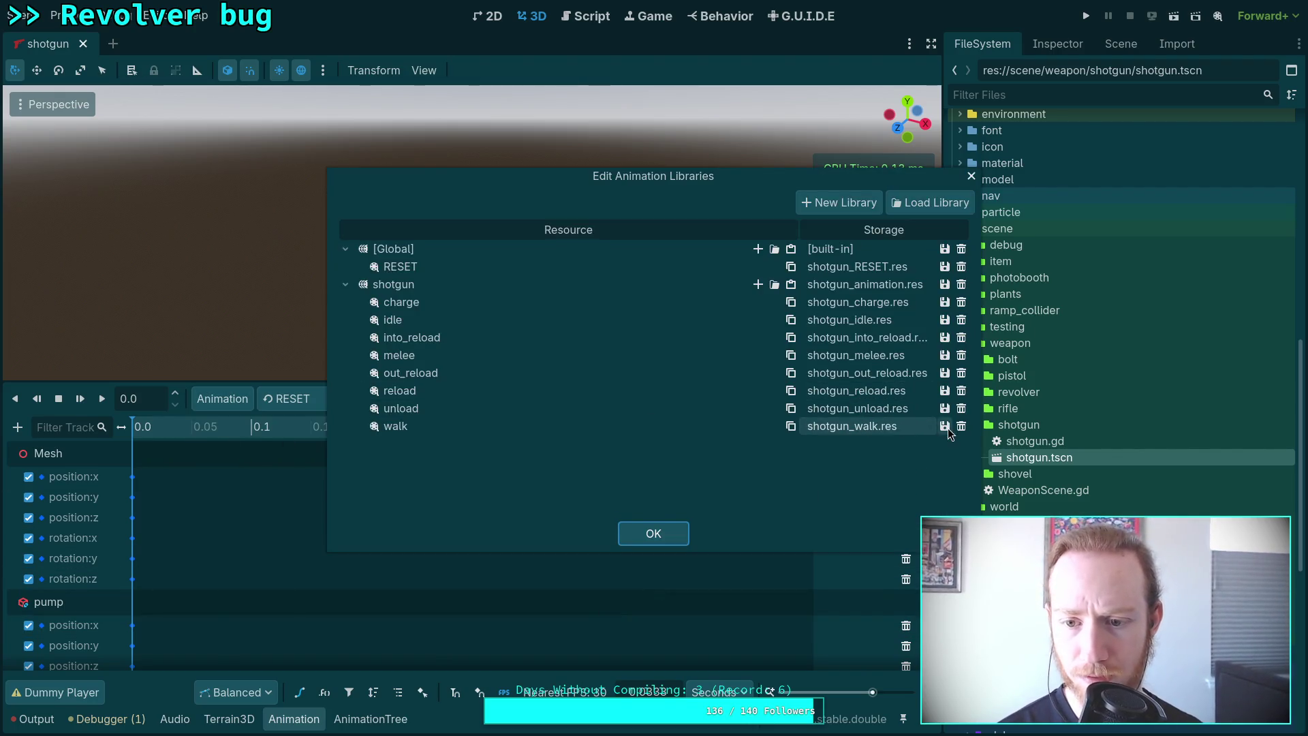
click(961, 426)
click(961, 320)
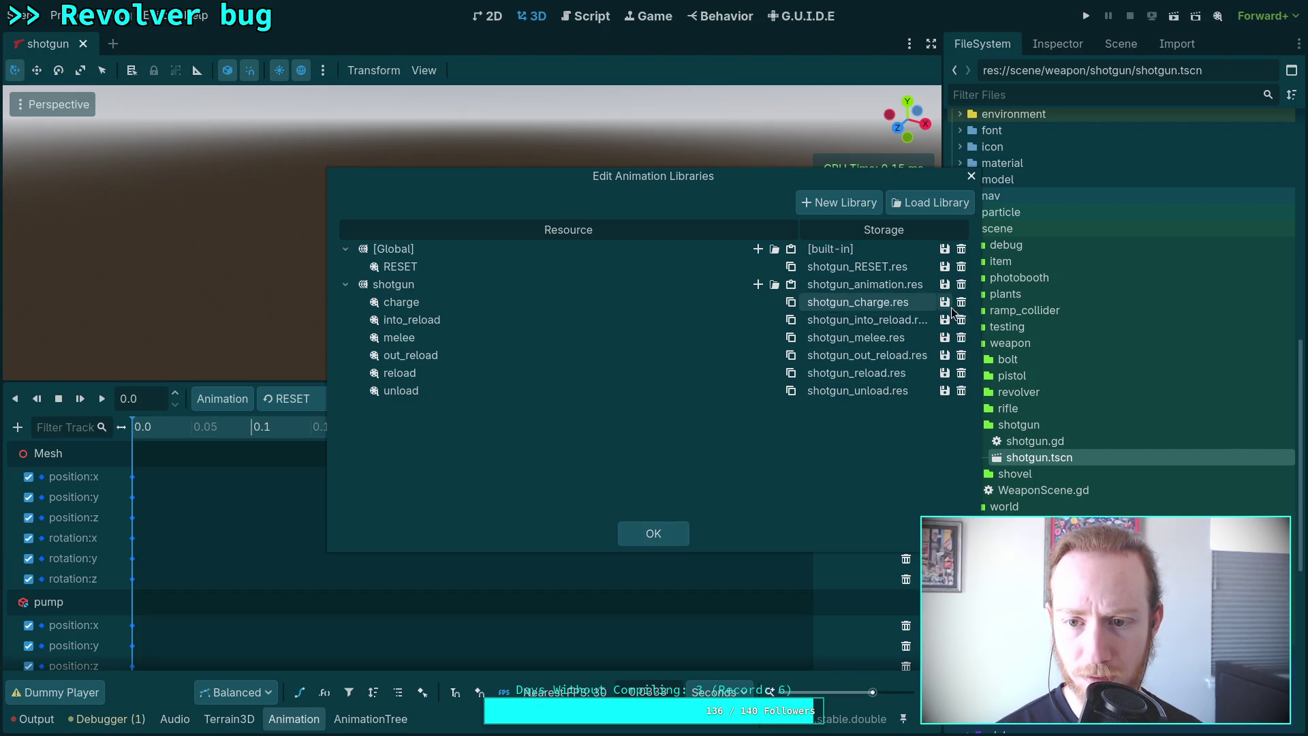
click(946, 283)
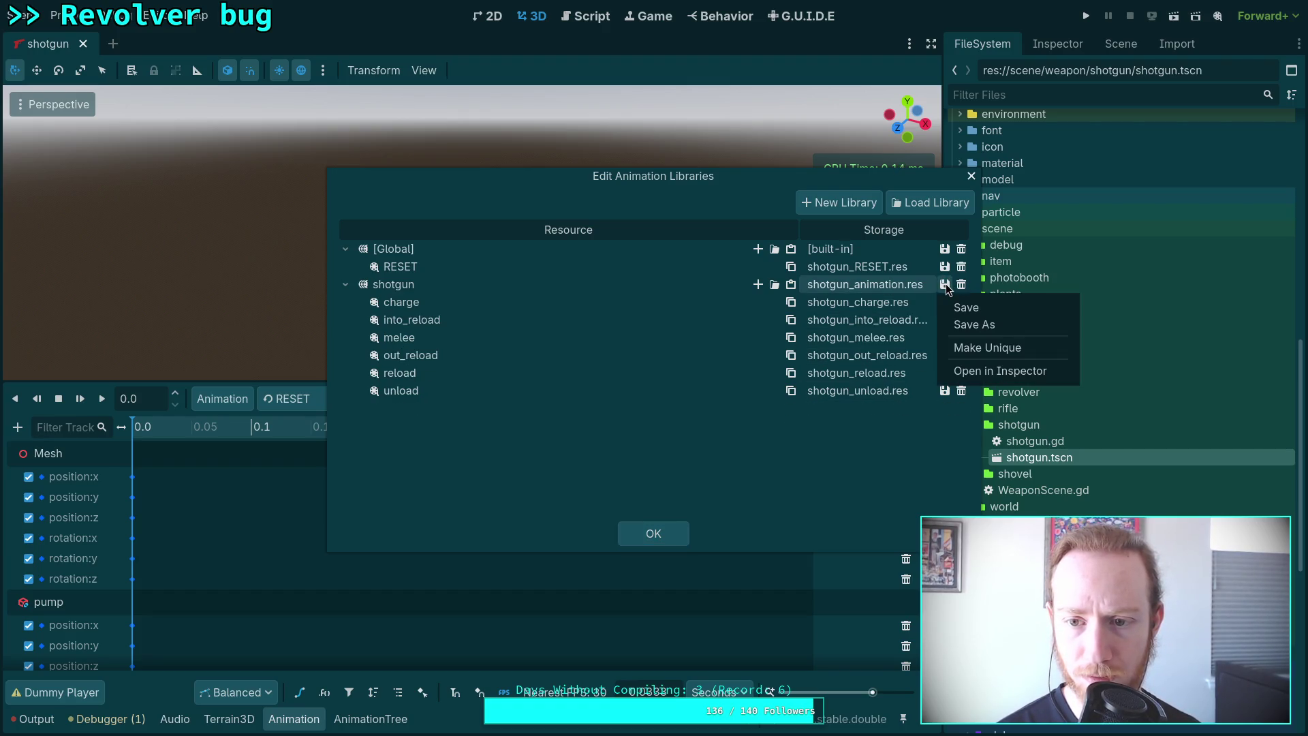
click(826, 467)
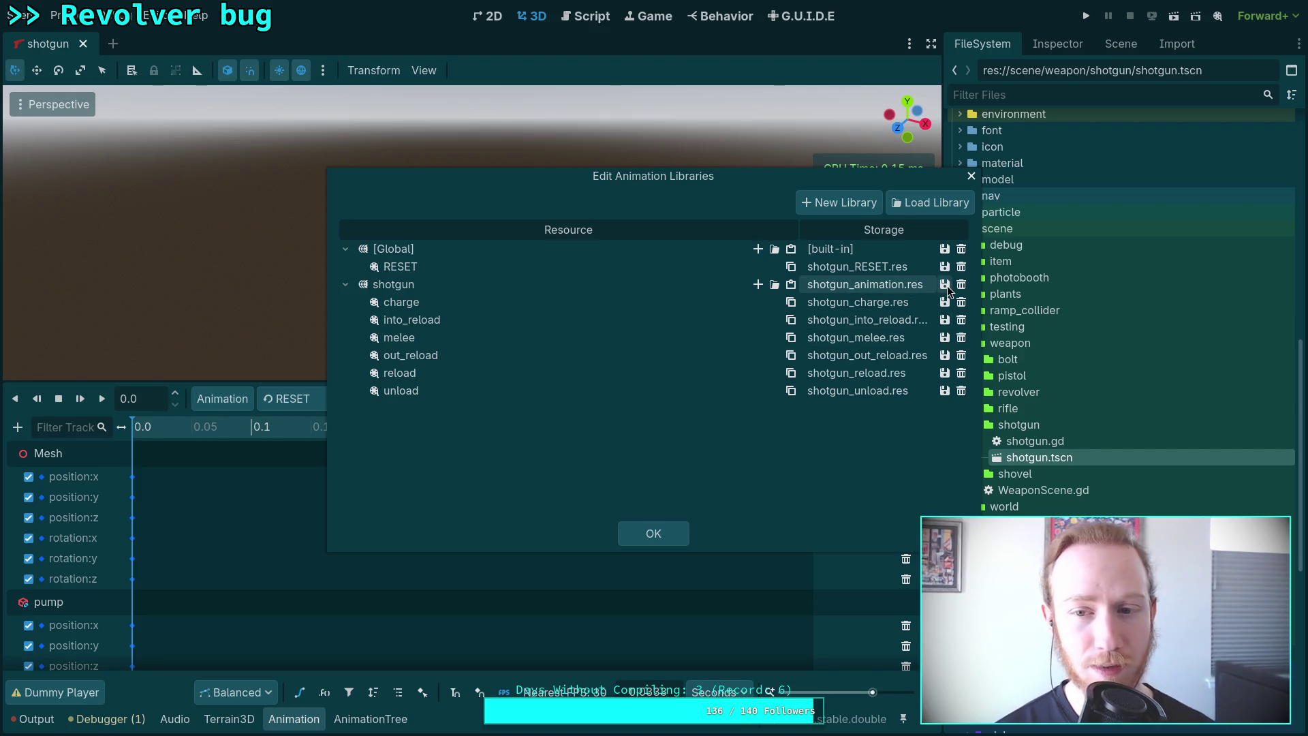
Remove the melee animation, save the trimmed library, and check the state machine afterwards.
click(961, 338)
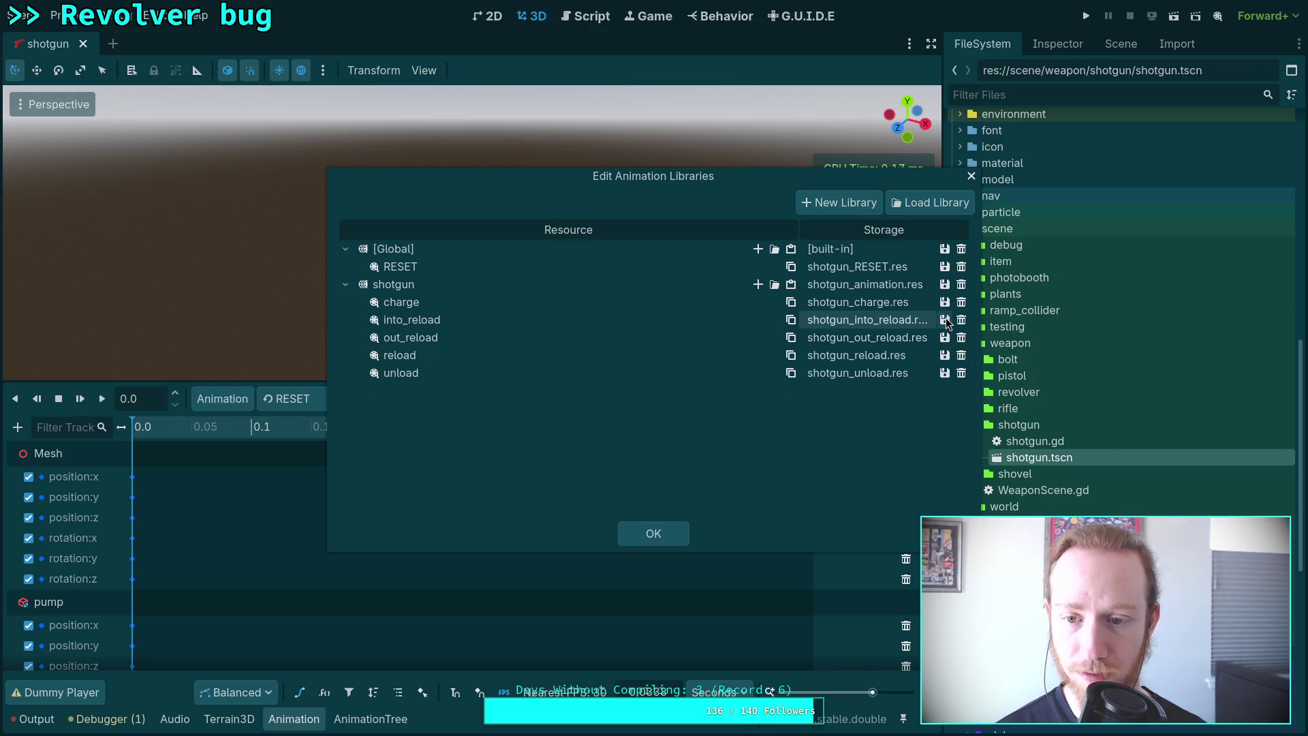
click(944, 286)
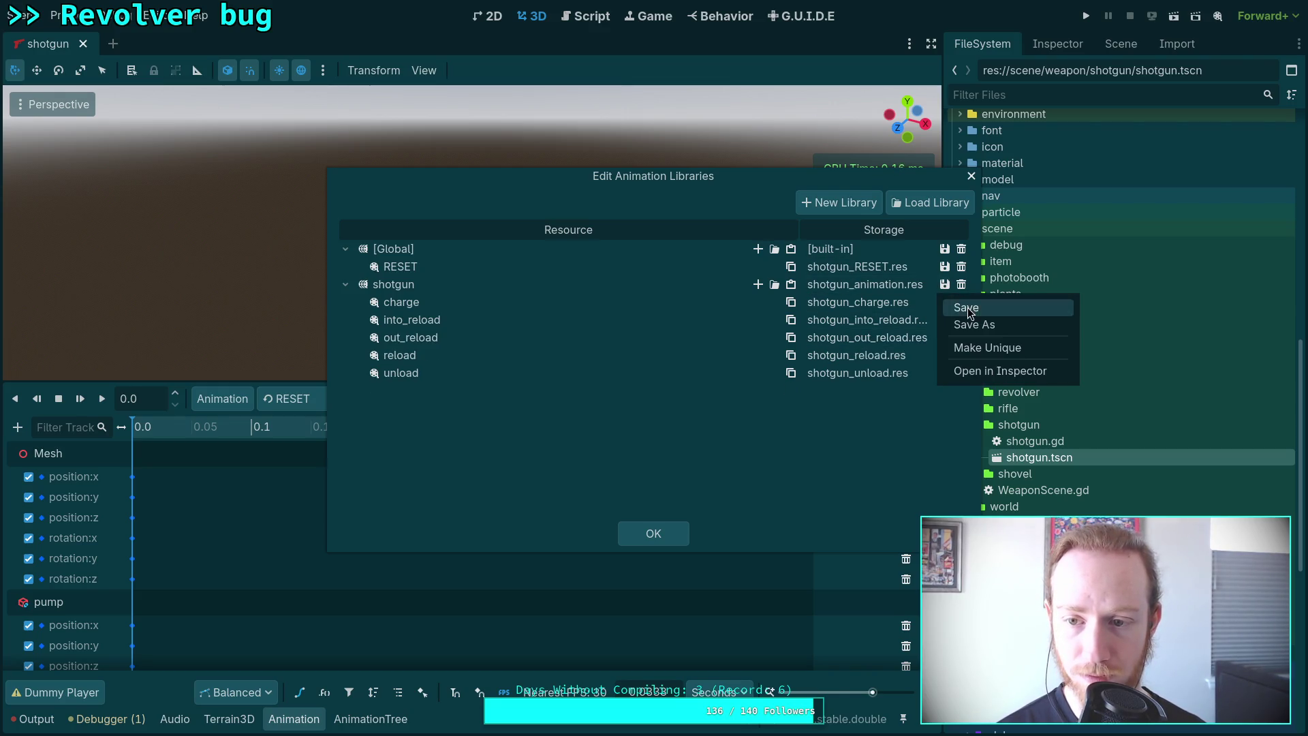
click(999, 301)
click(656, 539)
click(365, 717)
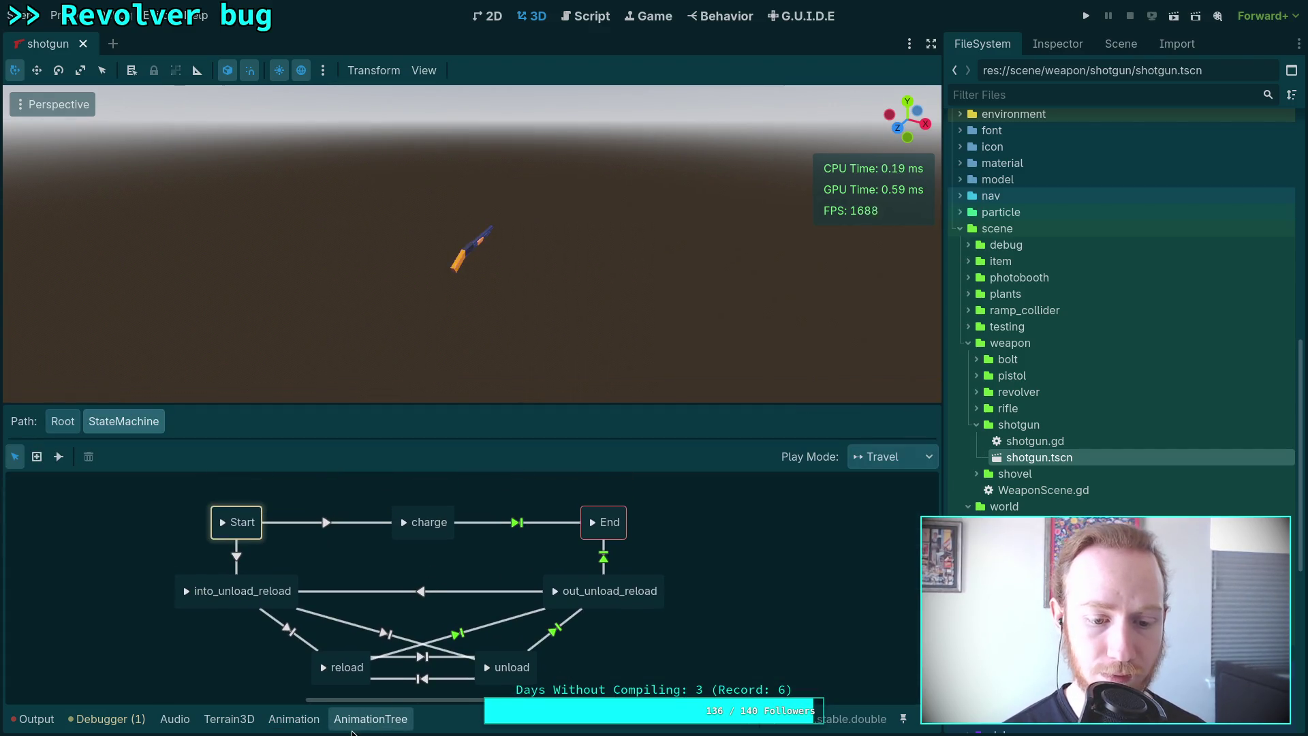
click(293, 719)
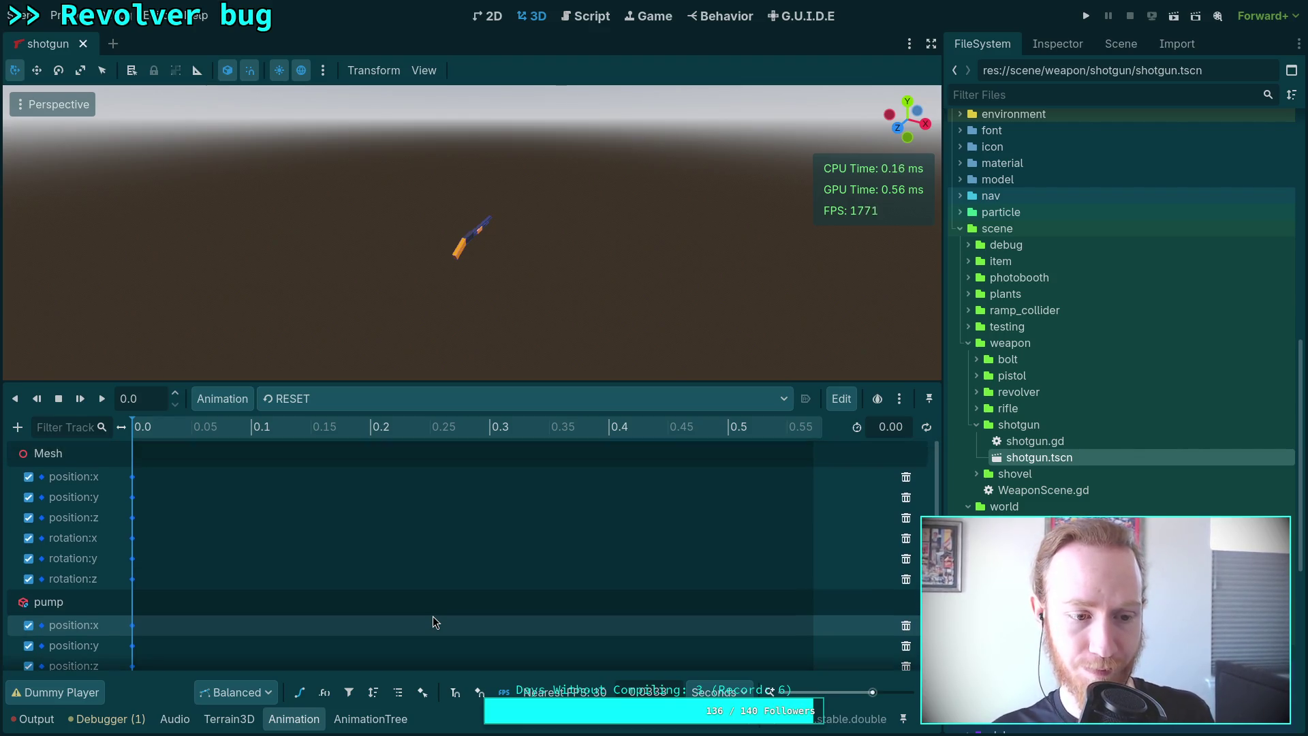
Preview the shotgun/charge animation on the timeline, then open shotgun.gd in the script editor.
click(383, 401)
click(381, 459)
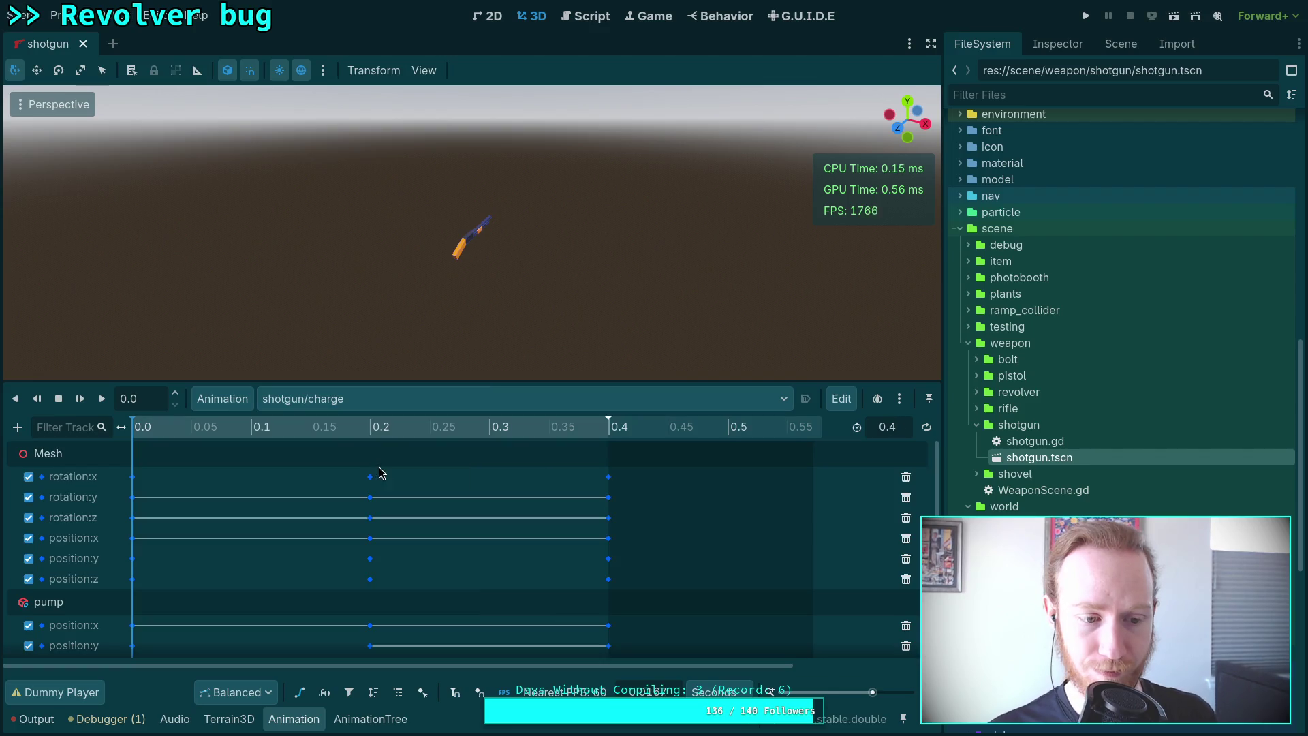
mouse_move(156, 436)
mouse_down()
mouse_move(606, 441)
mouse_move(129, 446)
mouse_move(387, 482)
mouse_move(551, 476)
mouse_up()
click(462, 393)
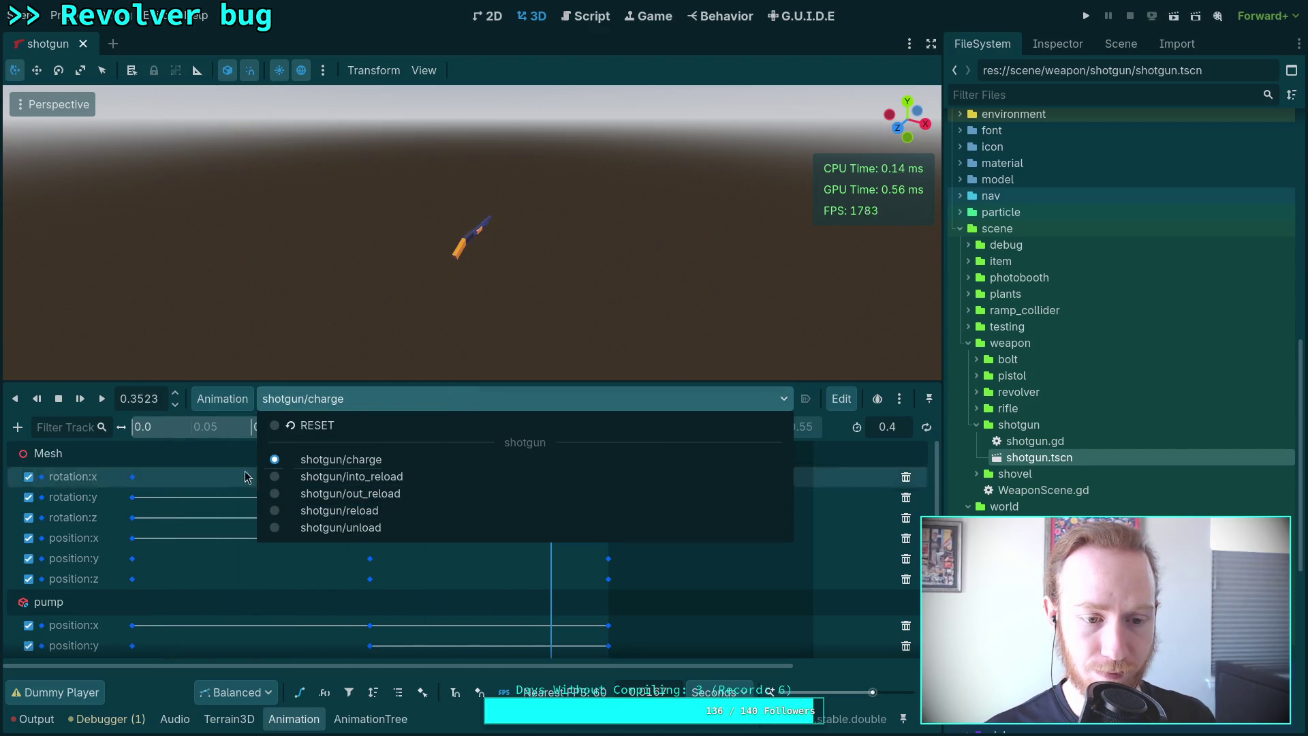
click(207, 453)
key(a)
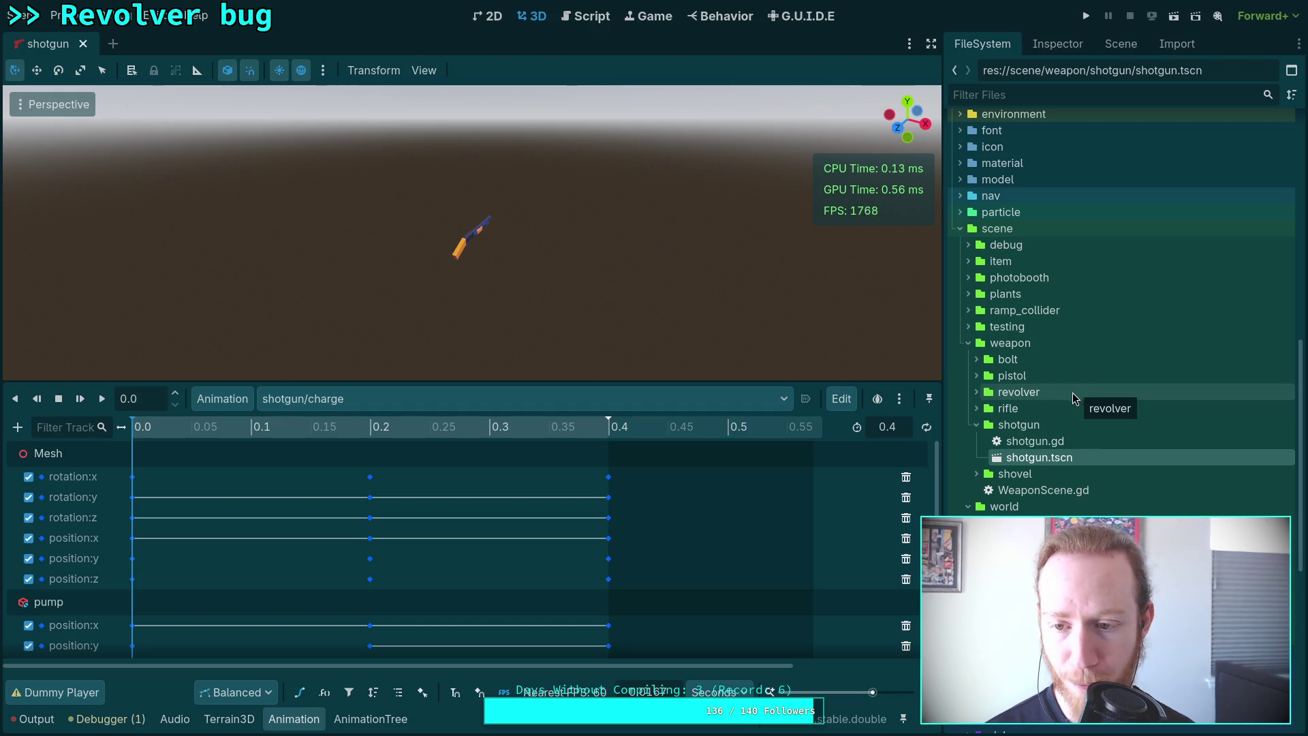
double_click(1026, 447)
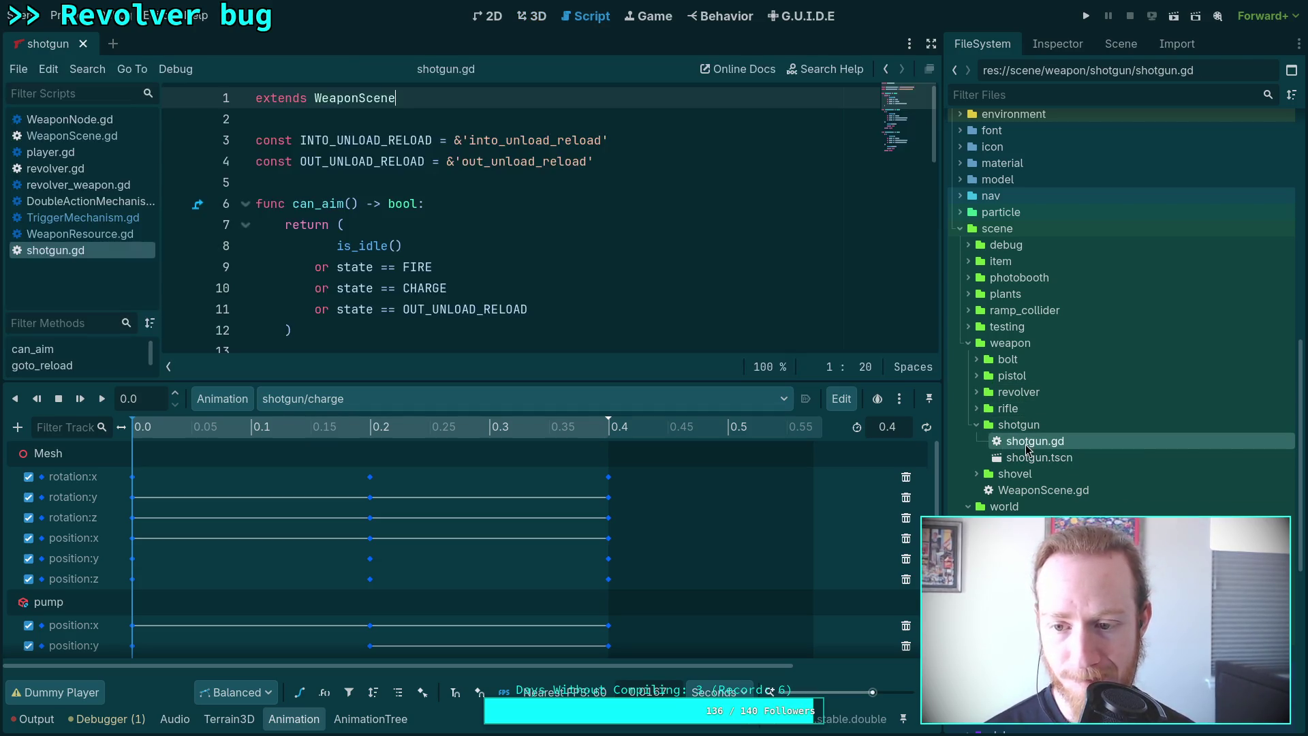
Read through shotgun.gd, then expand the data/weapon/type/shotgun folder in FileSystem.
scroll(462, 392, down, 3)
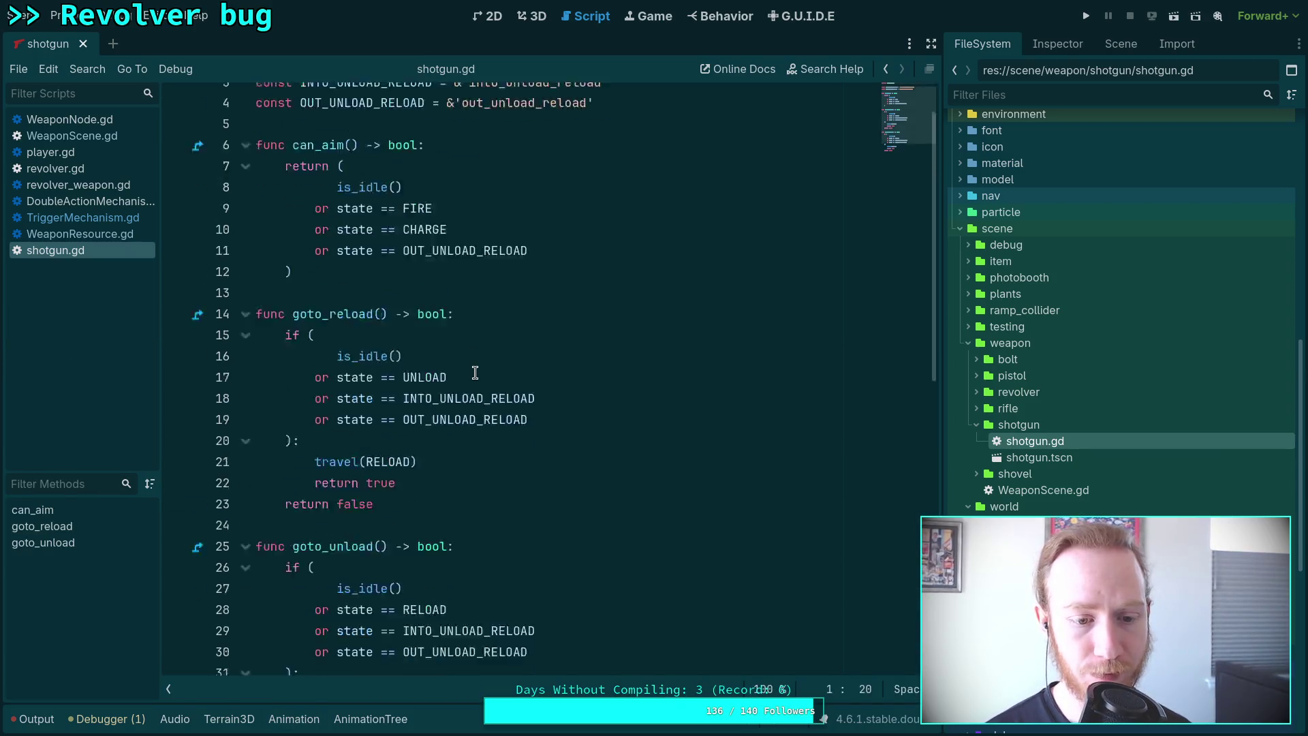
scroll(463, 381, up, 3)
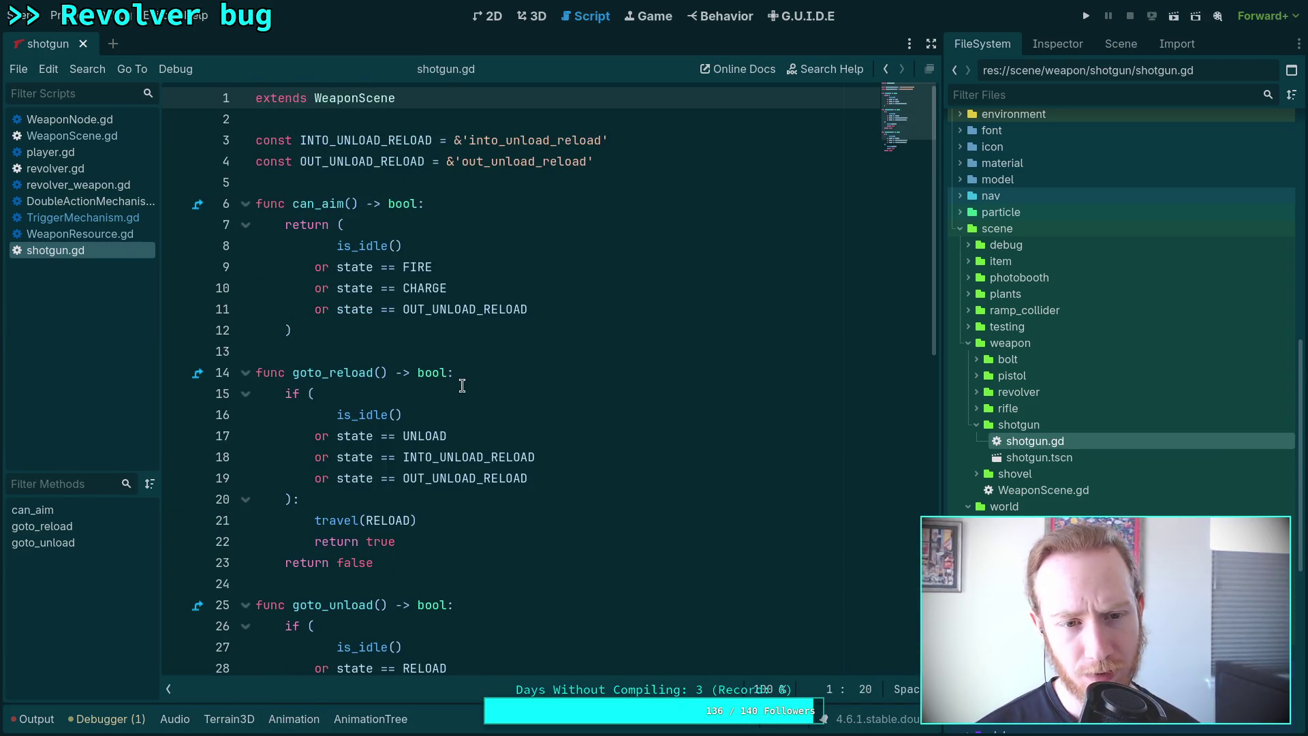
click(541, 346)
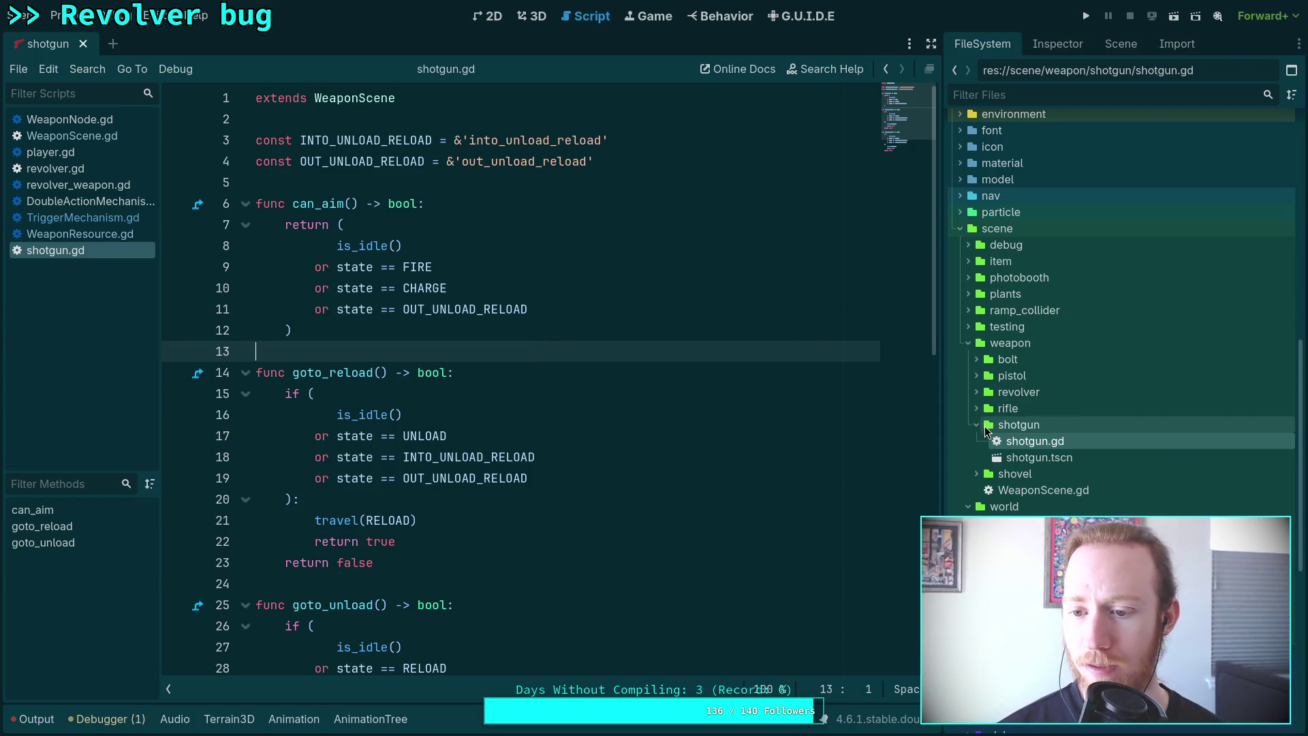
click(1060, 43)
click(1117, 54)
click(982, 43)
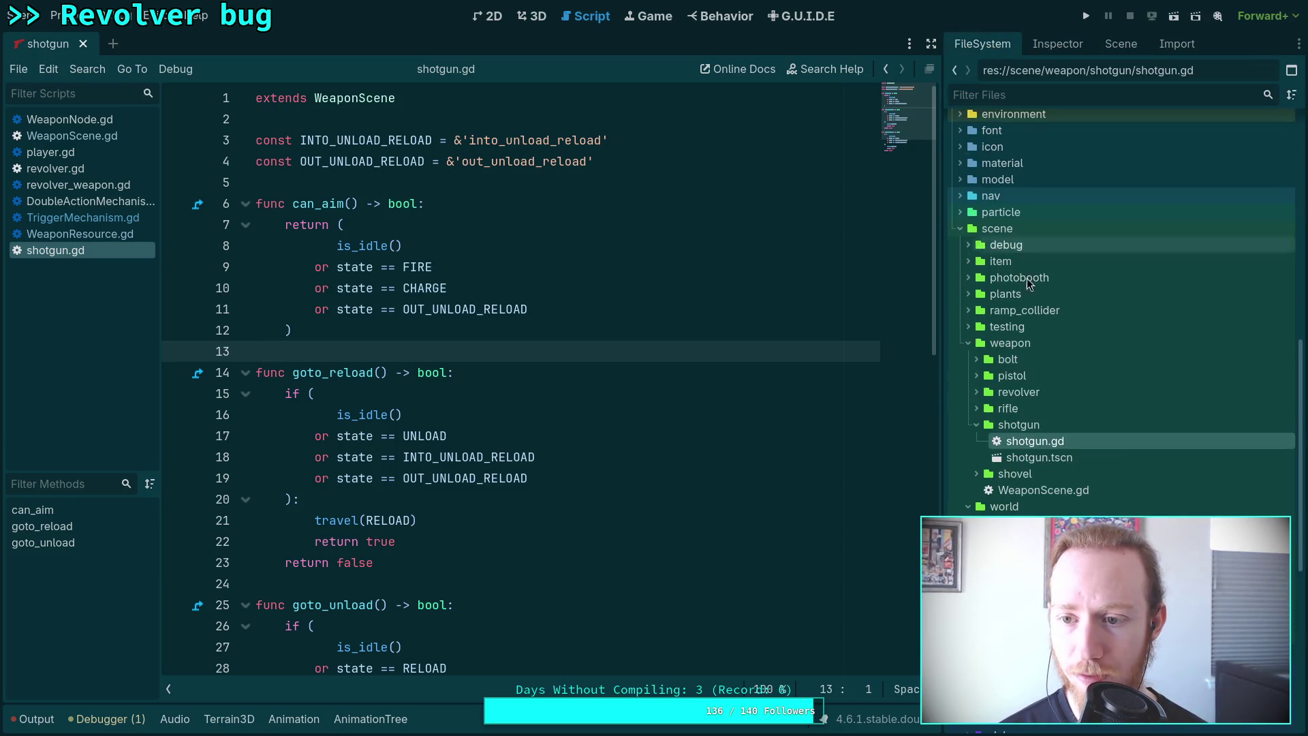
scroll(1067, 431, up, 5)
click(984, 349)
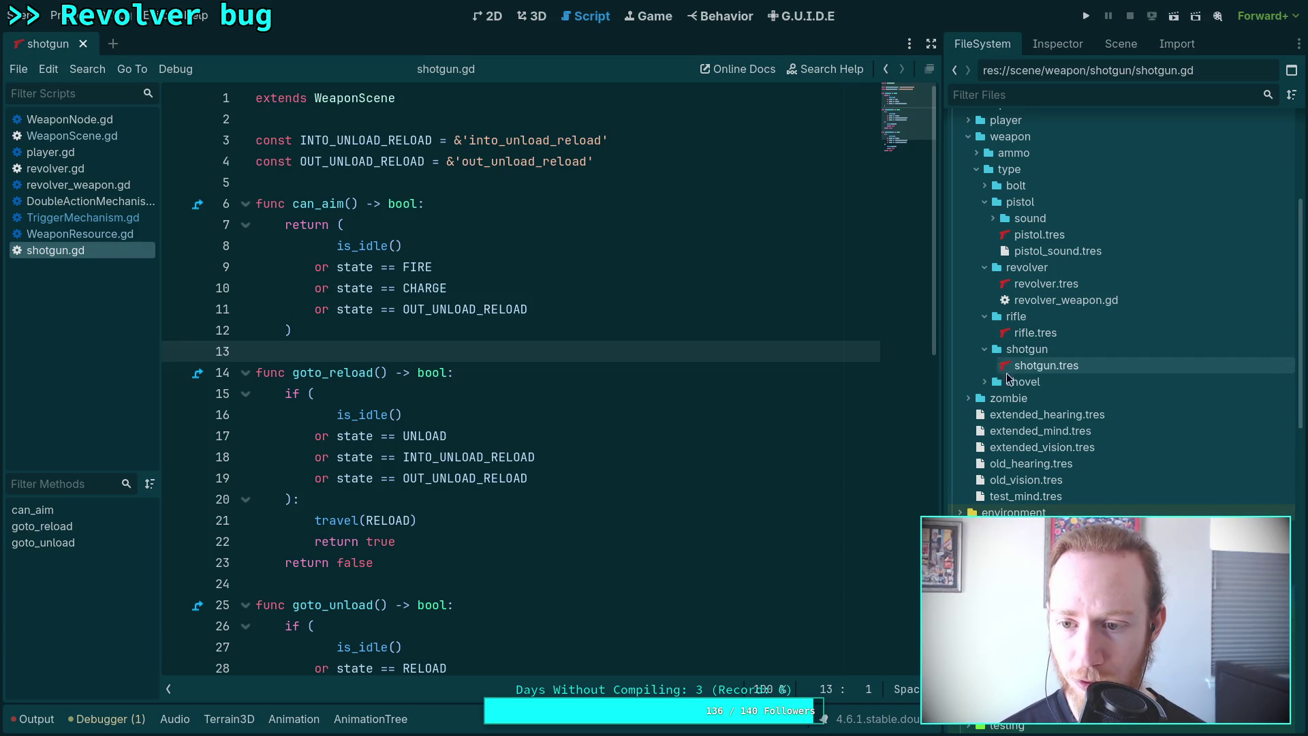
Set shotgun.tres Trigger Mechanism Reset Delay to 100 ms and run the project with F5.
click(1022, 366)
click(1054, 44)
click(1173, 440)
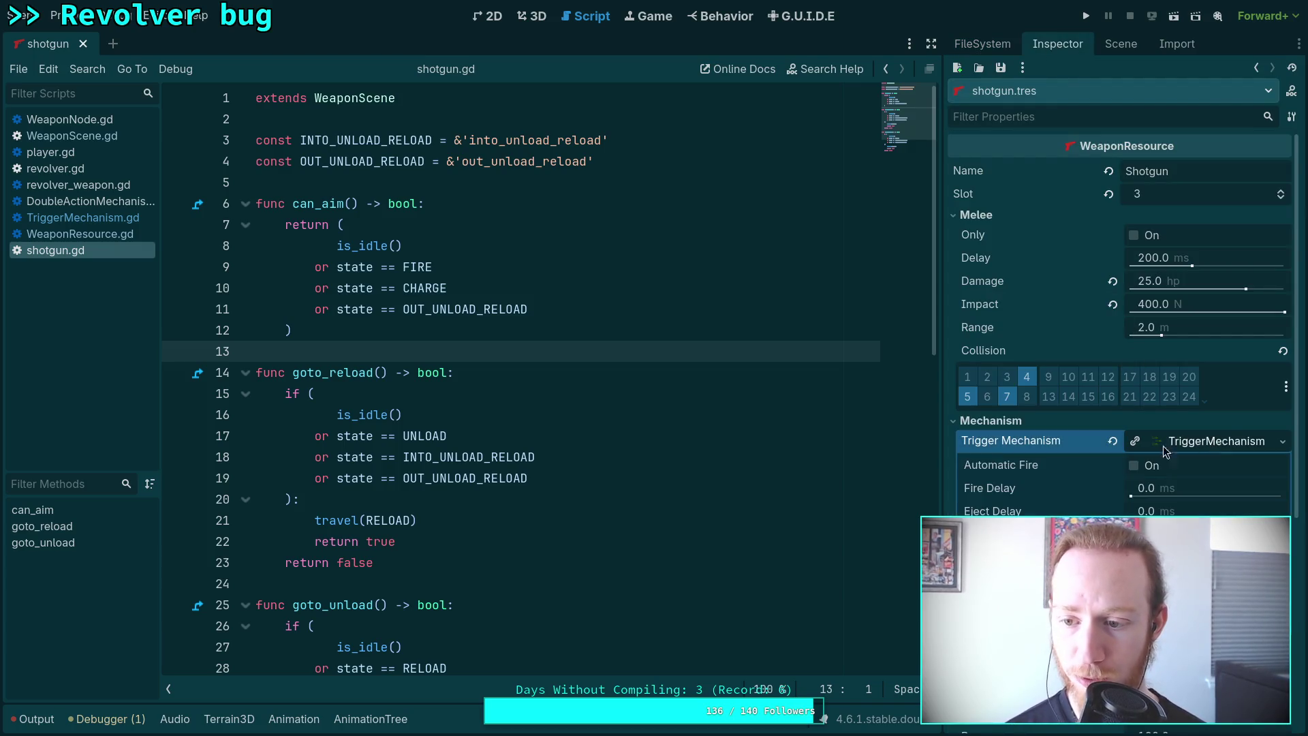
scroll(1080, 464, down, 2)
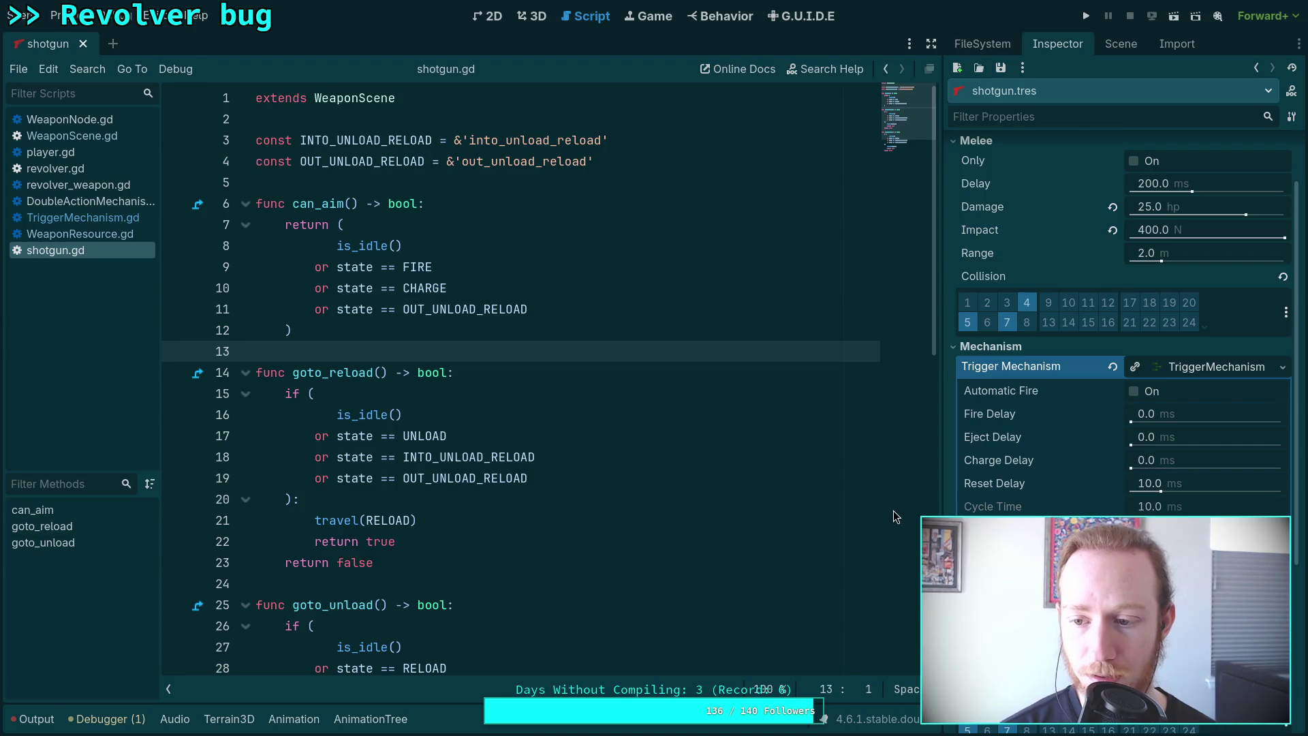
click(1204, 482)
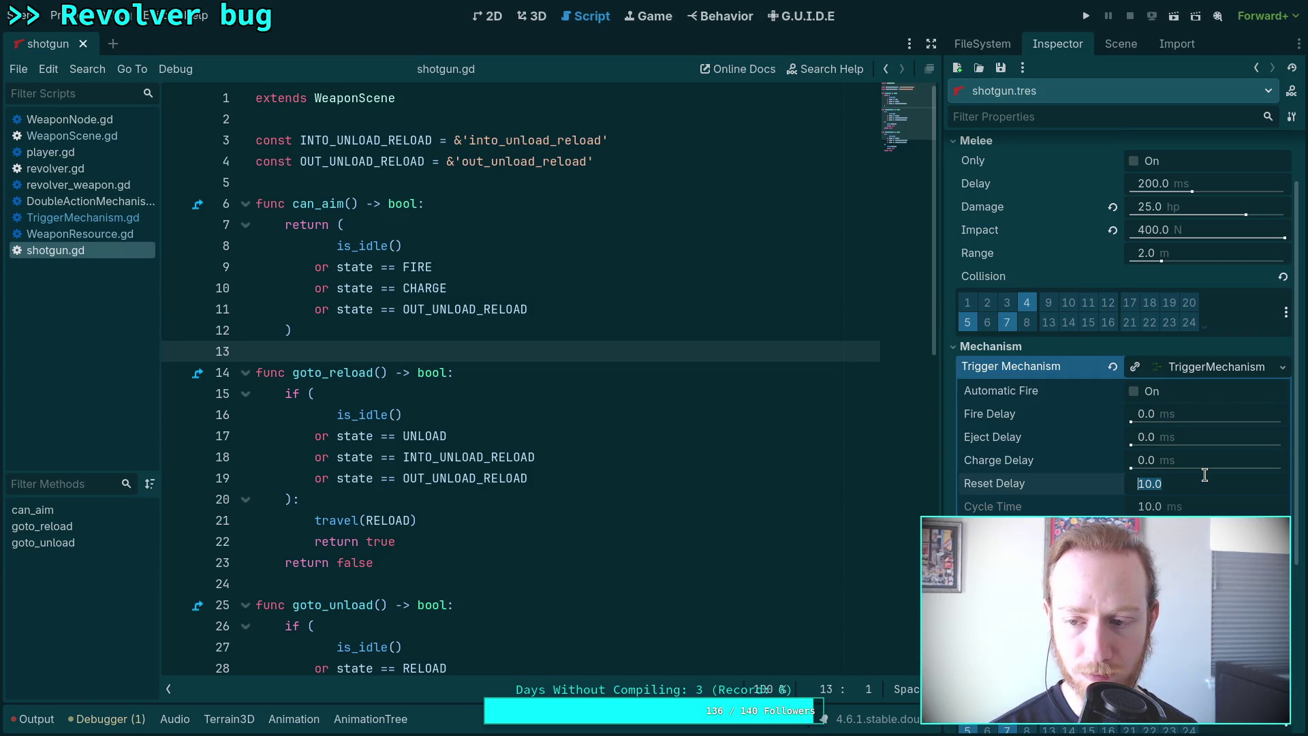
text(100)
key(Return)
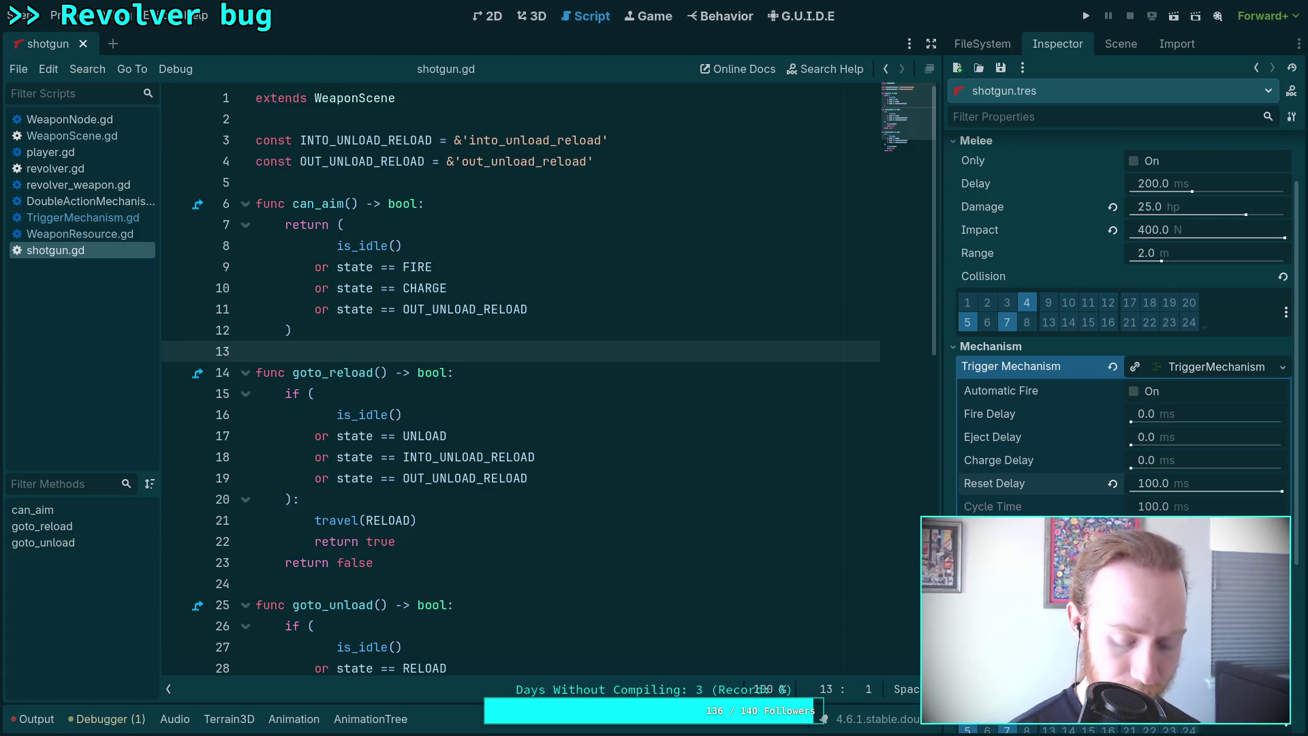
key(F5)
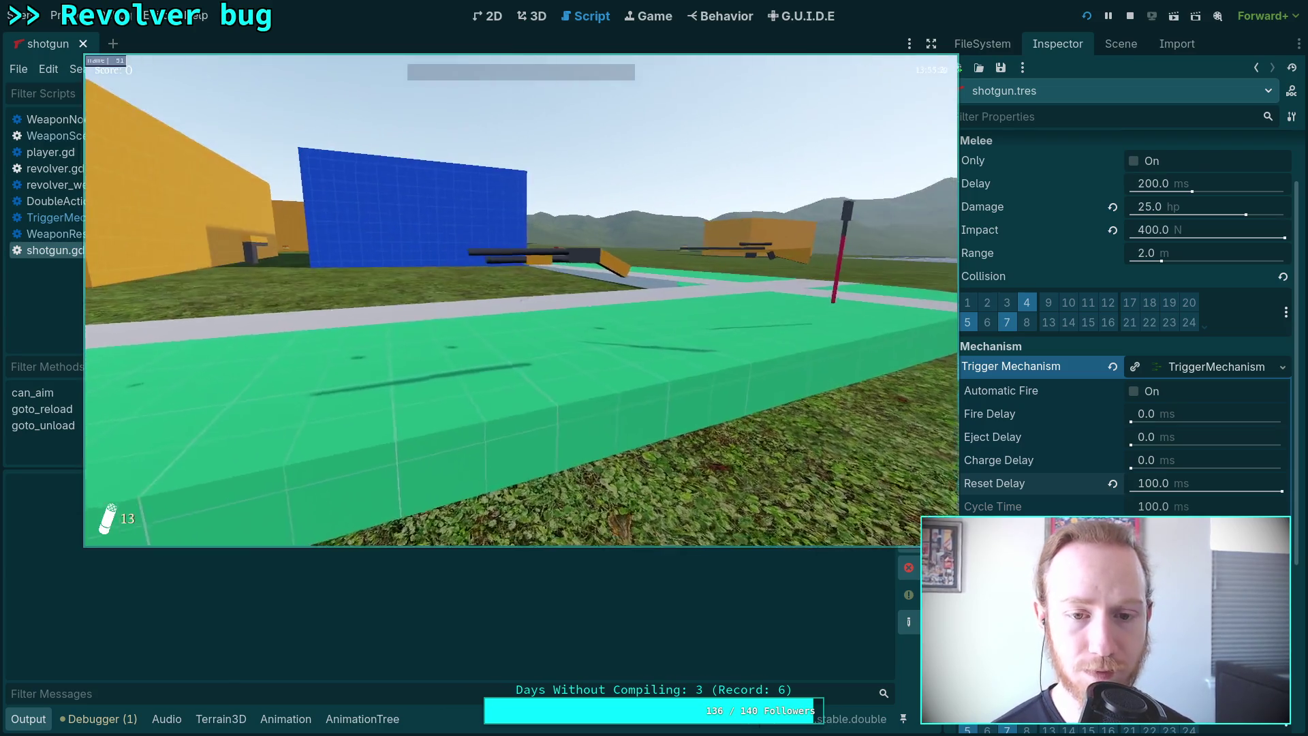
Walk forward, fire the shotgun until its shells run out, reload, and fire again.
key(w)
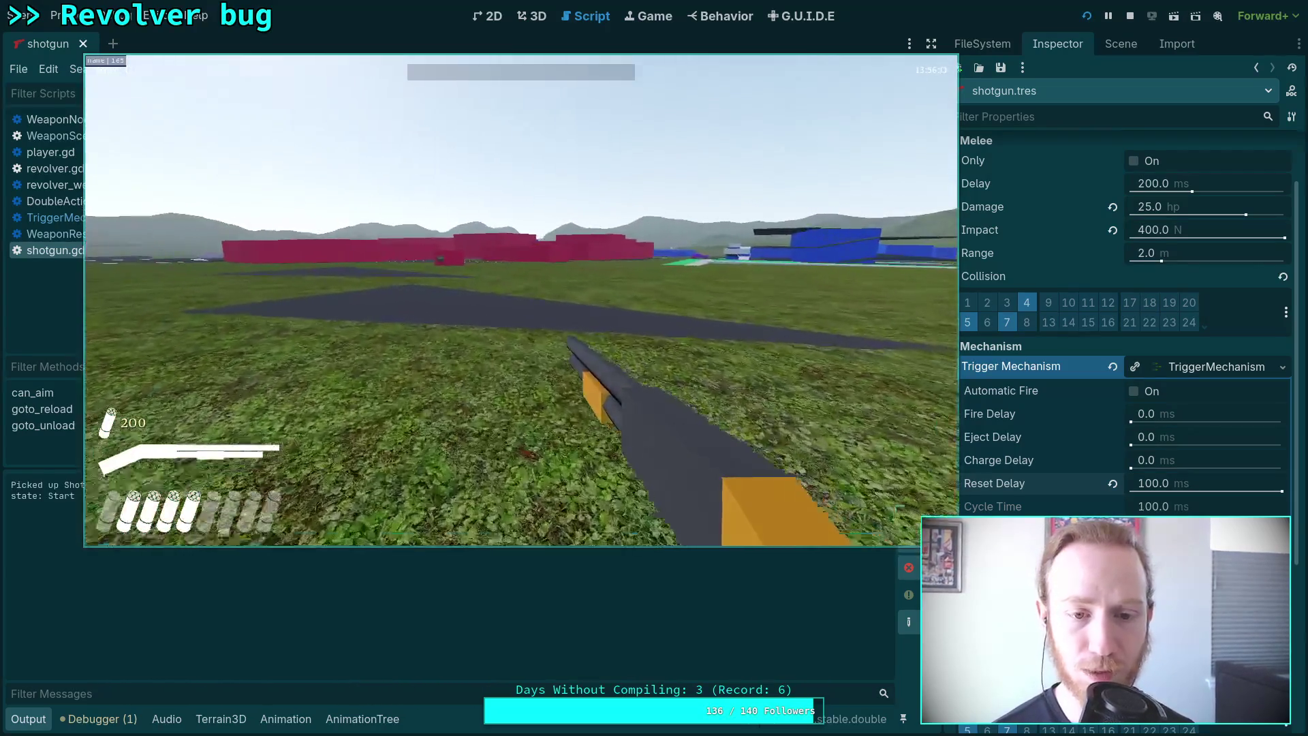
click(521, 300)
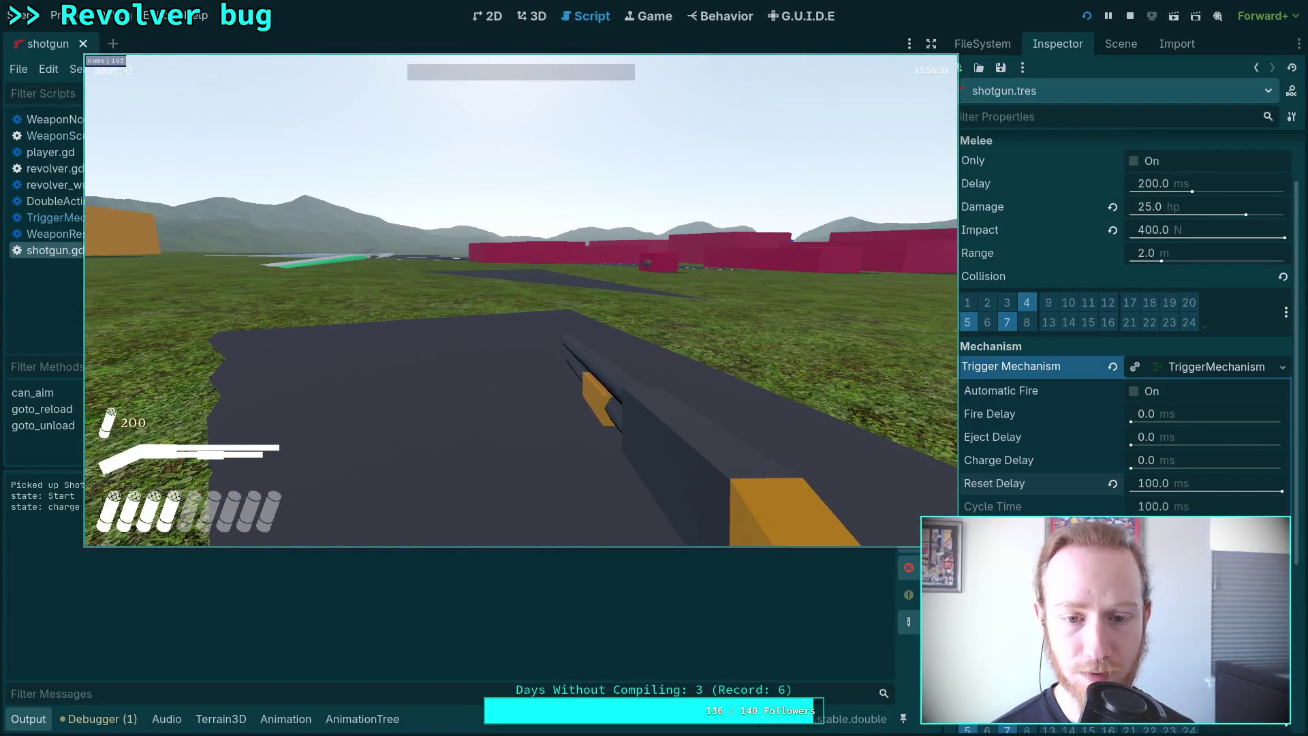
click(521, 300)
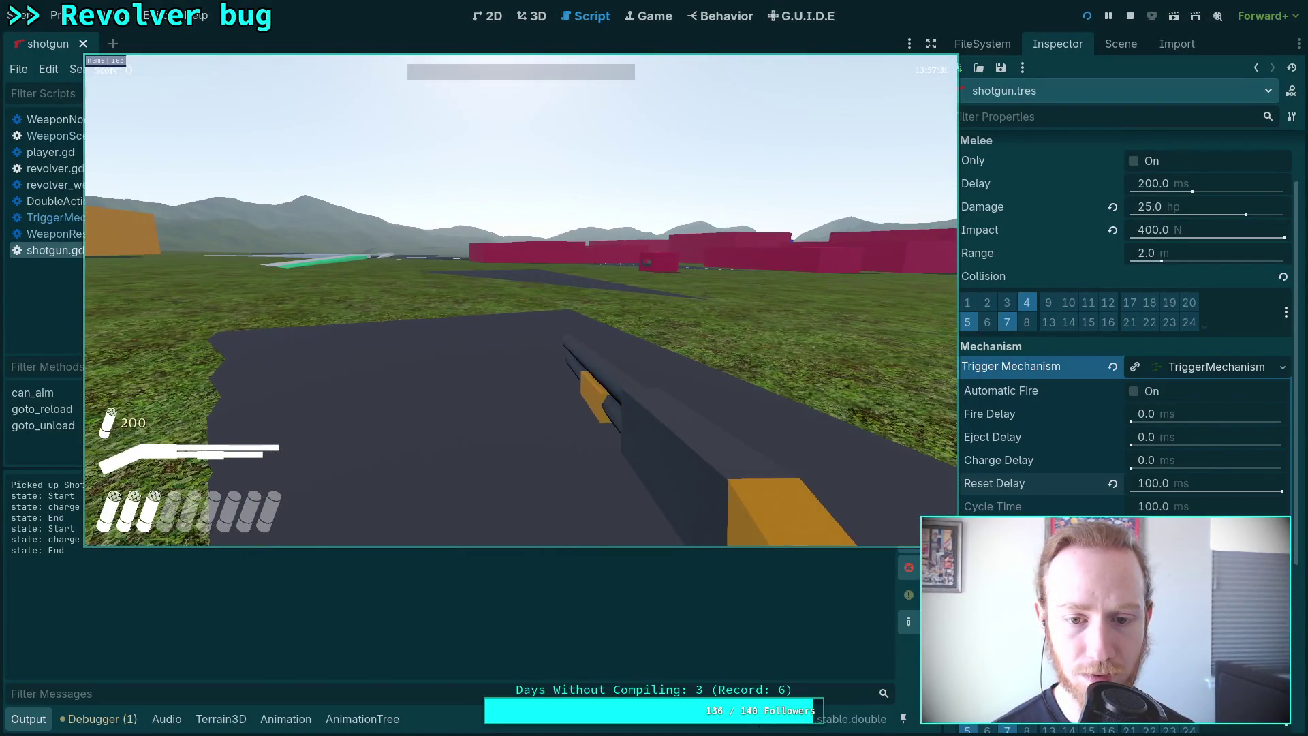
click(521, 300)
click(521, 300)
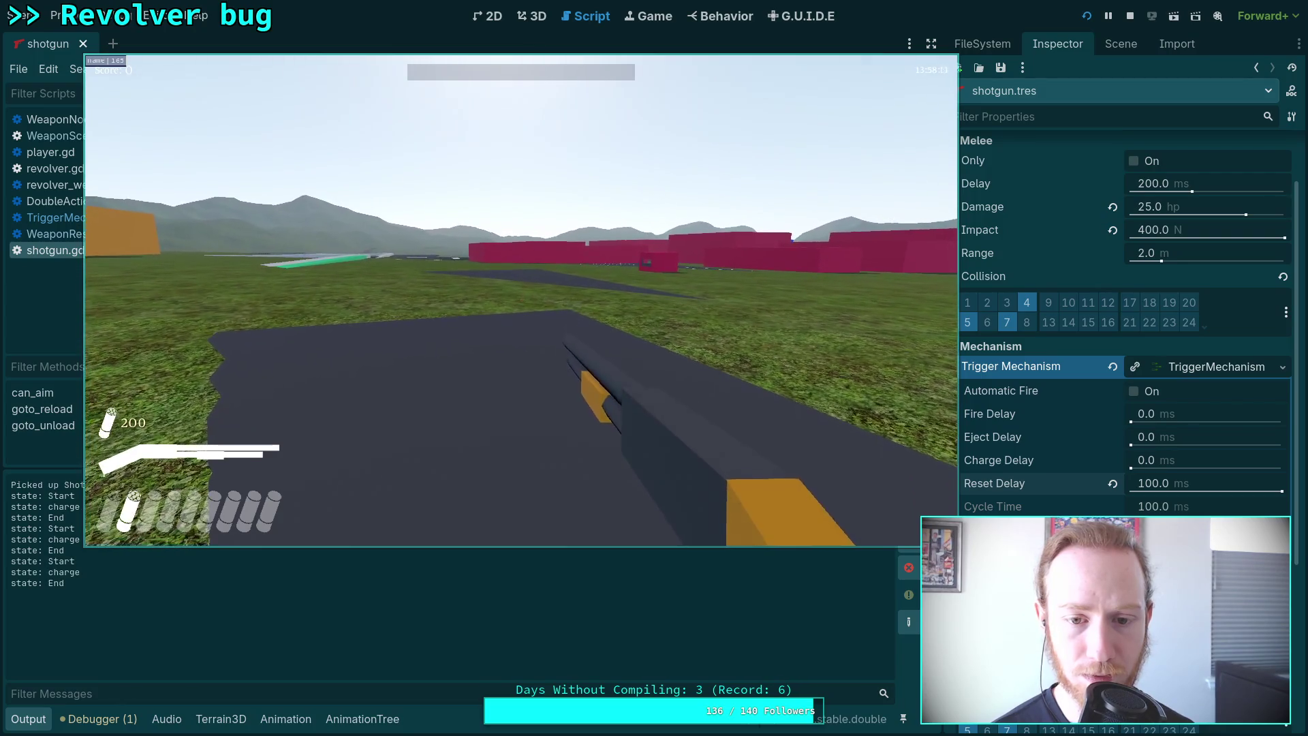
click(521, 300)
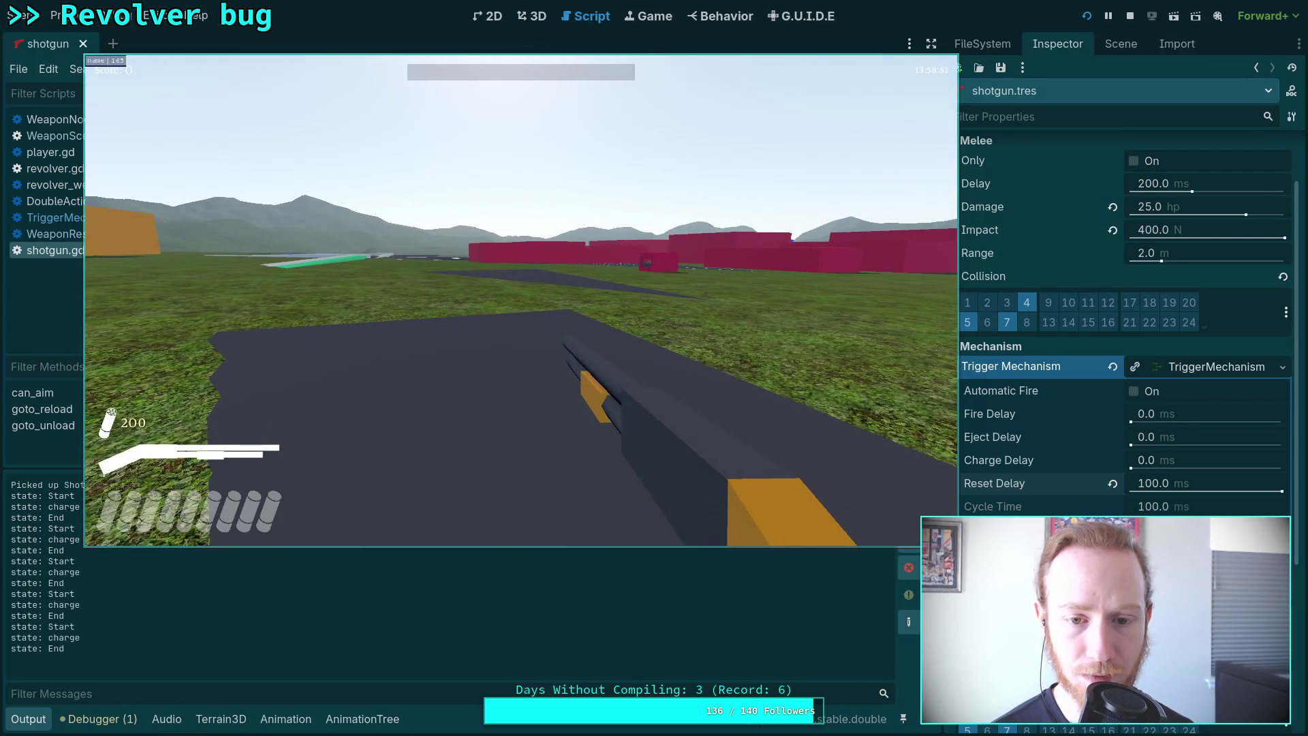
key(r)
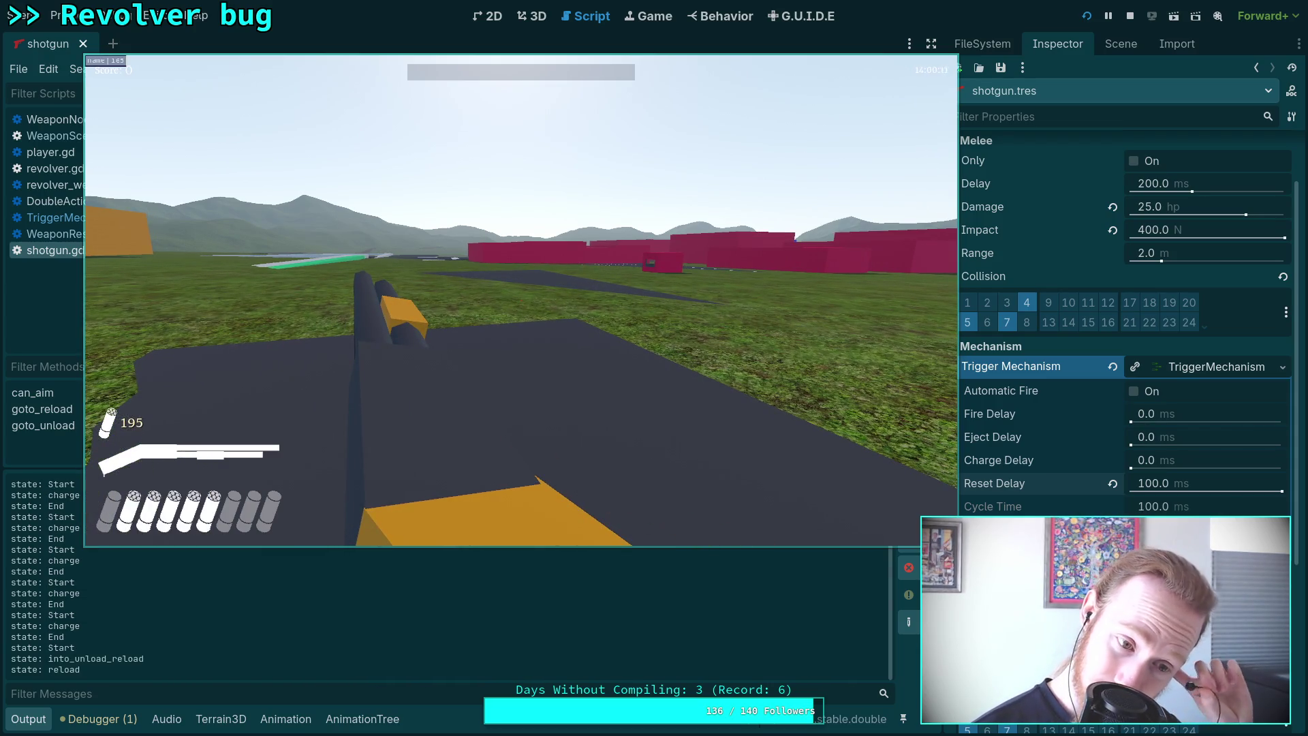
click(521, 301)
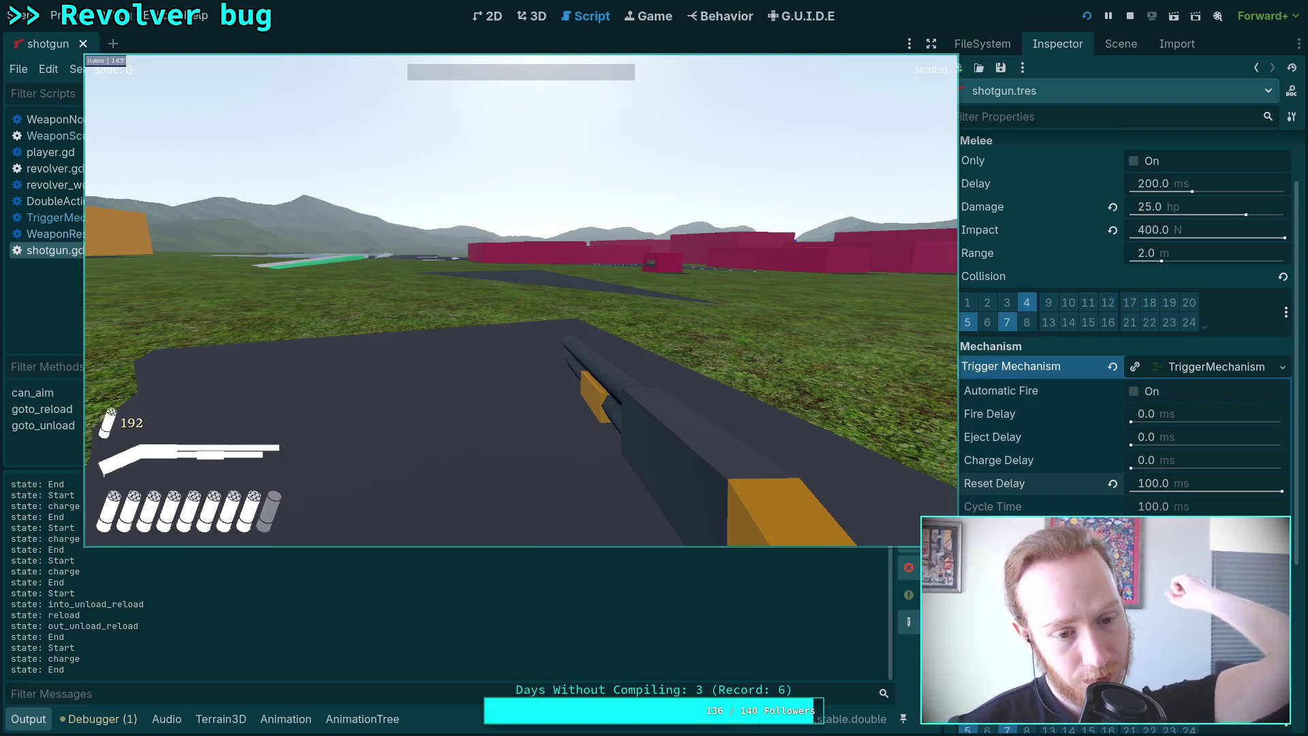
Aim down sights, empty the shotgun, reload, then quit the game back to the editor.
right_click(521, 300)
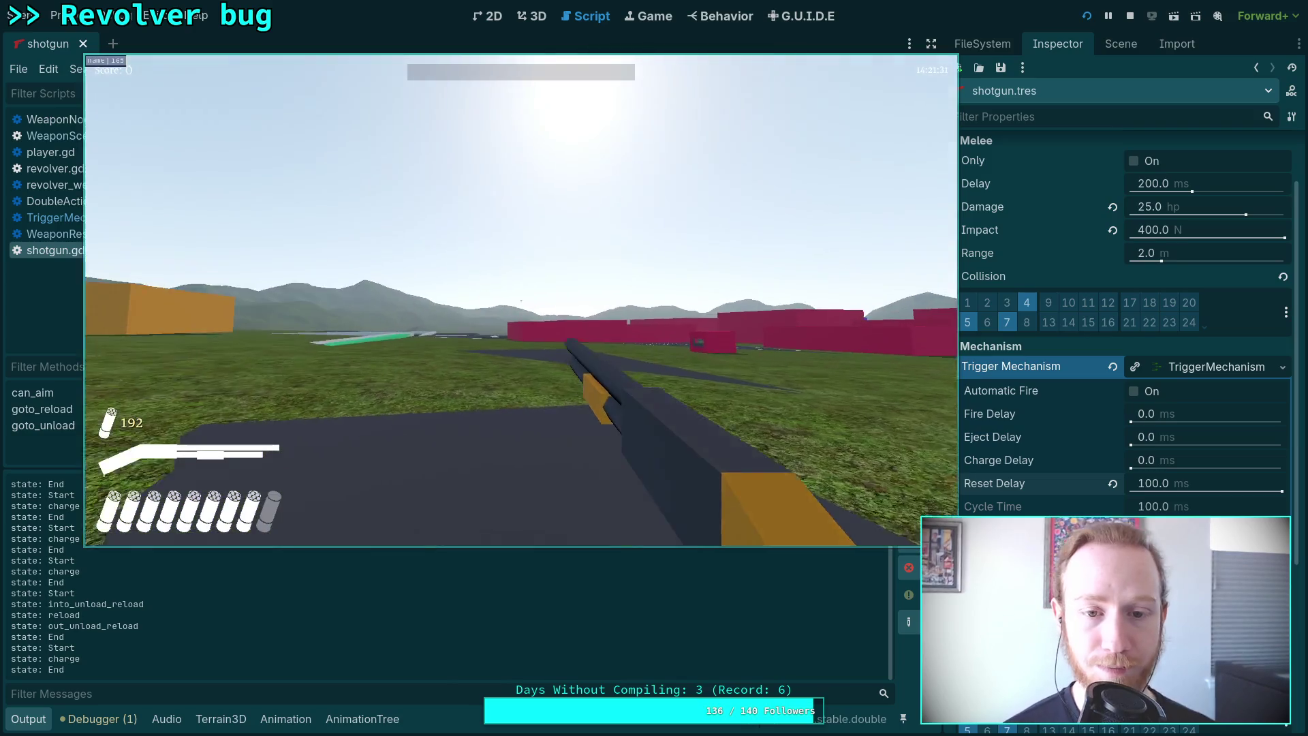
click(521, 301)
click(521, 300)
click(521, 301)
click(521, 300)
click(521, 300)
click(521, 300)
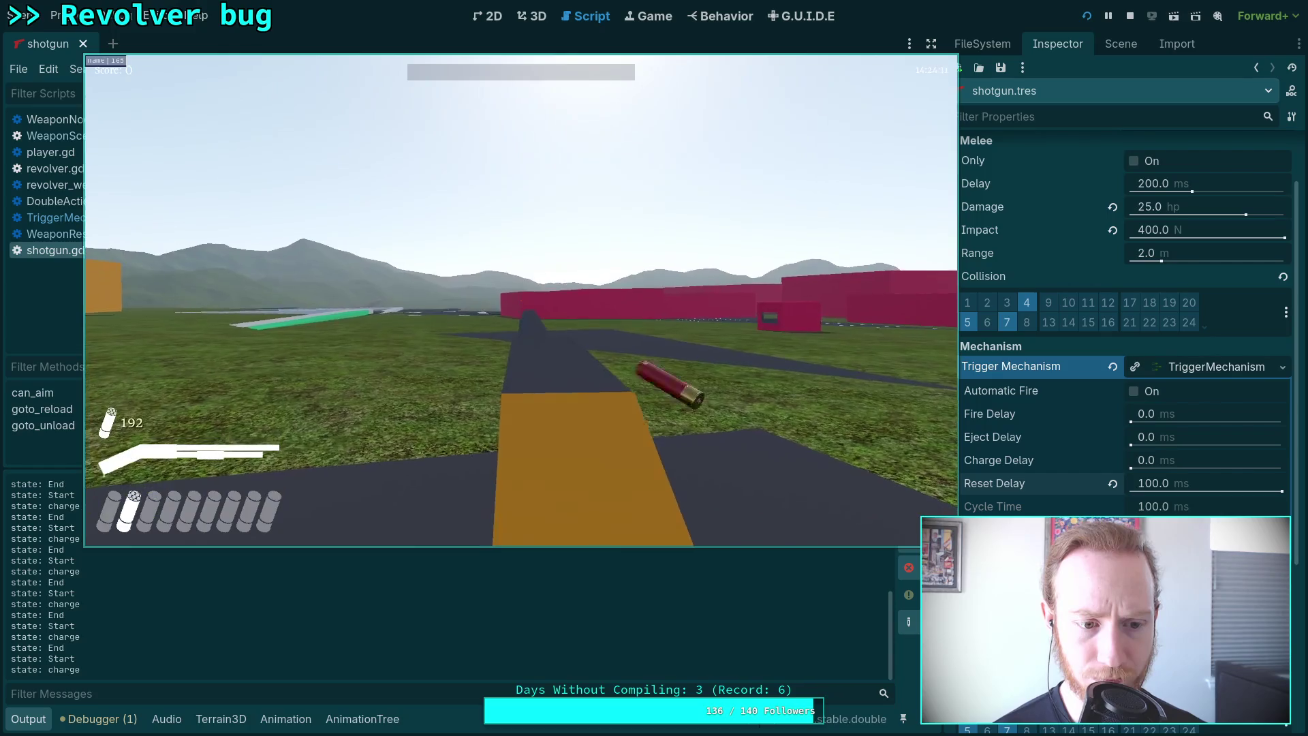
key(r)
key(Escape)
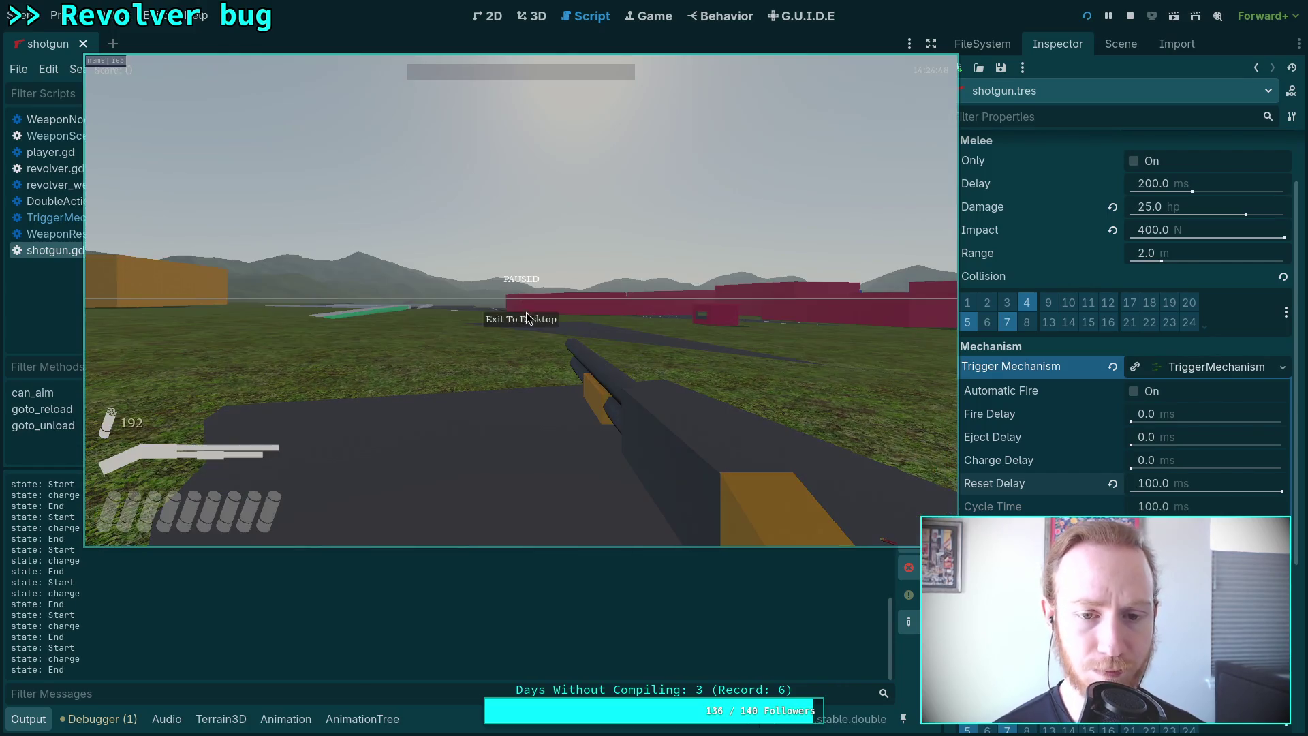
key(F8)
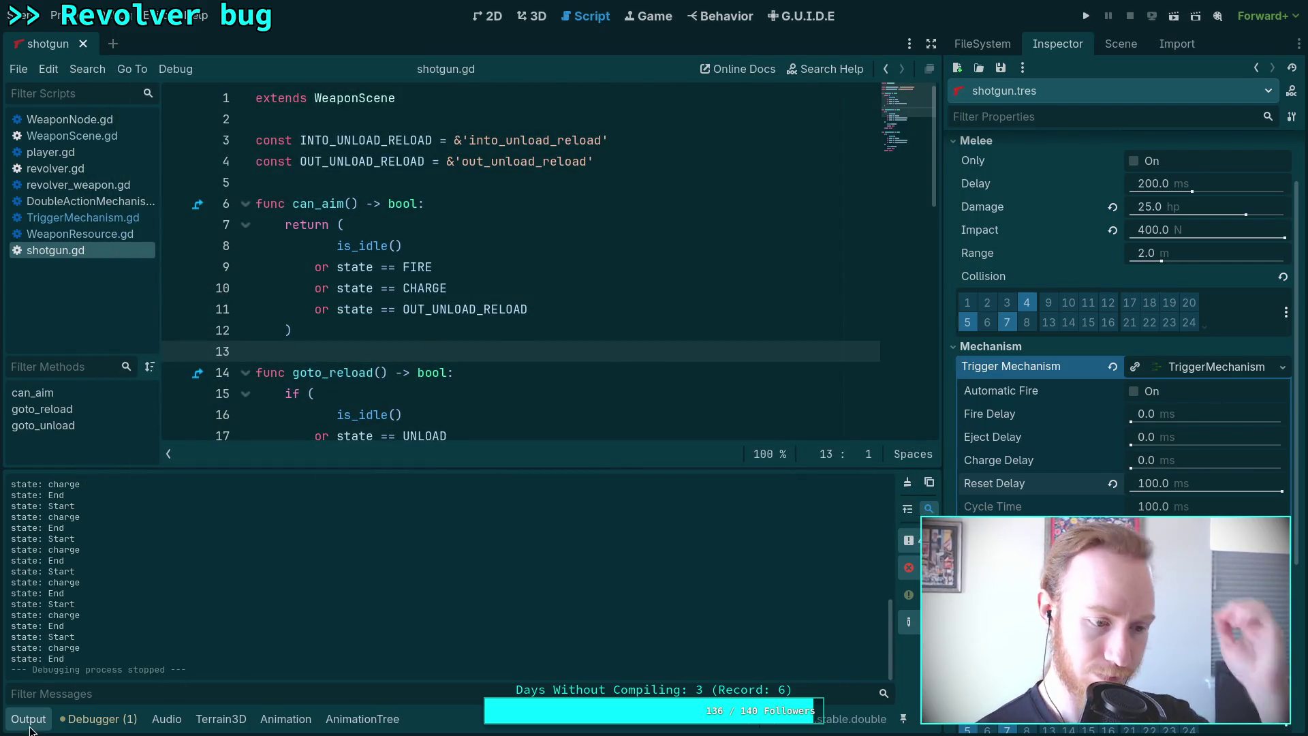
Hide the output log, review shotgun.gd, and return to the FileSystem dock.
click(35, 721)
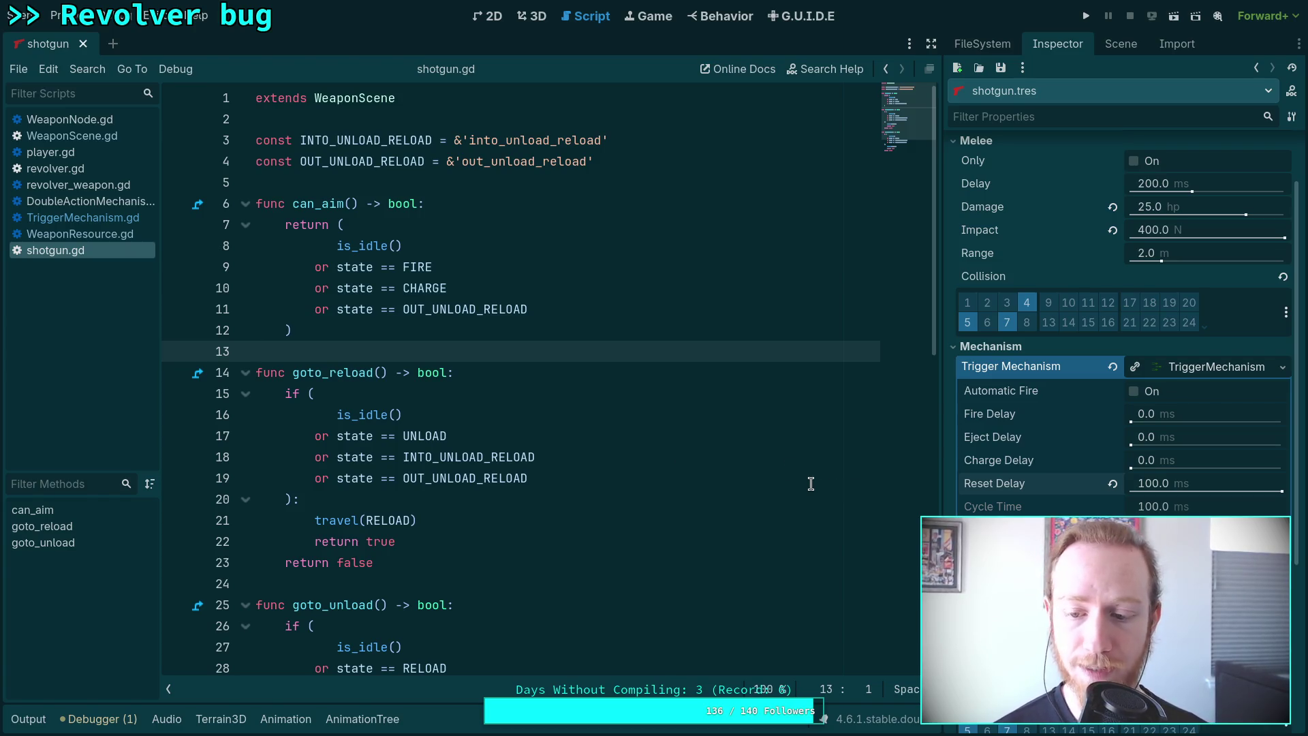
scroll(750, 515, down, 2)
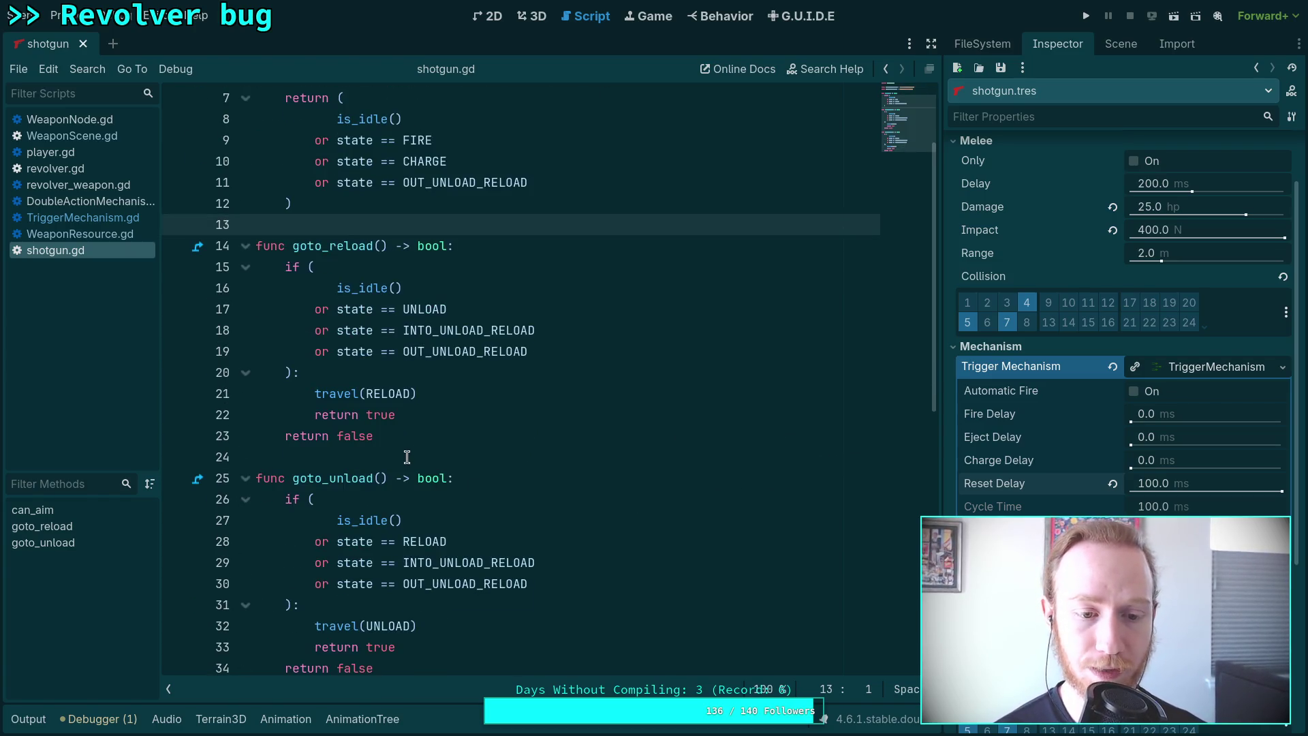
click(407, 456)
scroll(616, 483, up, 2)
click(363, 351)
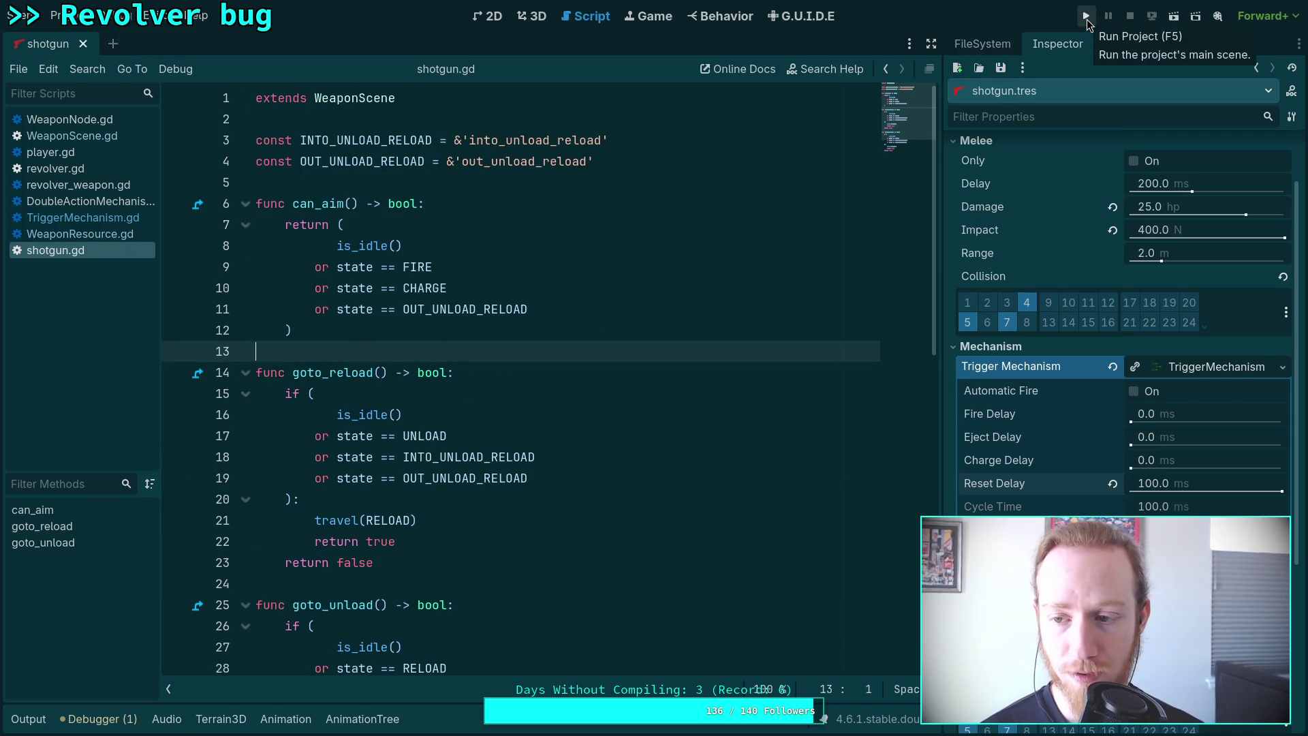
scroll(794, 457, down, 6)
scroll(798, 460, up, 6)
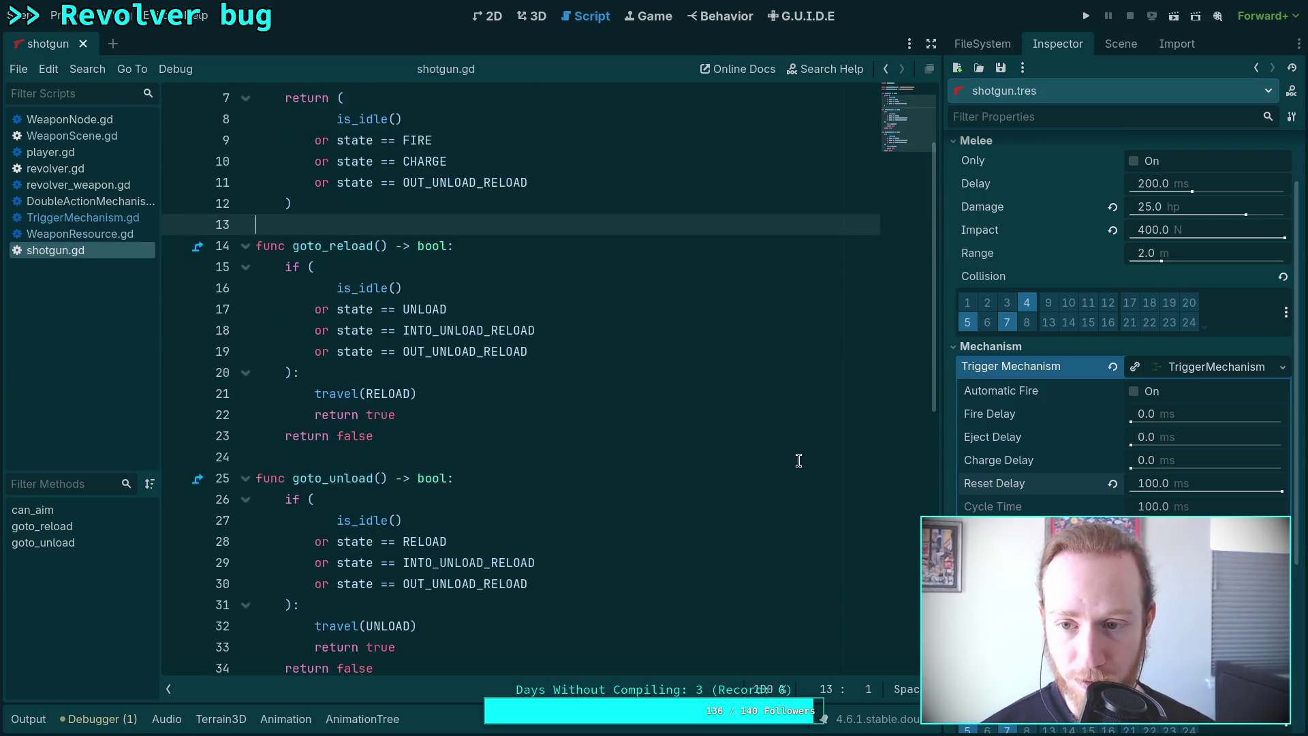
click(1120, 44)
click(983, 43)
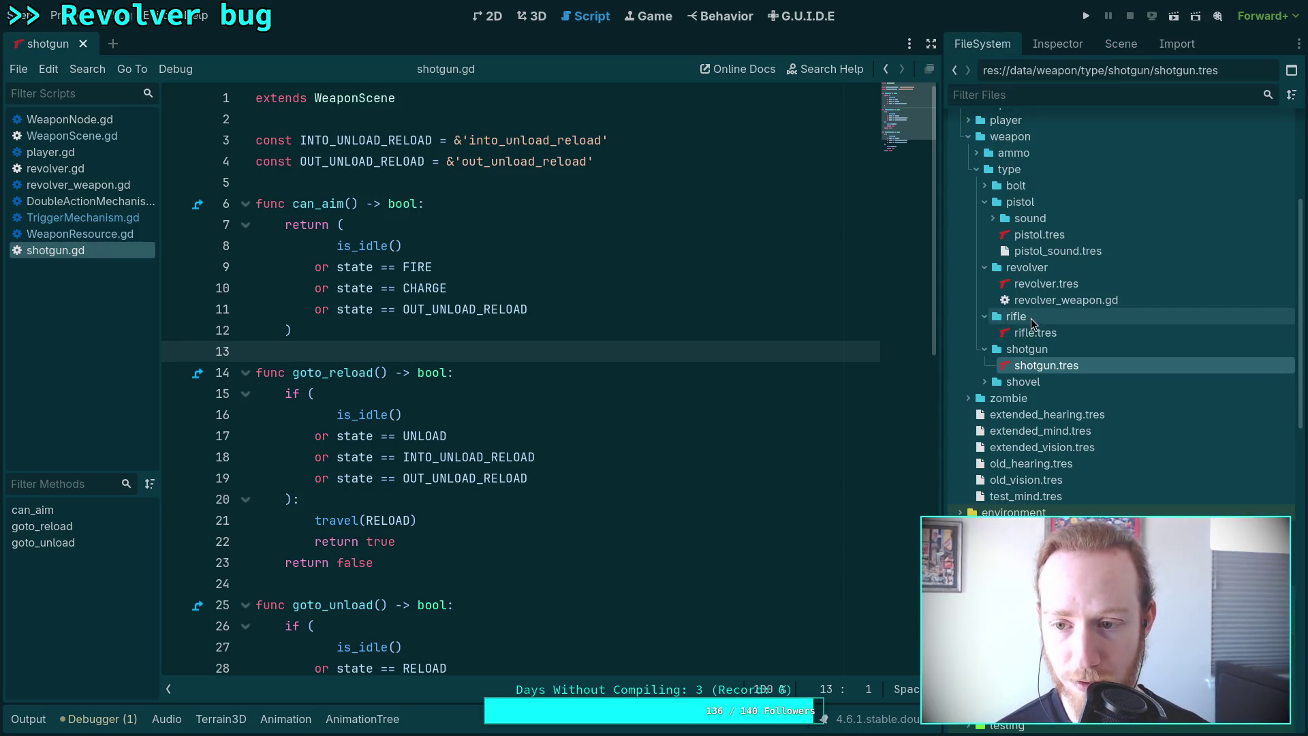
Navigate FileSystem to the animation/shotgun folder.
click(1084, 47)
click(1136, 46)
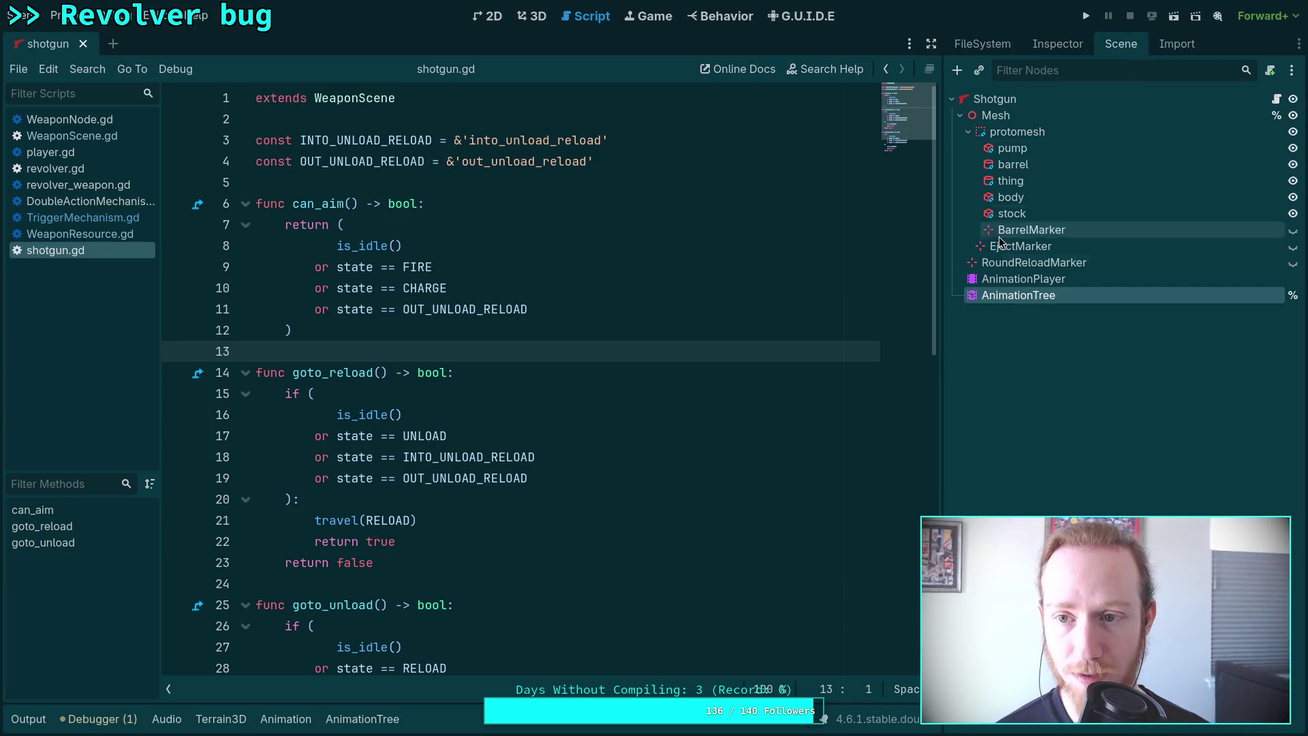
click(986, 45)
scroll(999, 184, up, 10)
click(960, 173)
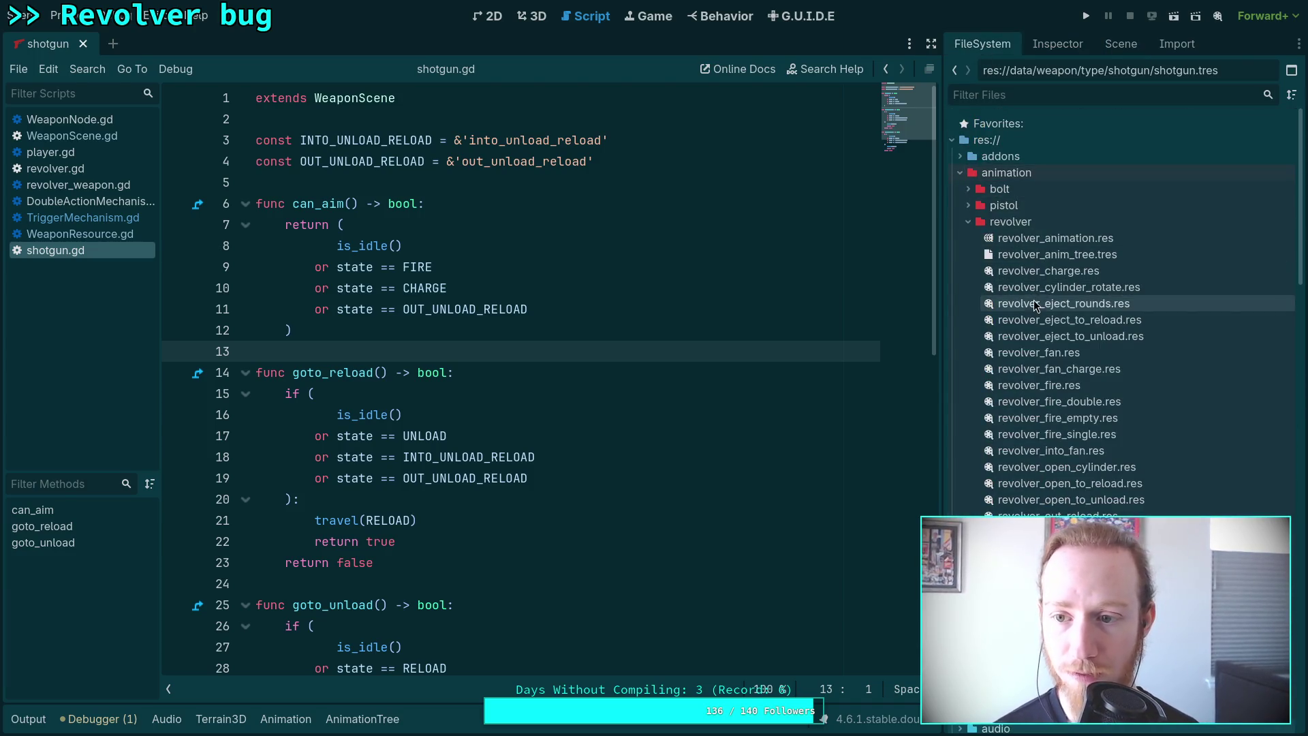
click(968, 221)
click(968, 254)
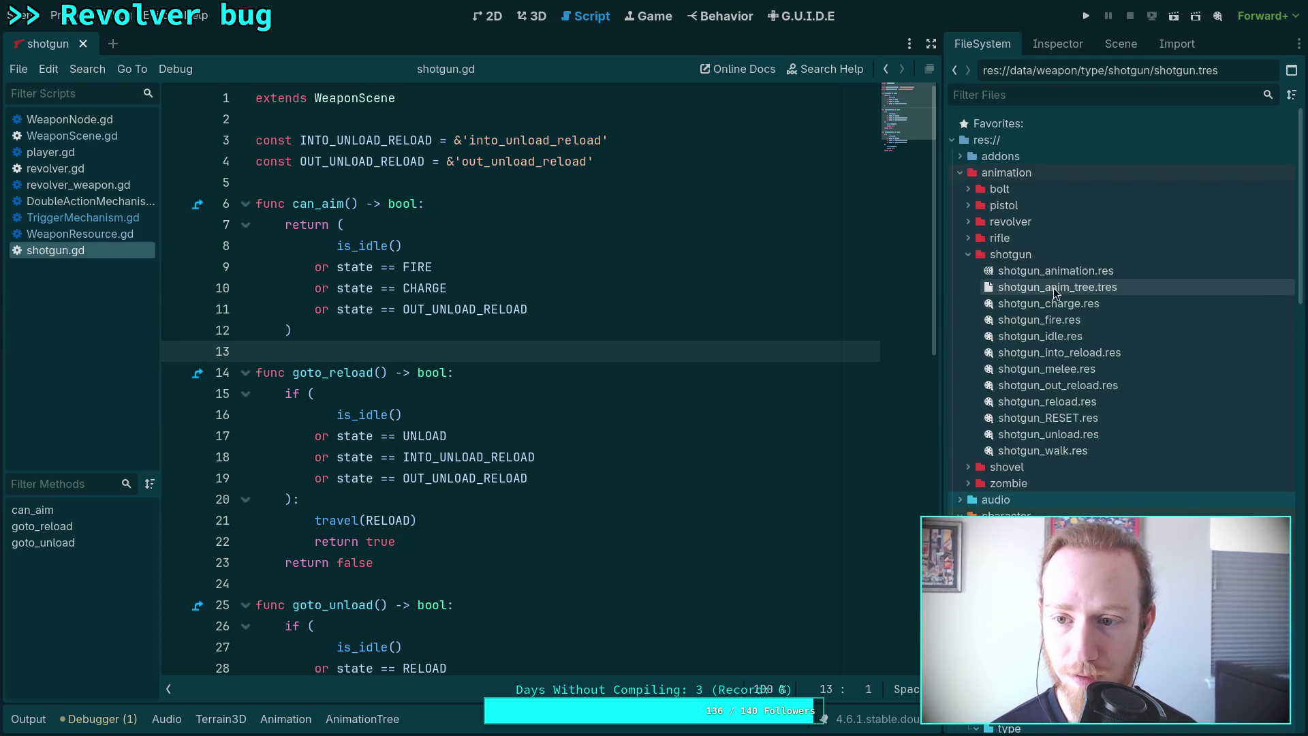
Delete shotgun_fire.res, shotgun_idle.res, shotgun_walk.res and shotgun_melee.res.
click(1061, 323)
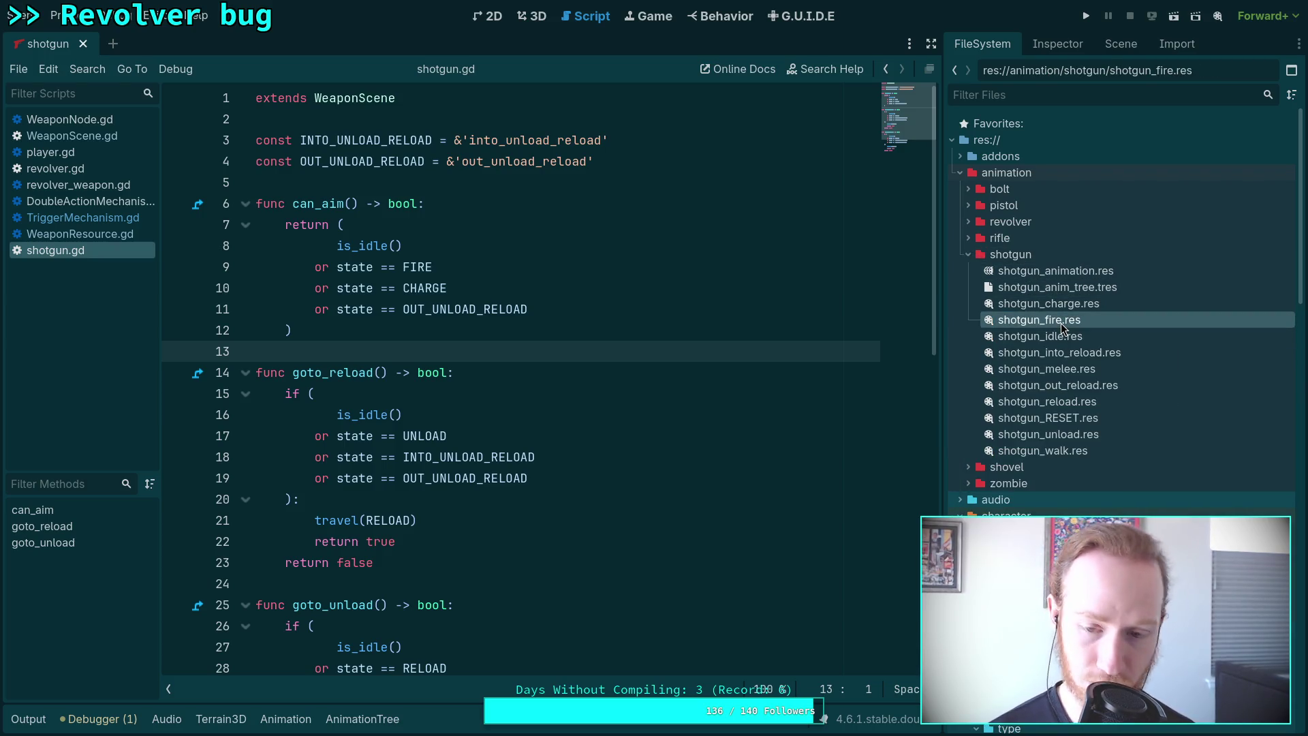
key(Delete)
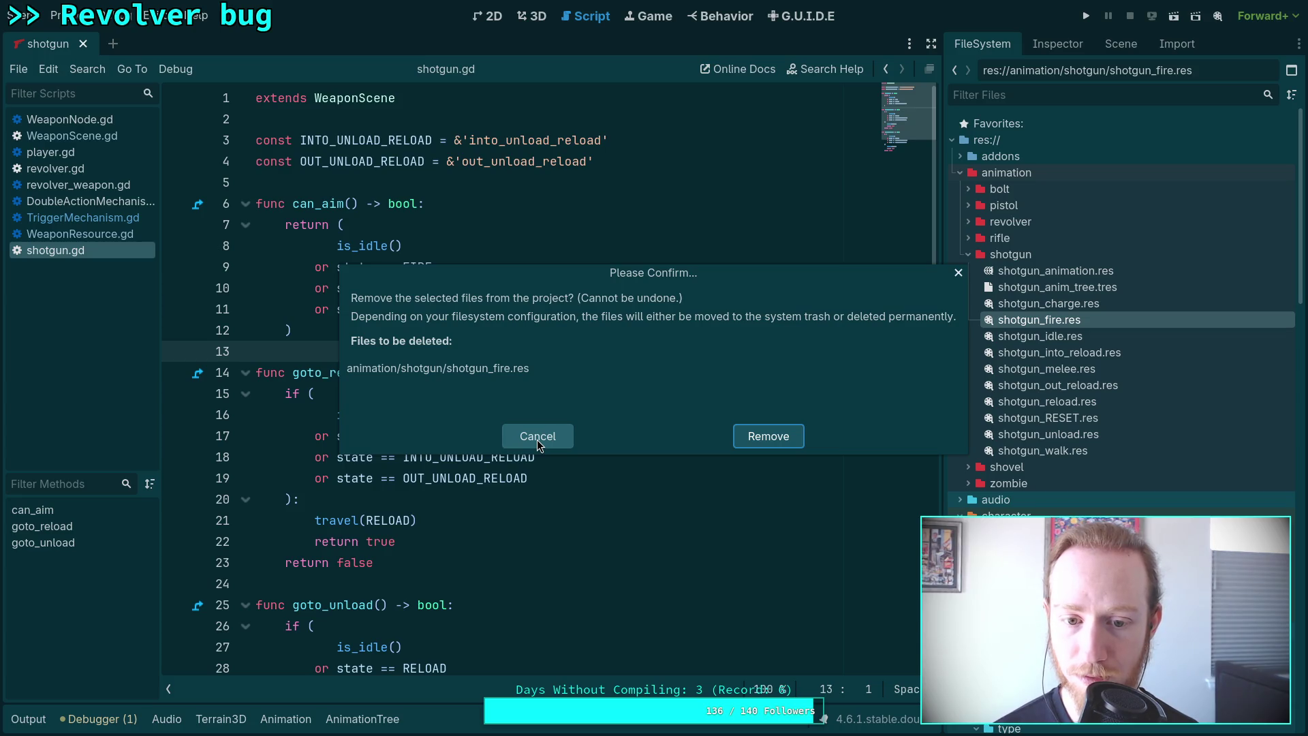
click(789, 428)
key(Delete)
click(774, 438)
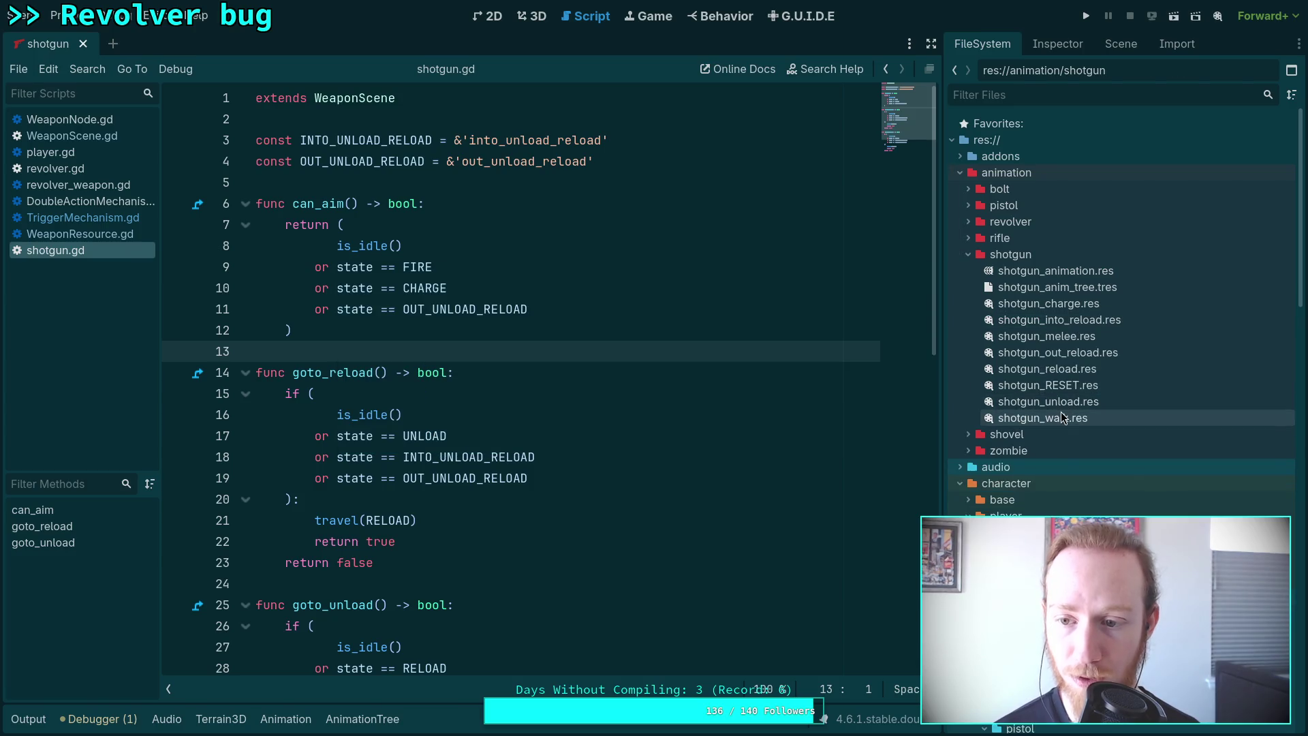
click(1061, 411)
key(Delete)
click(778, 443)
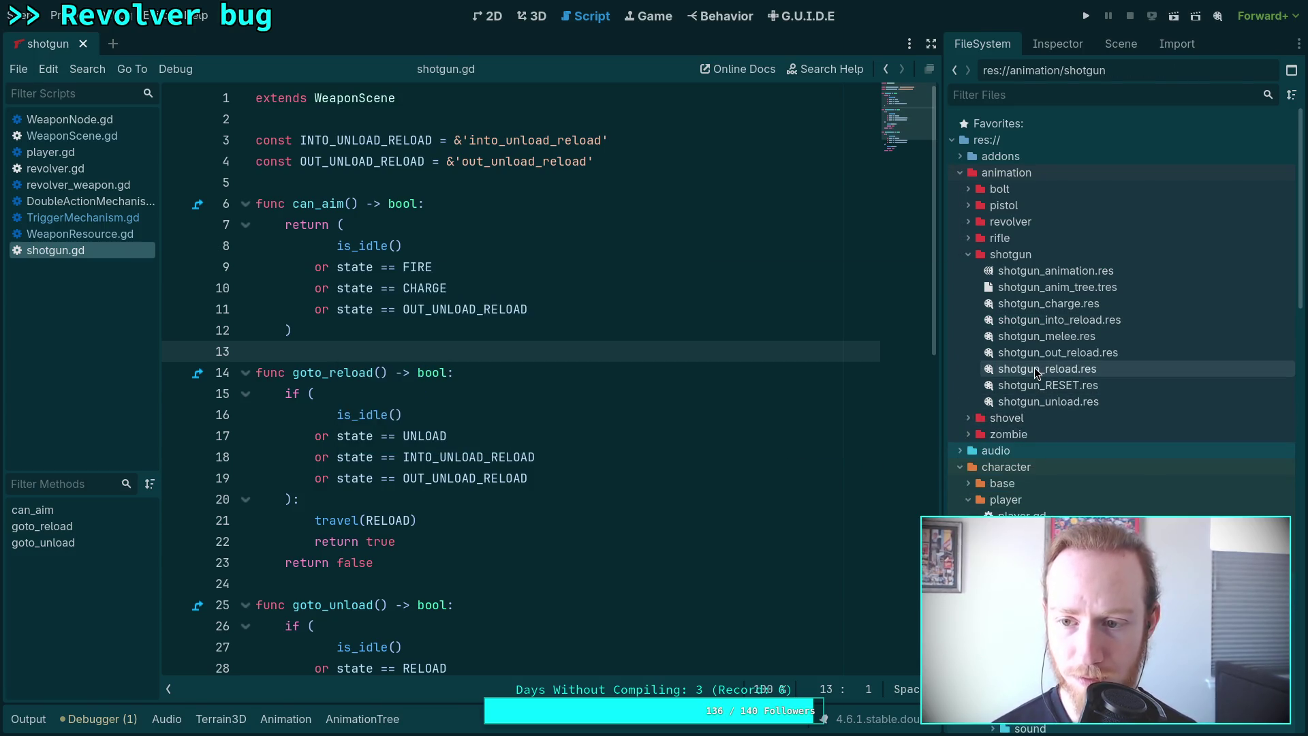
click(1042, 336)
key(Delete)
click(770, 435)
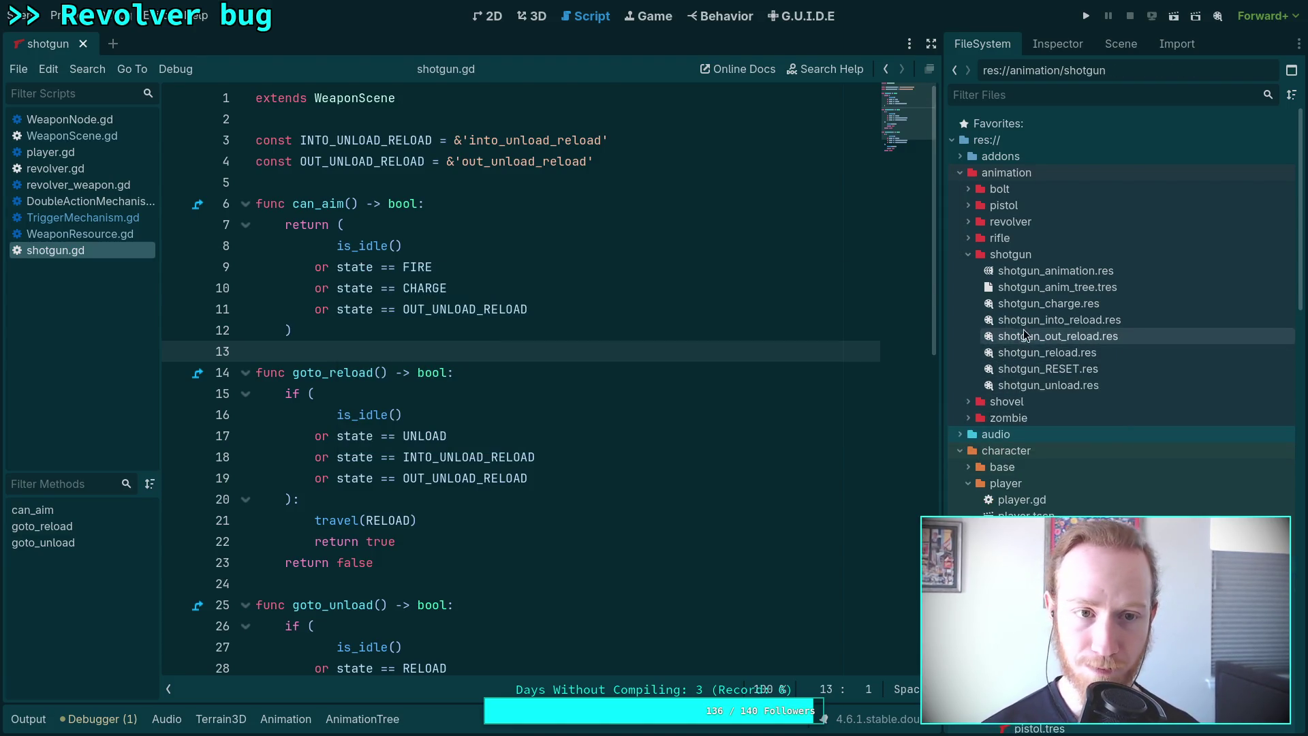
Collapse the shotgun animation, weapon and data folders in FileSystem.
click(968, 256)
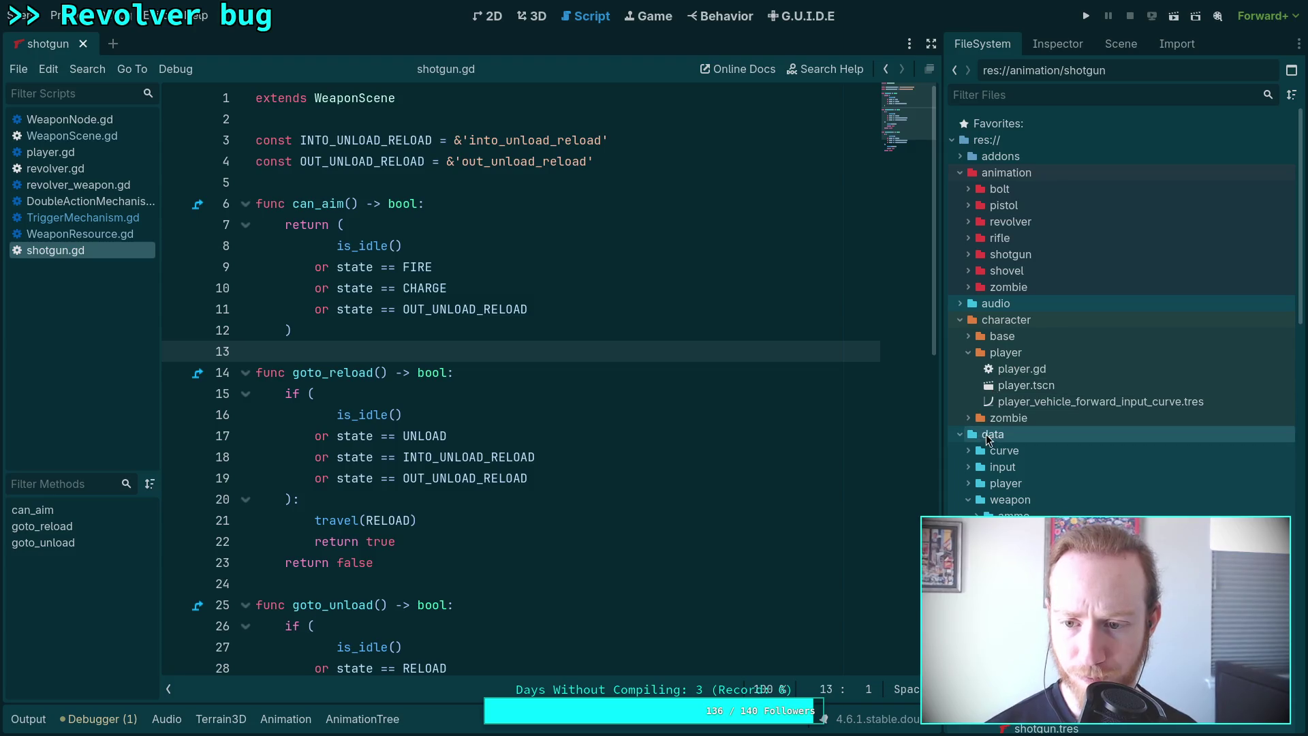
click(965, 501)
click(961, 434)
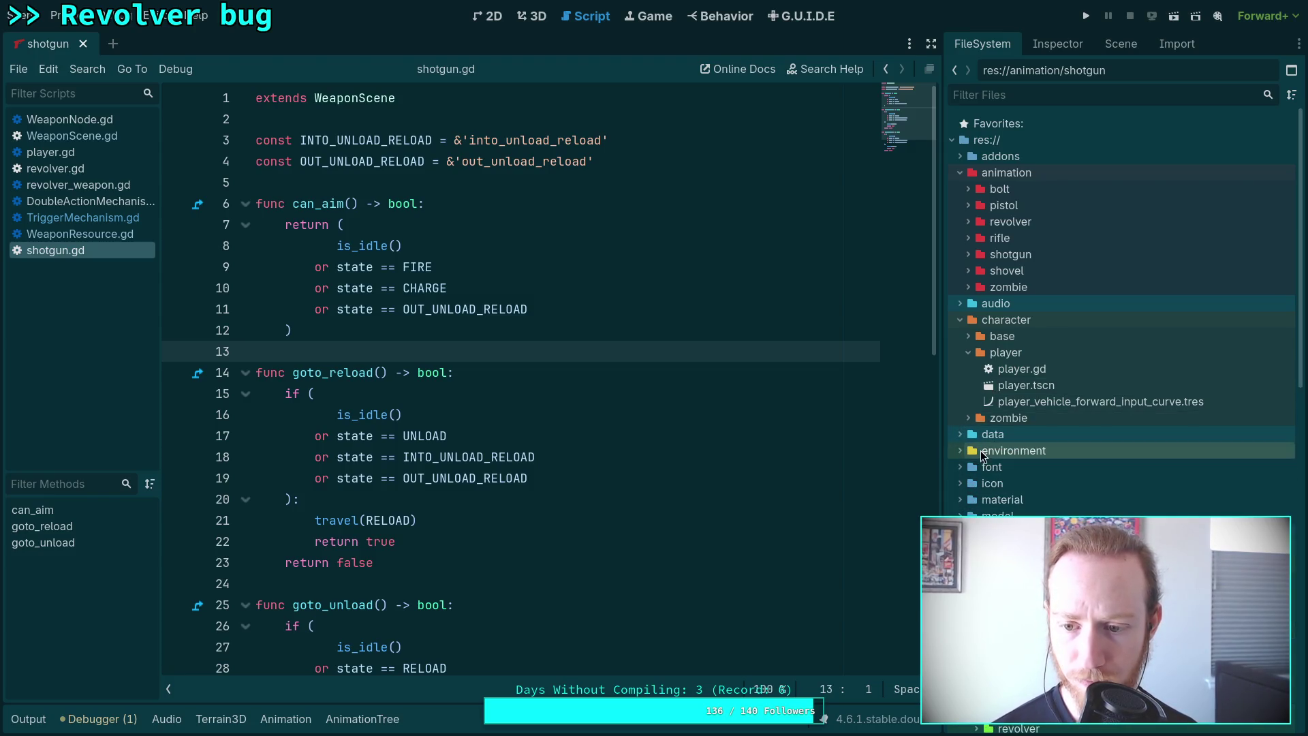
scroll(960, 436, down, 3)
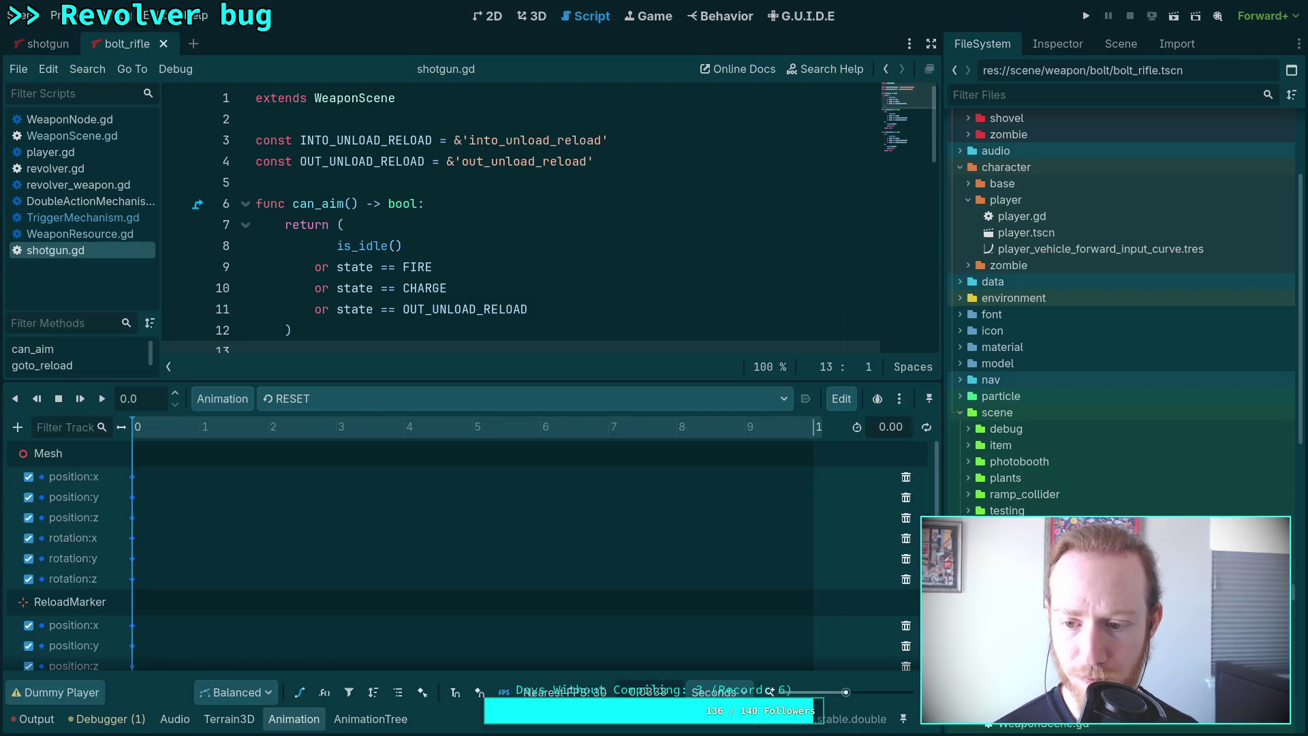
Review the bolt rifle's animation libraries in Manage Animations and close it.
click(217, 399)
click(237, 450)
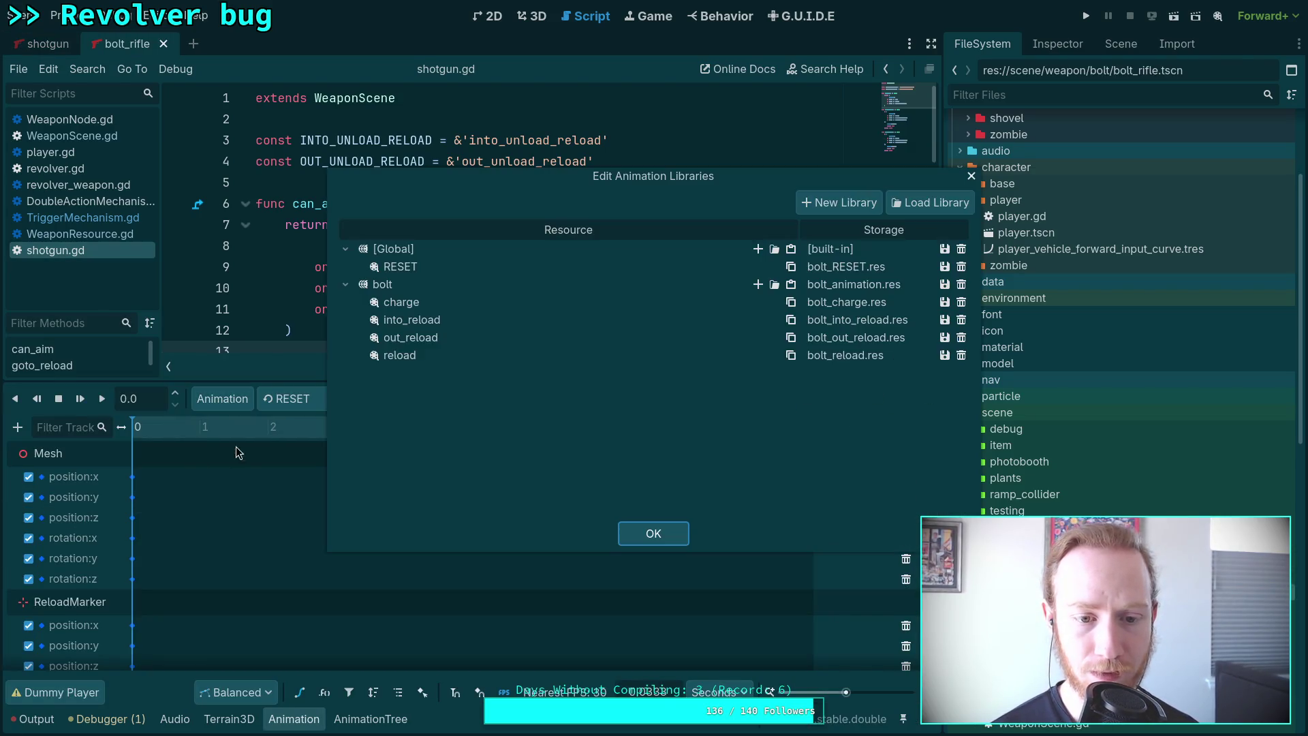
click(653, 533)
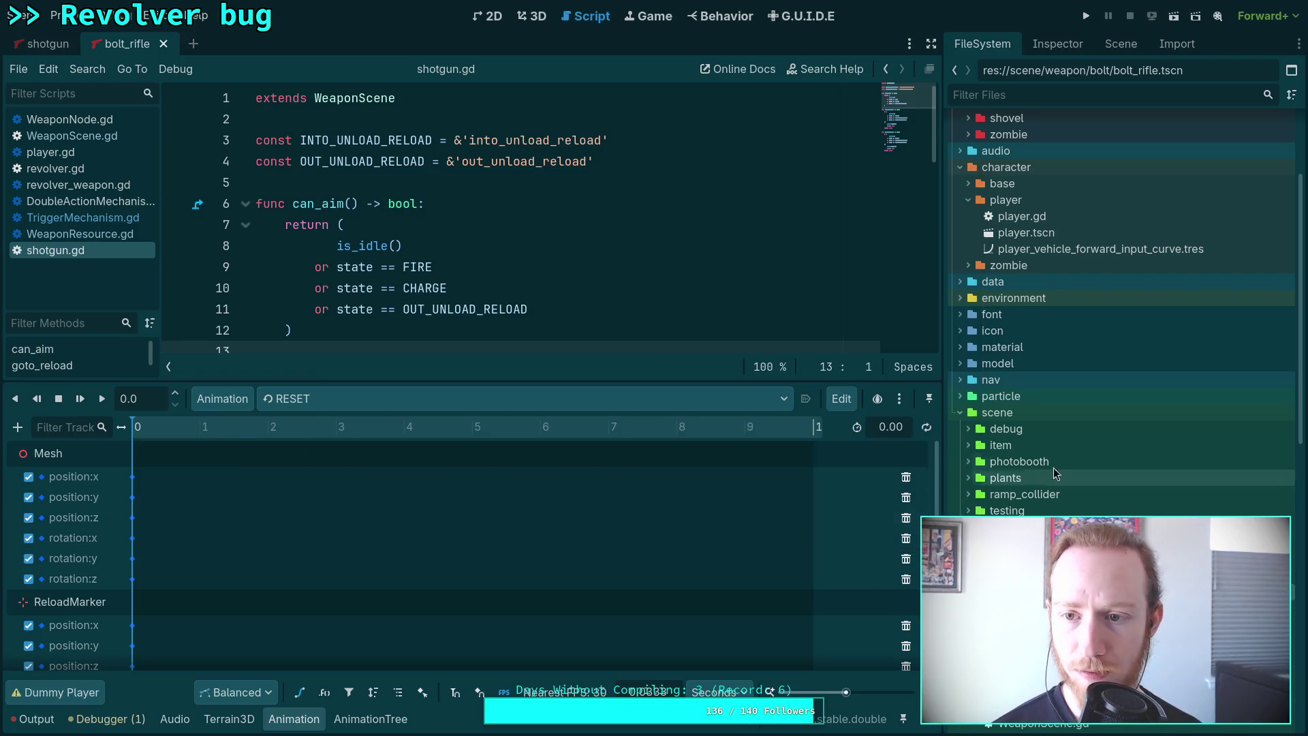
Open pistol.tscn from the scene/weapon/pistol folder.
click(968, 189)
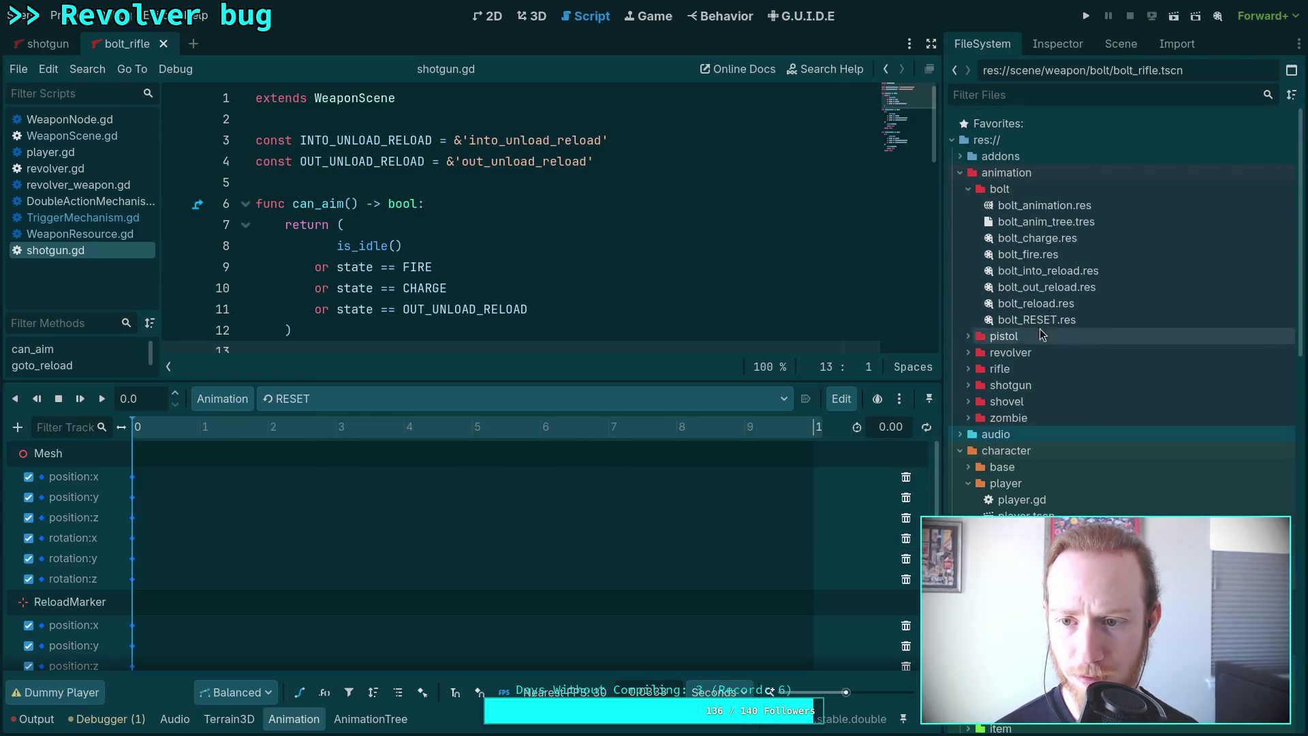
scroll(981, 484, down, 5)
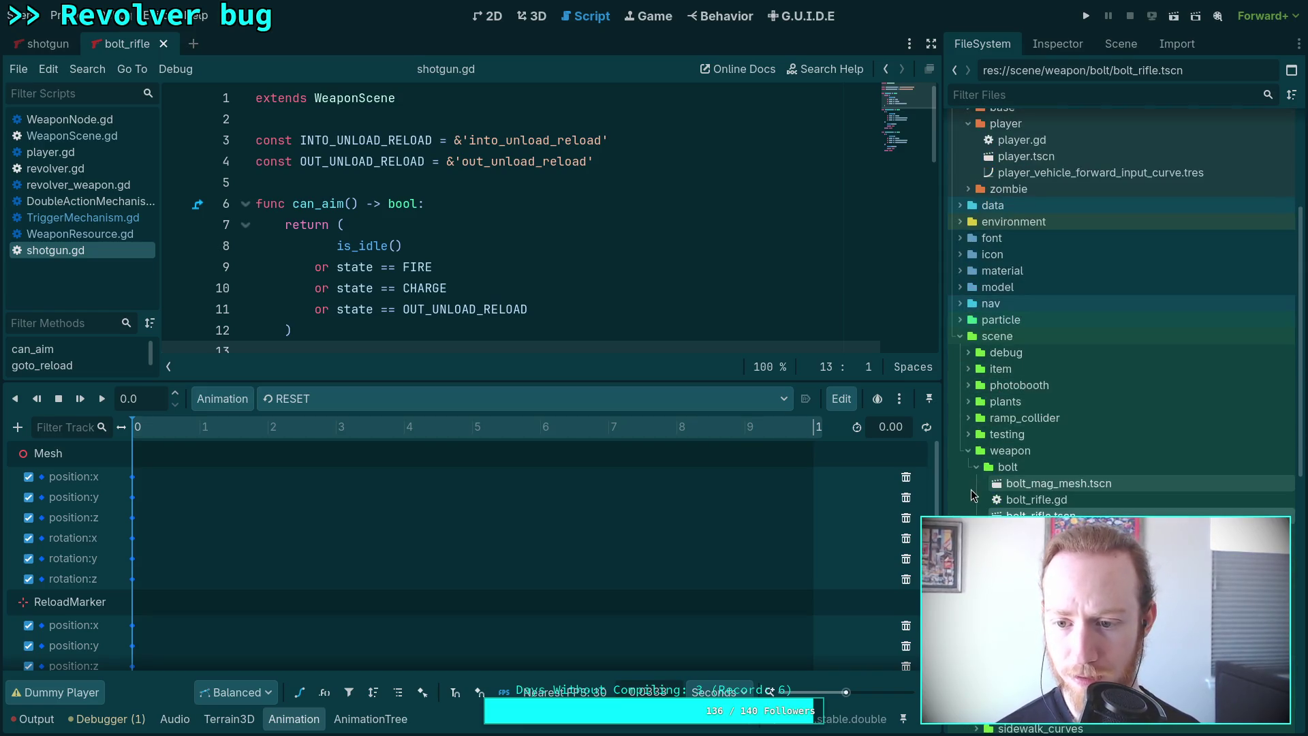
click(977, 483)
double_click(1022, 516)
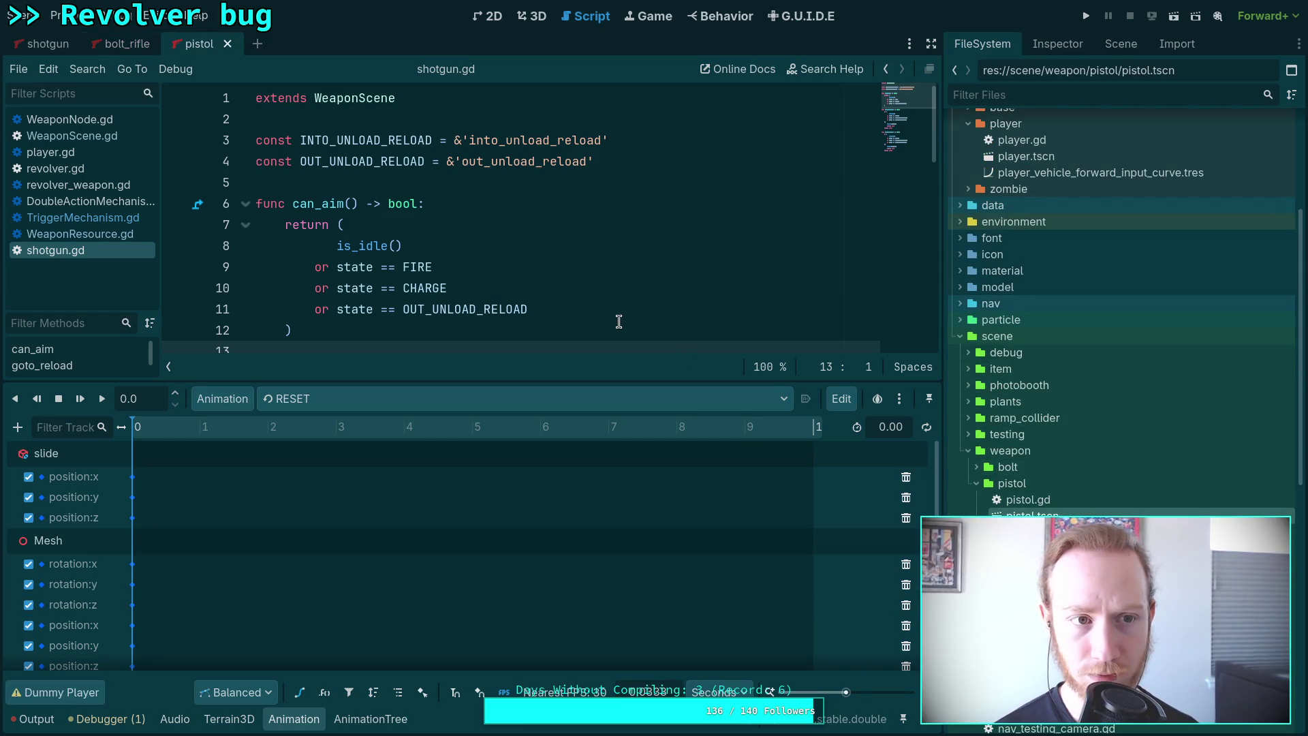
Remove the idle and walk animations from the pistol animation library.
click(222, 399)
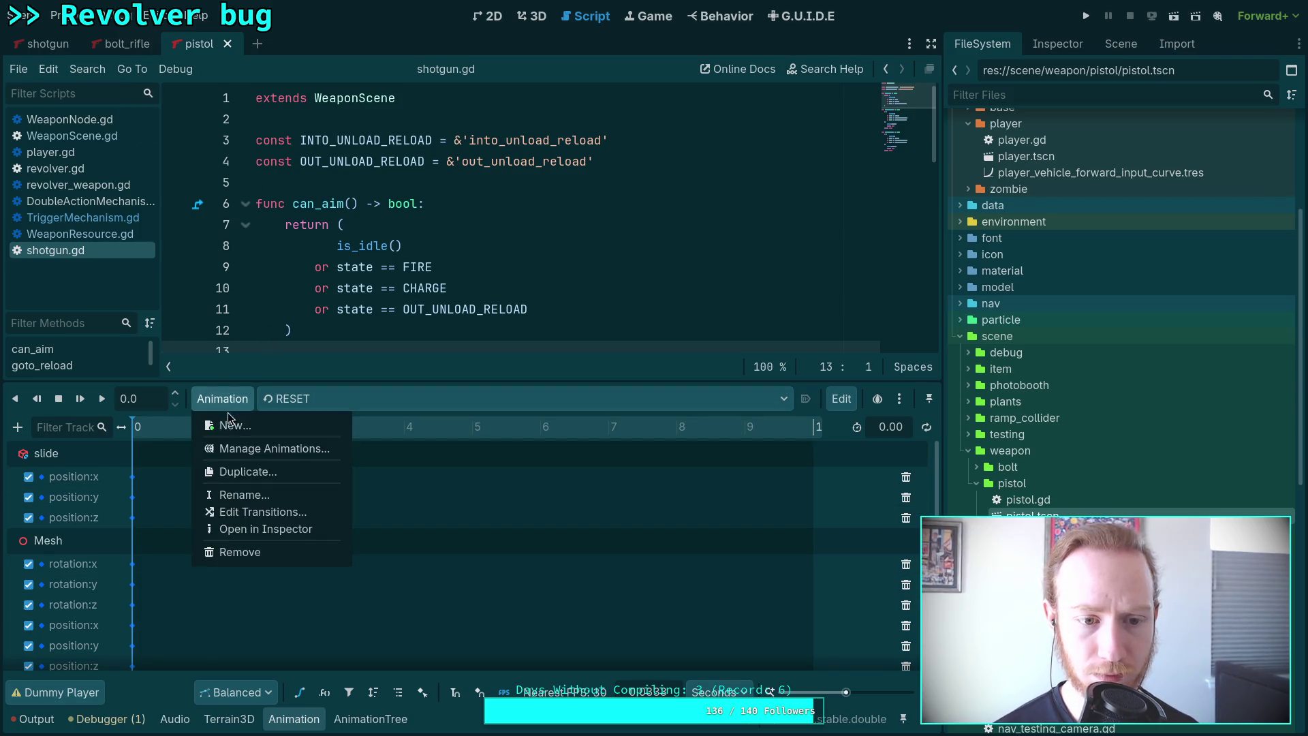
click(244, 445)
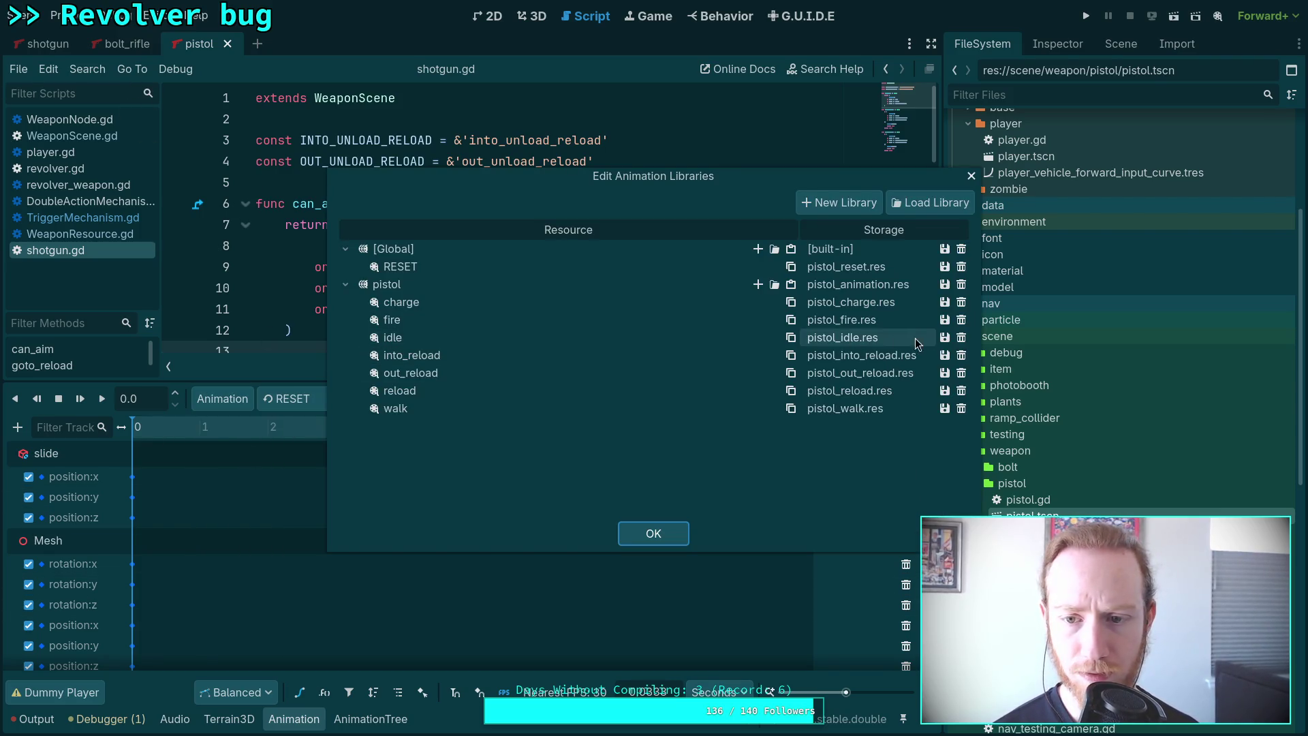
click(961, 338)
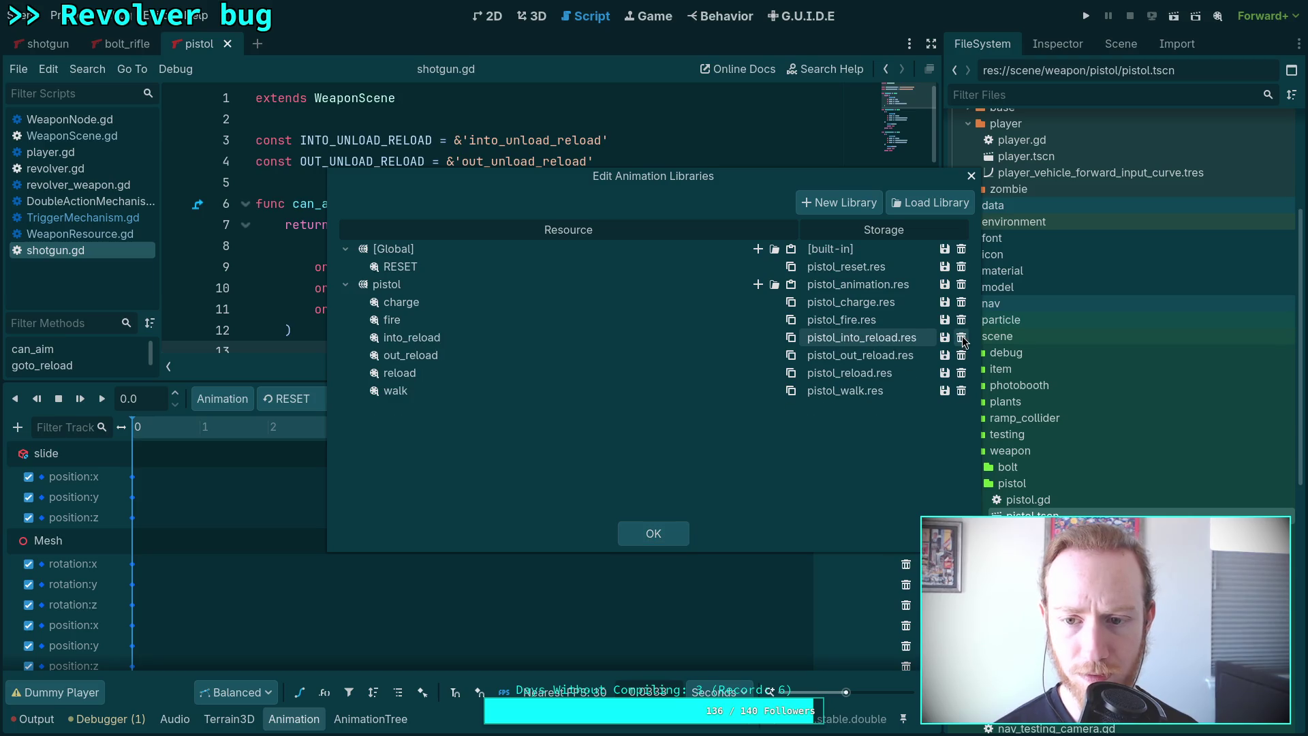
click(962, 390)
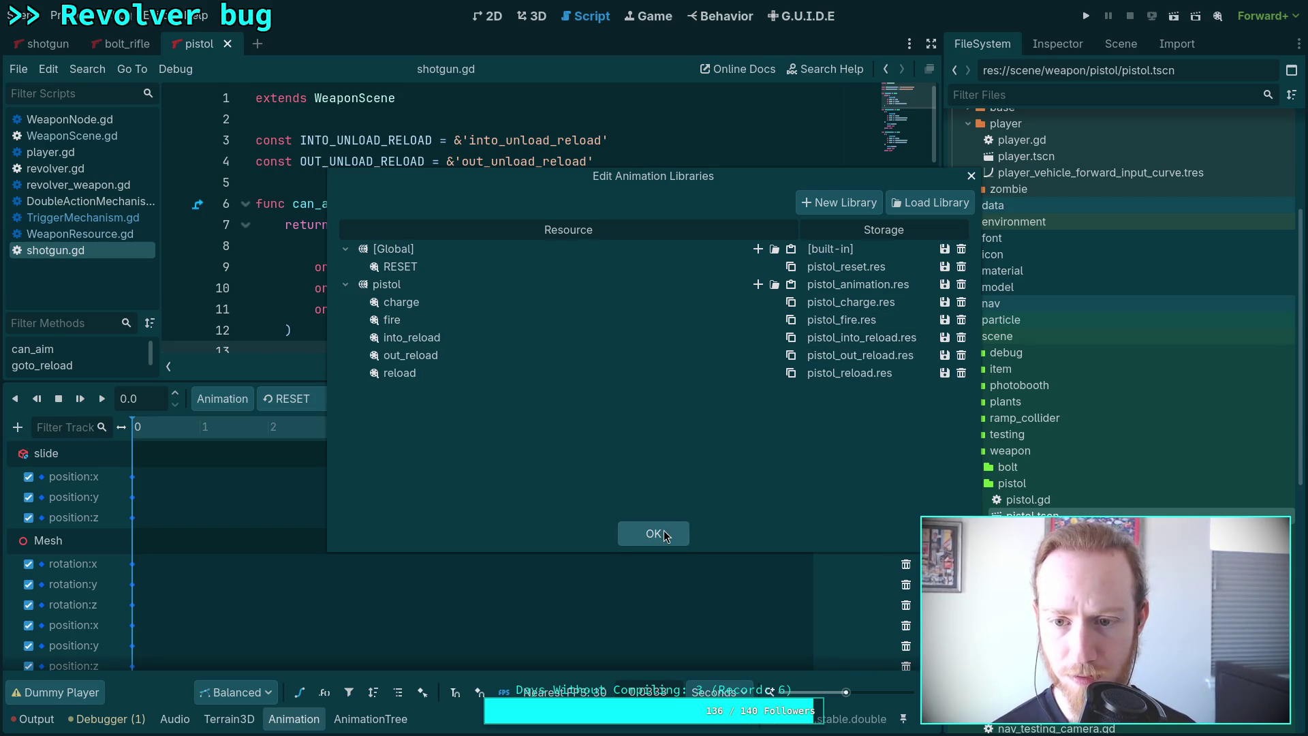
click(663, 530)
Delete pistol_idle.res and pistol_walk.res from the pistol animation folder.
scroll(991, 398, up, 6)
click(972, 205)
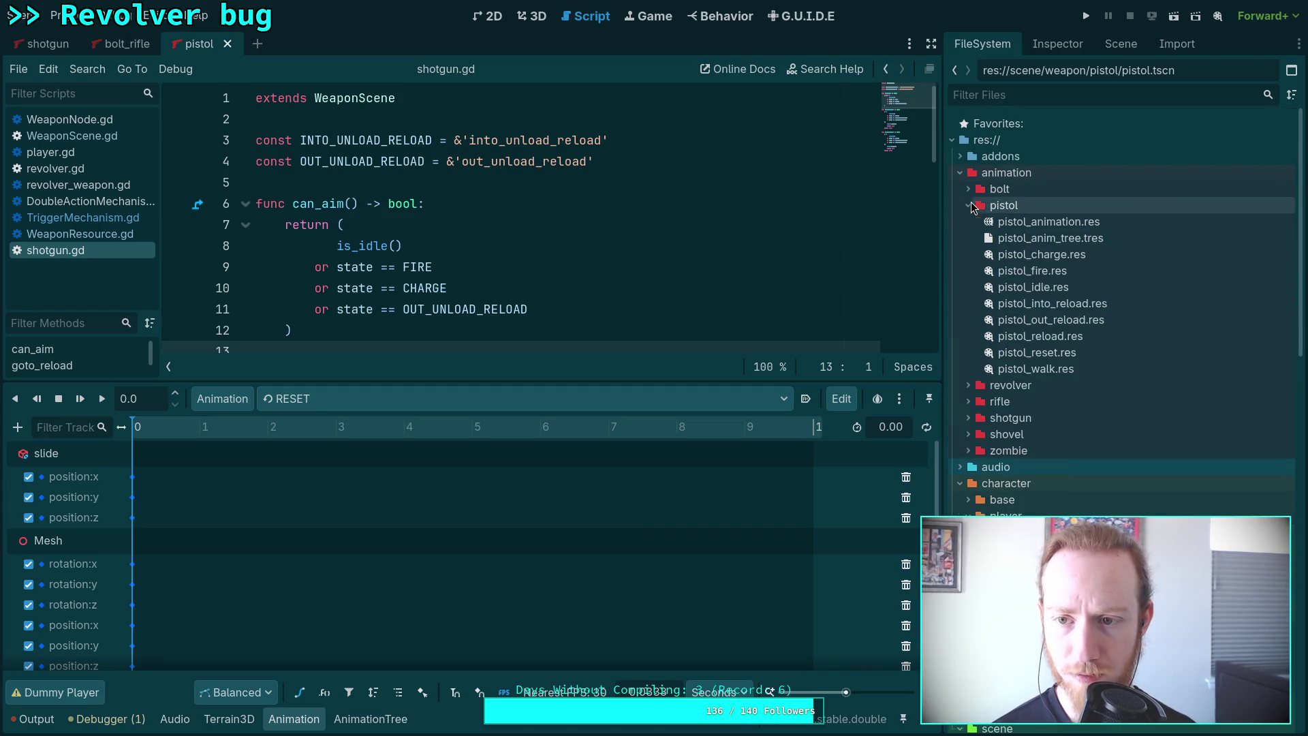
click(1077, 287)
key(Delete)
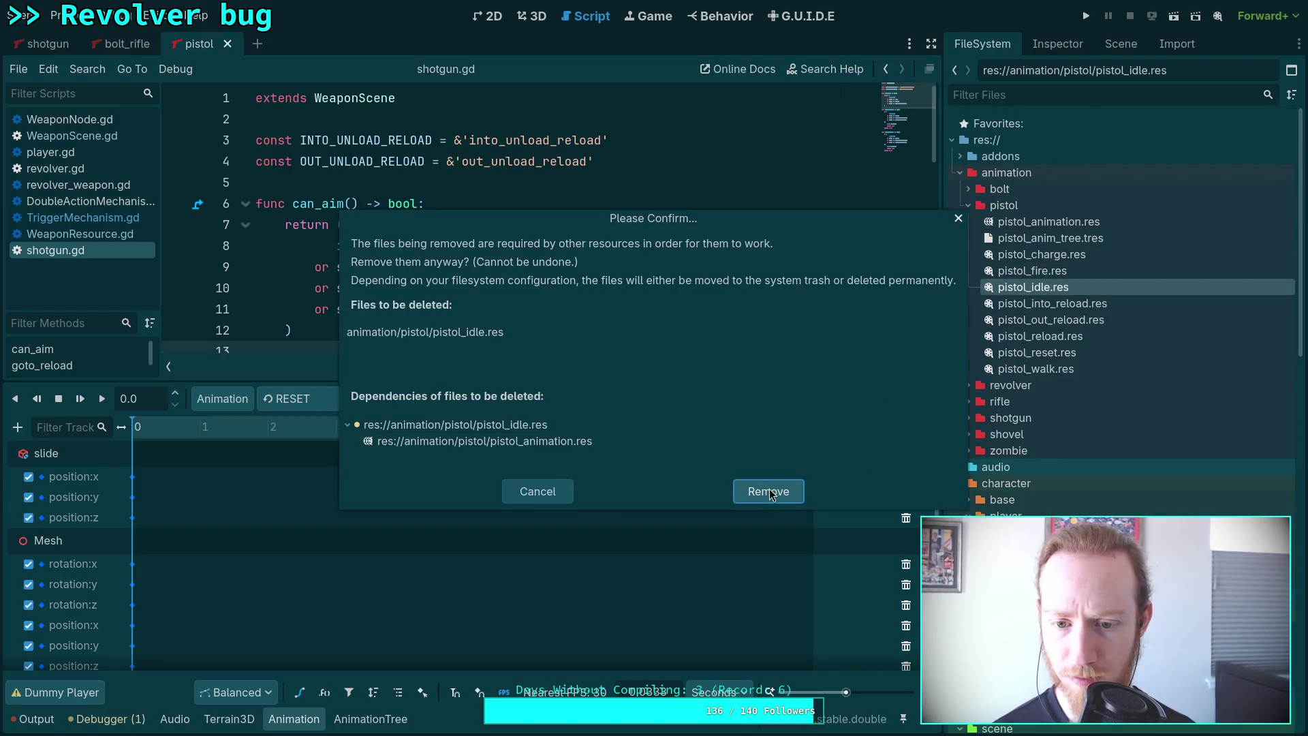
click(772, 493)
click(1053, 354)
key(Delete)
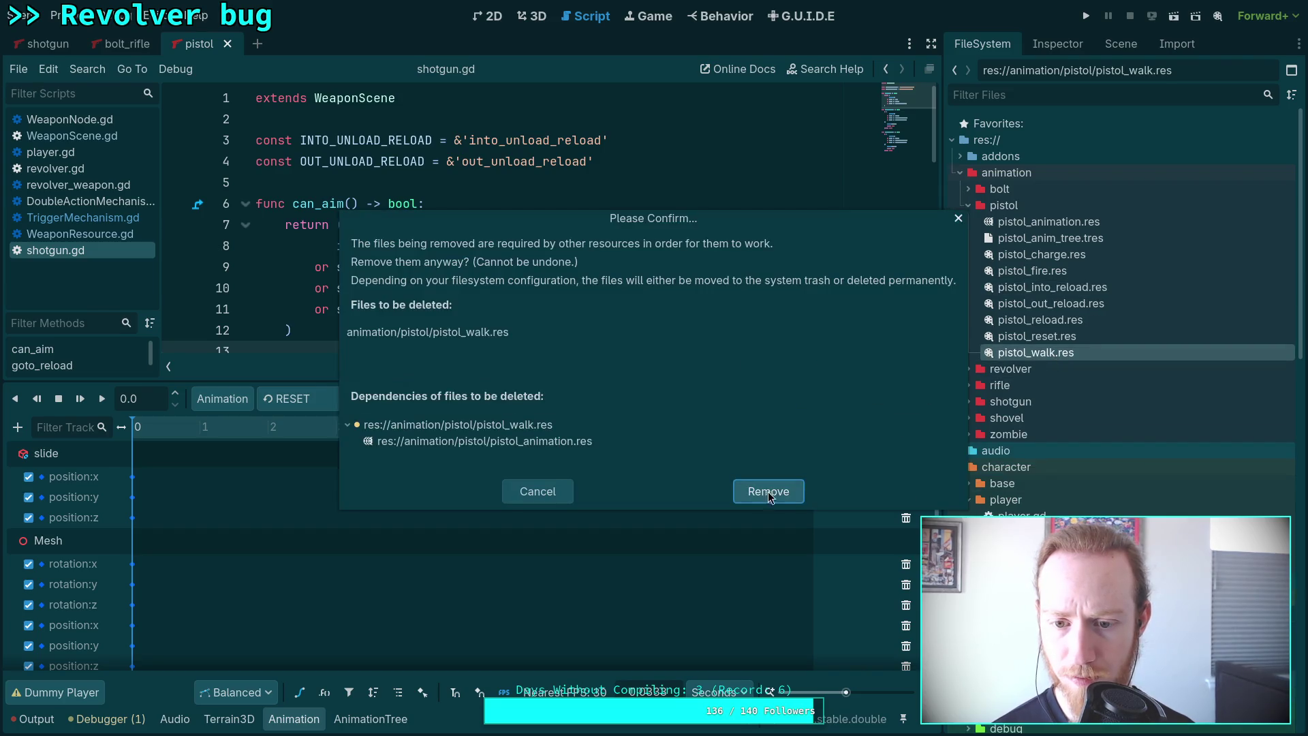
key(Return)
Save the updated pistol animation library from Manage Animations.
click(222, 399)
click(235, 448)
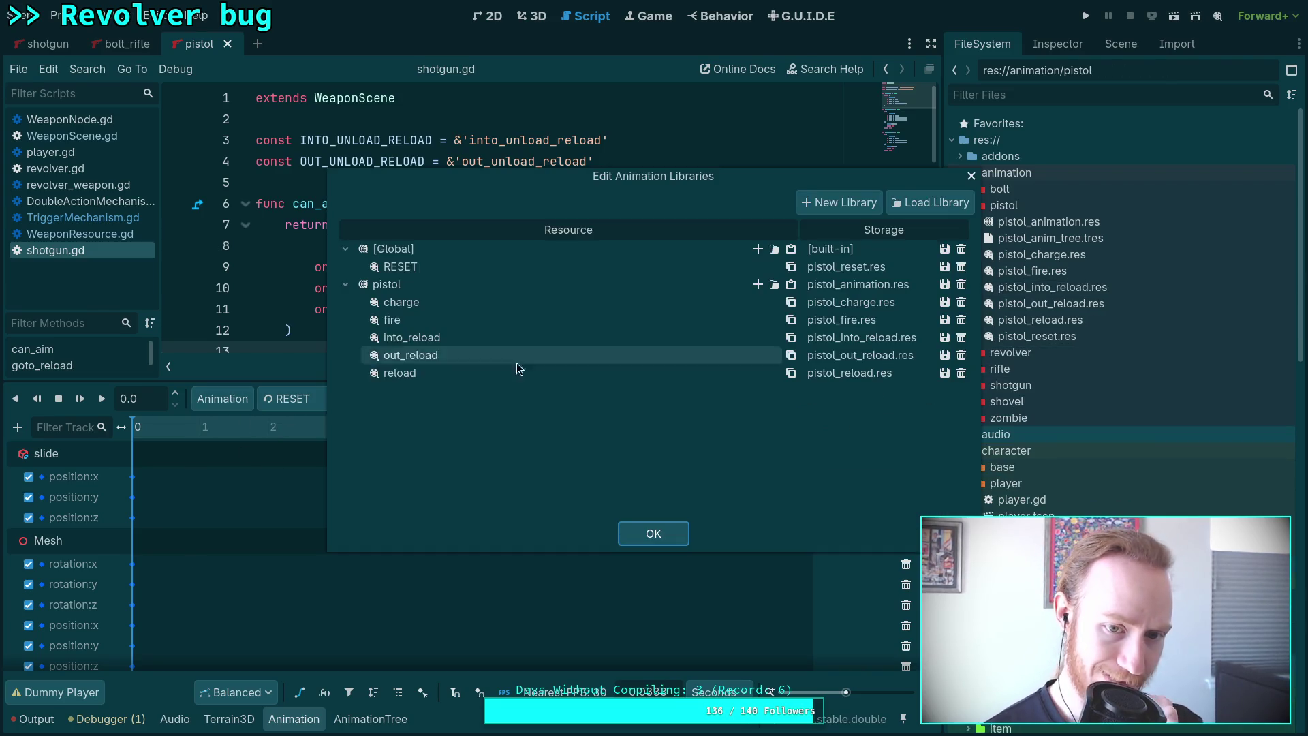
click(944, 284)
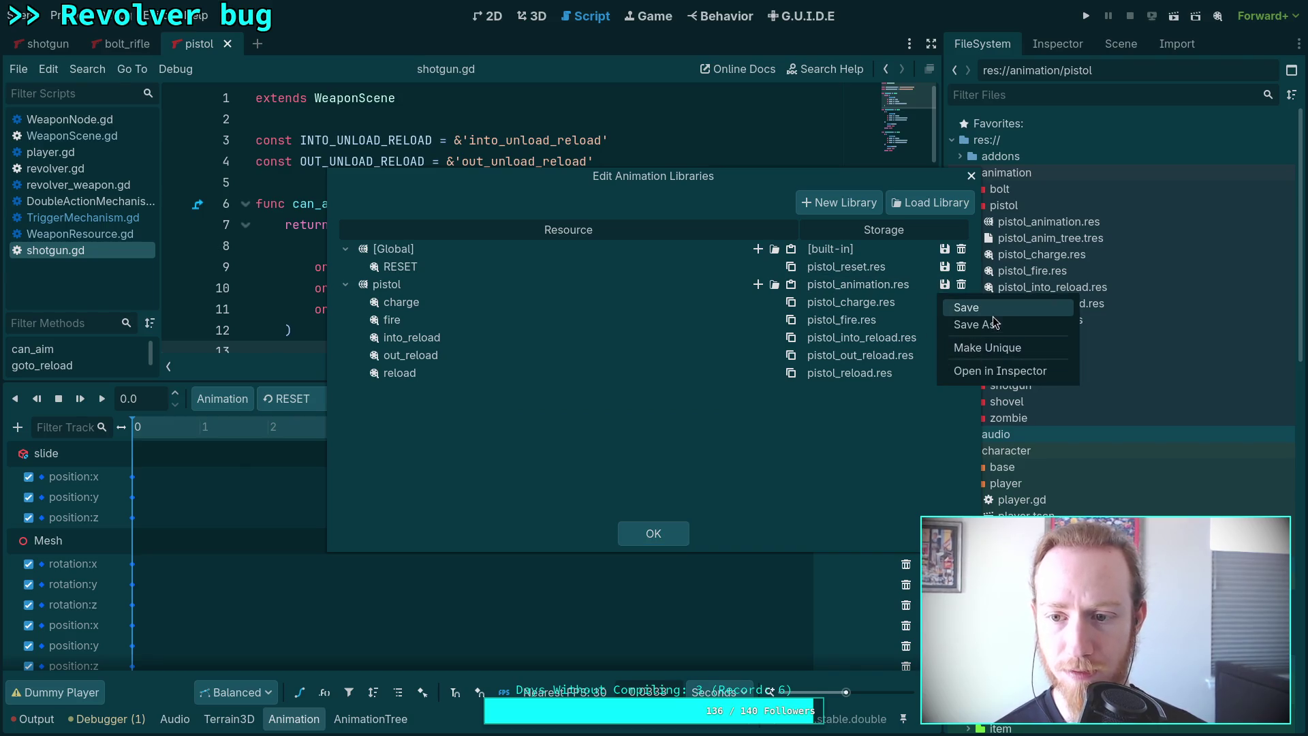
click(971, 304)
click(678, 533)
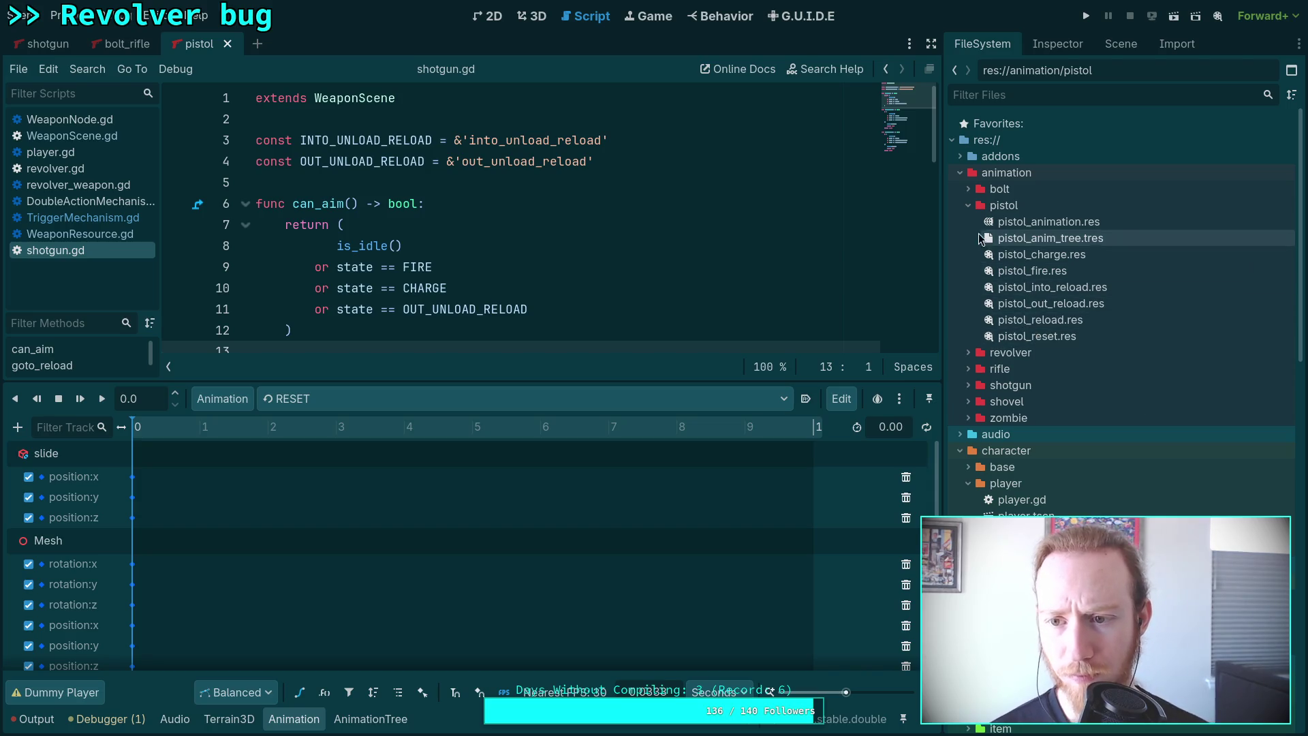
Collapse the pistol folders and open revolver.tscn from the revolver scene folder.
click(967, 206)
scroll(987, 435, down, 5)
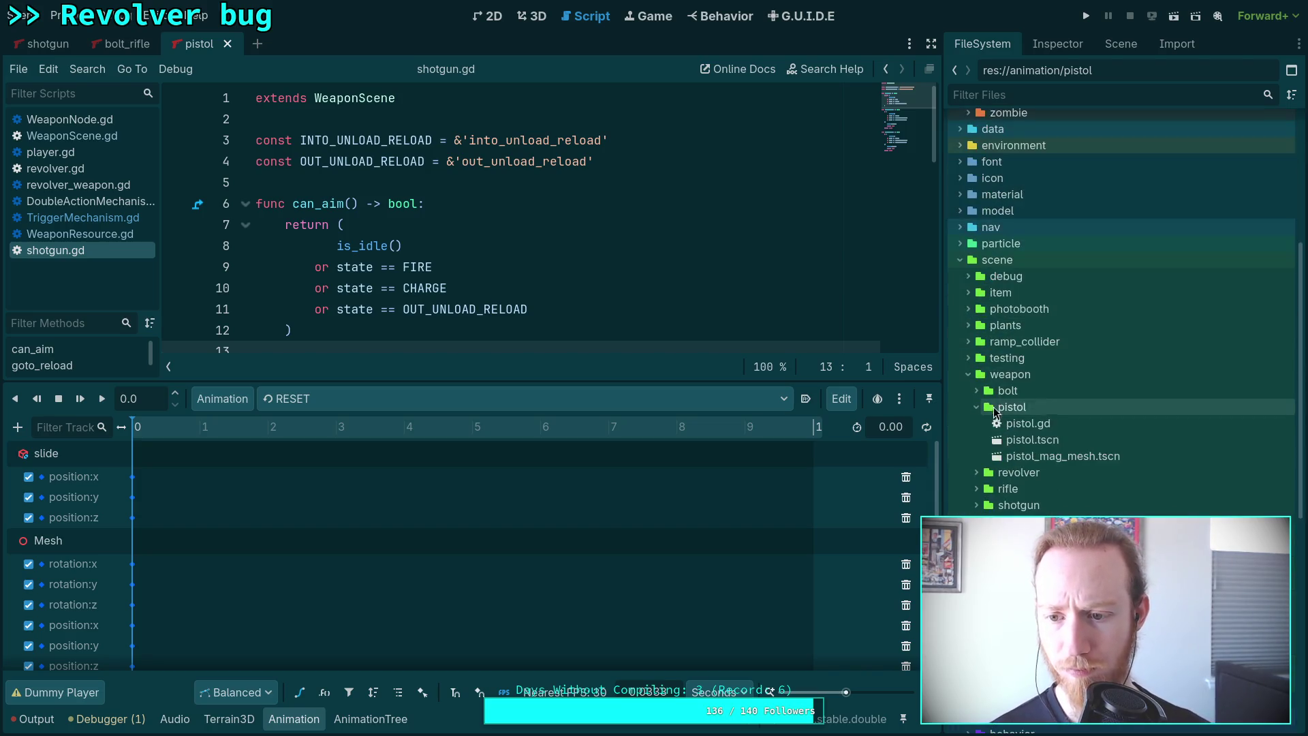
click(976, 407)
click(975, 424)
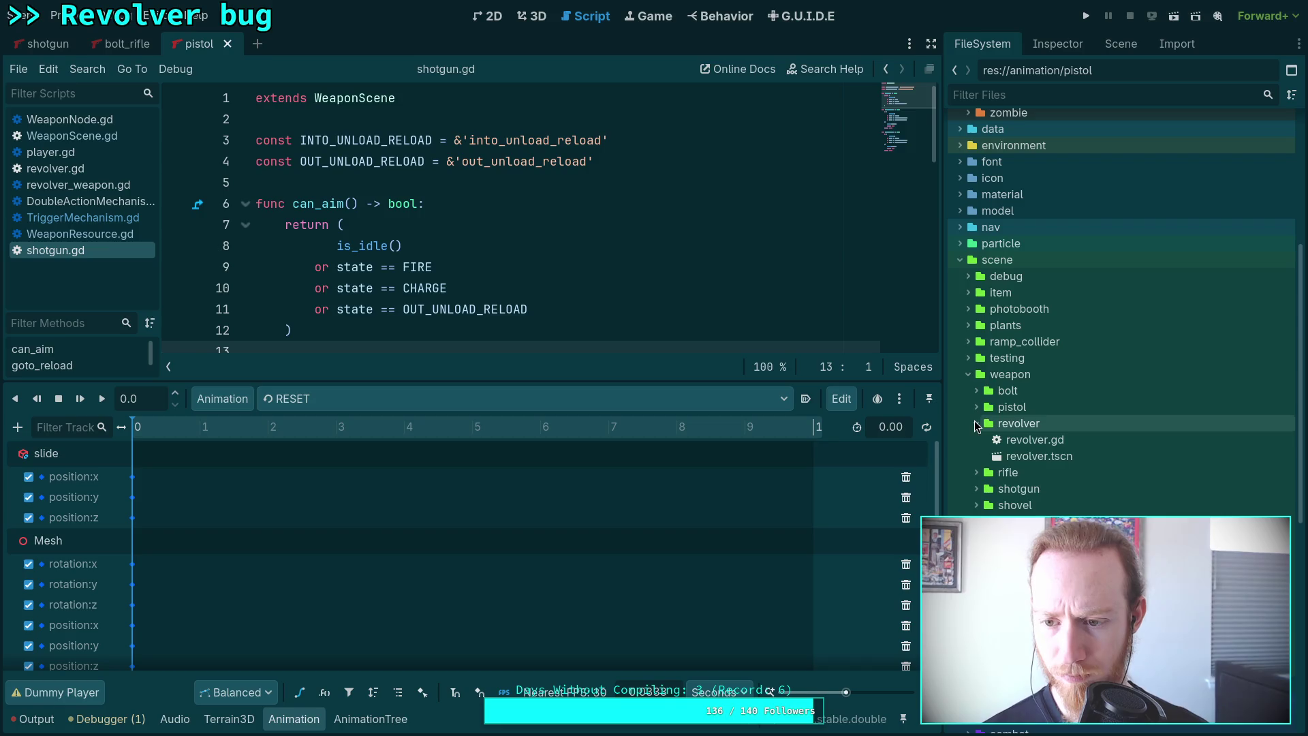
double_click(1028, 456)
click(222, 398)
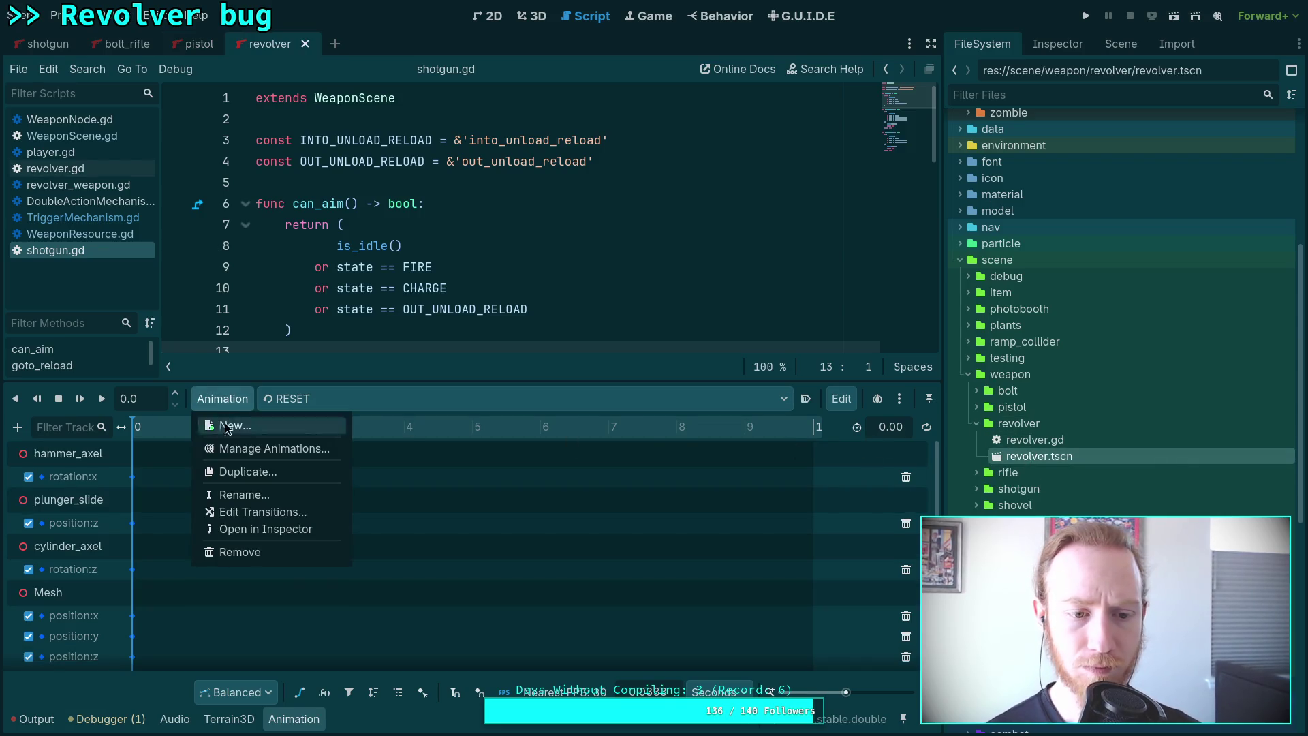
Review and save the revolver animation library, then show the revolver animation files.
click(238, 448)
scroll(472, 353, down, 3)
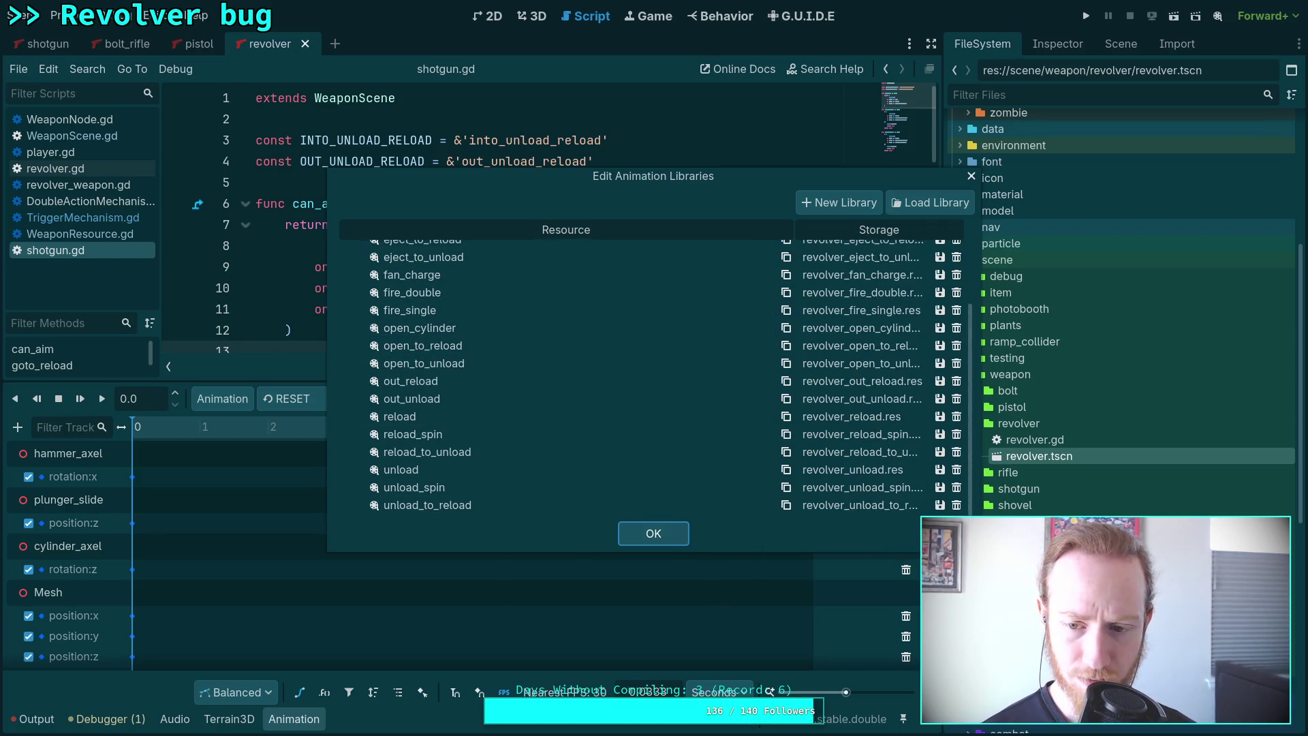
drag(981, 551, 1004, 671)
click(969, 284)
click(956, 317)
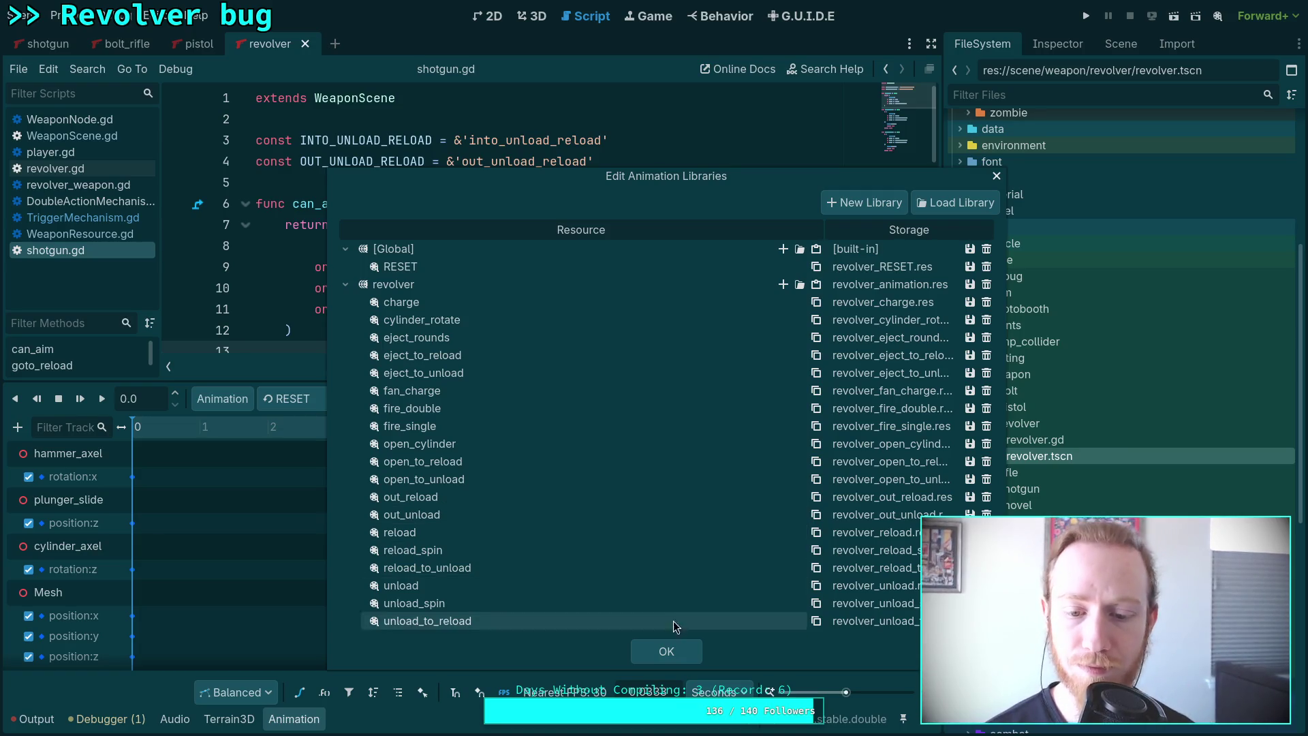
click(674, 652)
scroll(1023, 313, up, 5)
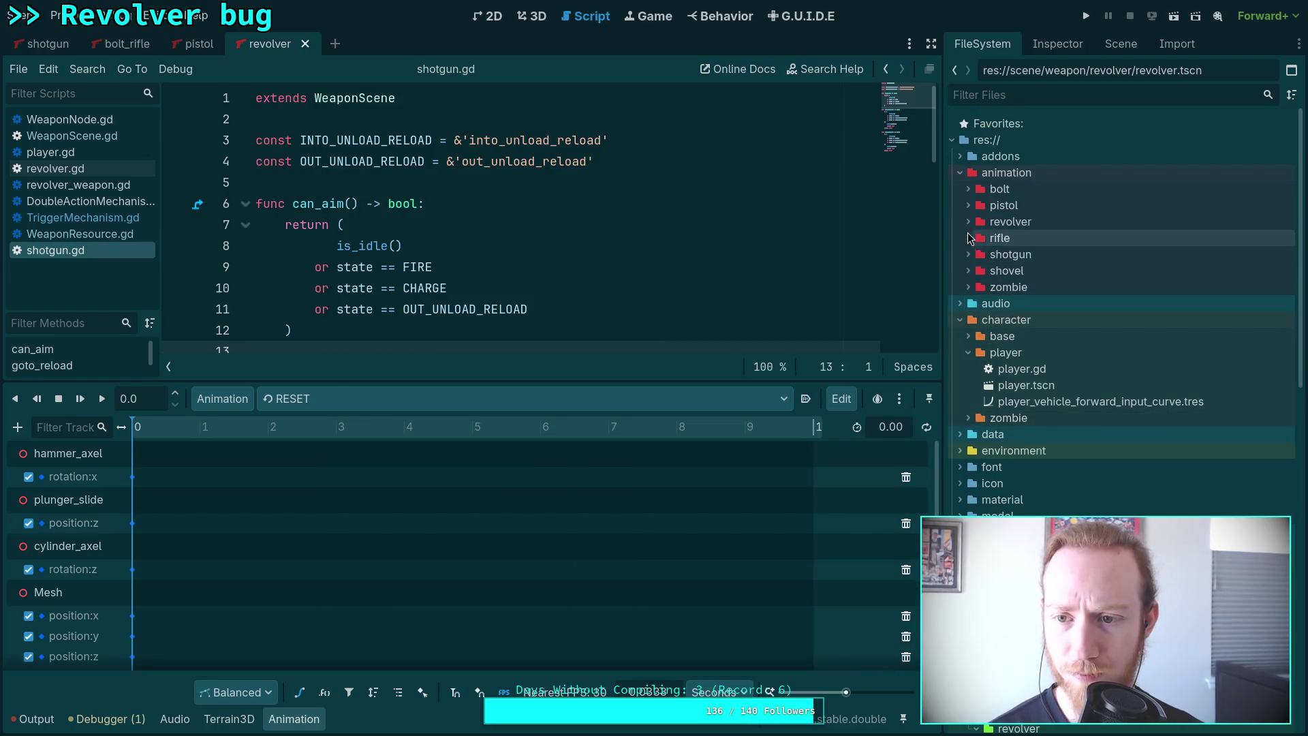
click(968, 222)
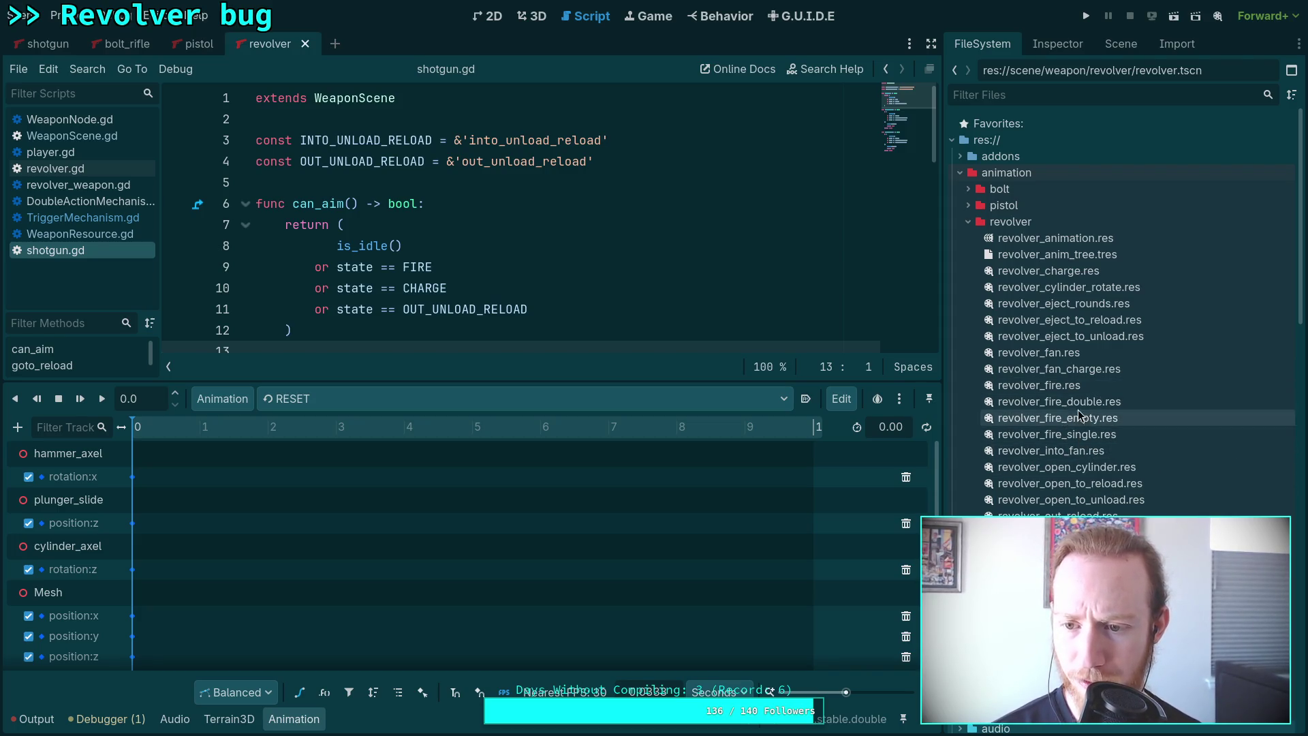
Check the revolver library's animations and delete revolver_fire.res.
click(241, 399)
click(240, 444)
scroll(504, 423, down, 3)
scroll(566, 457, up, 3)
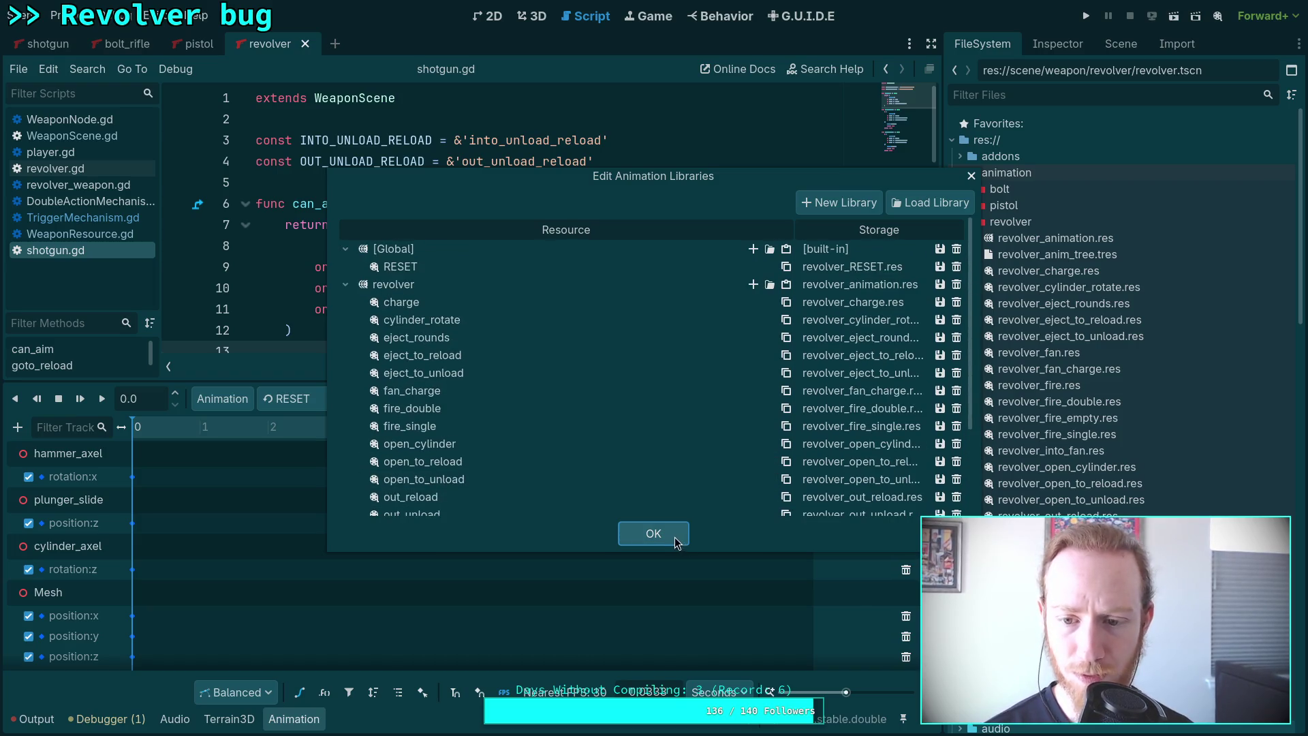
click(676, 536)
click(1037, 385)
key(Delete)
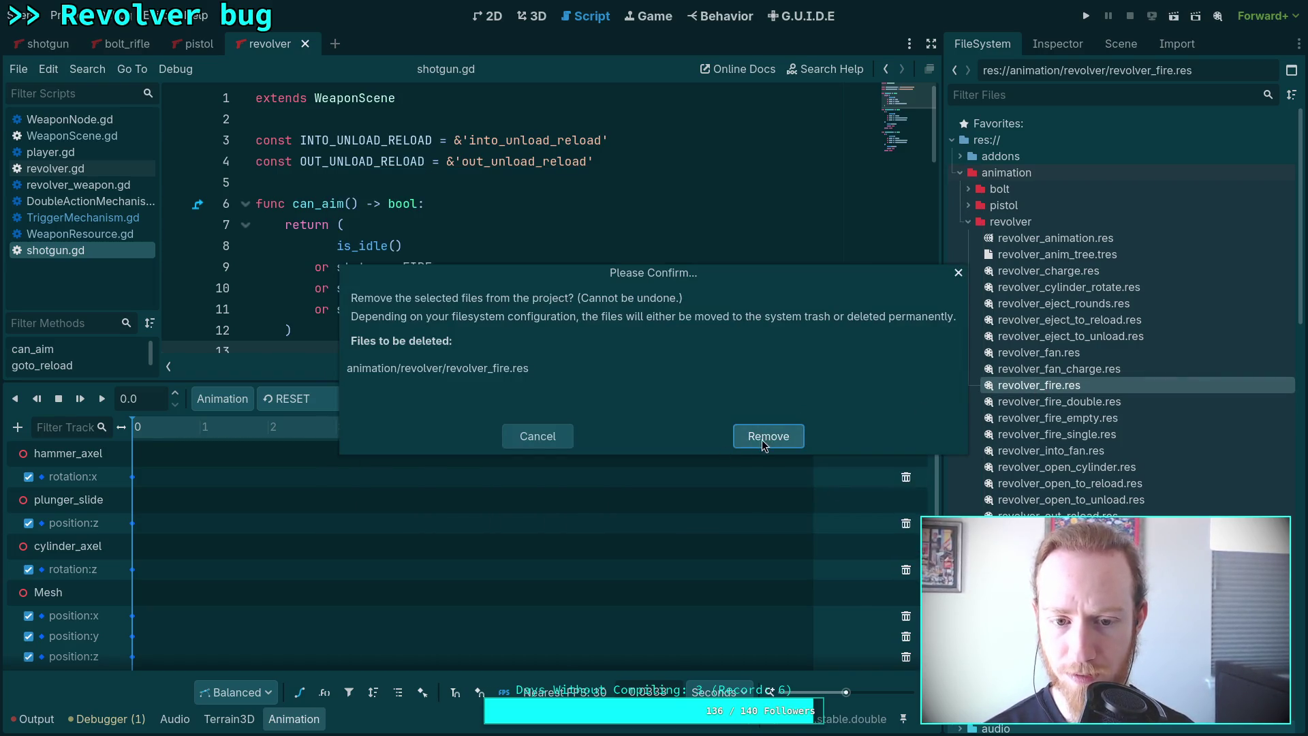
click(762, 439)
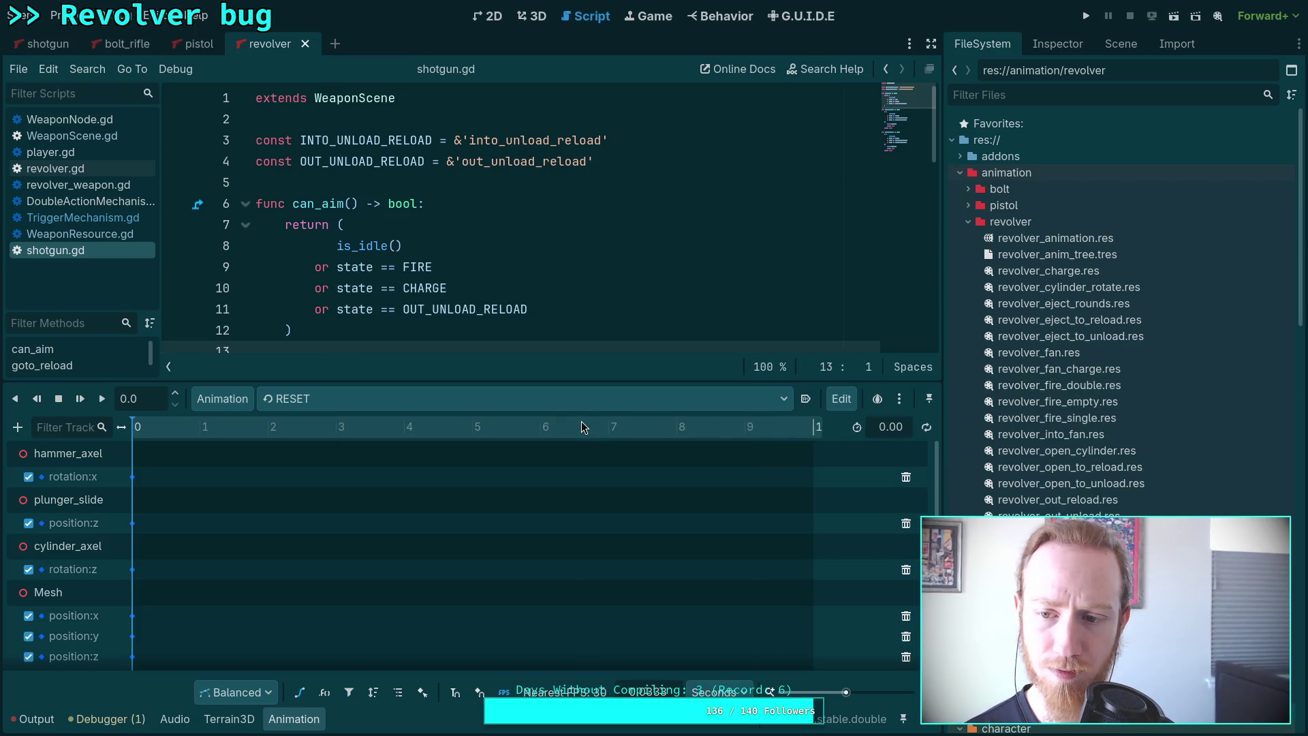
Delete revolver_into_fan.res, checking the revolver library list before and after.
click(222, 399)
click(258, 446)
scroll(489, 410, down, 5)
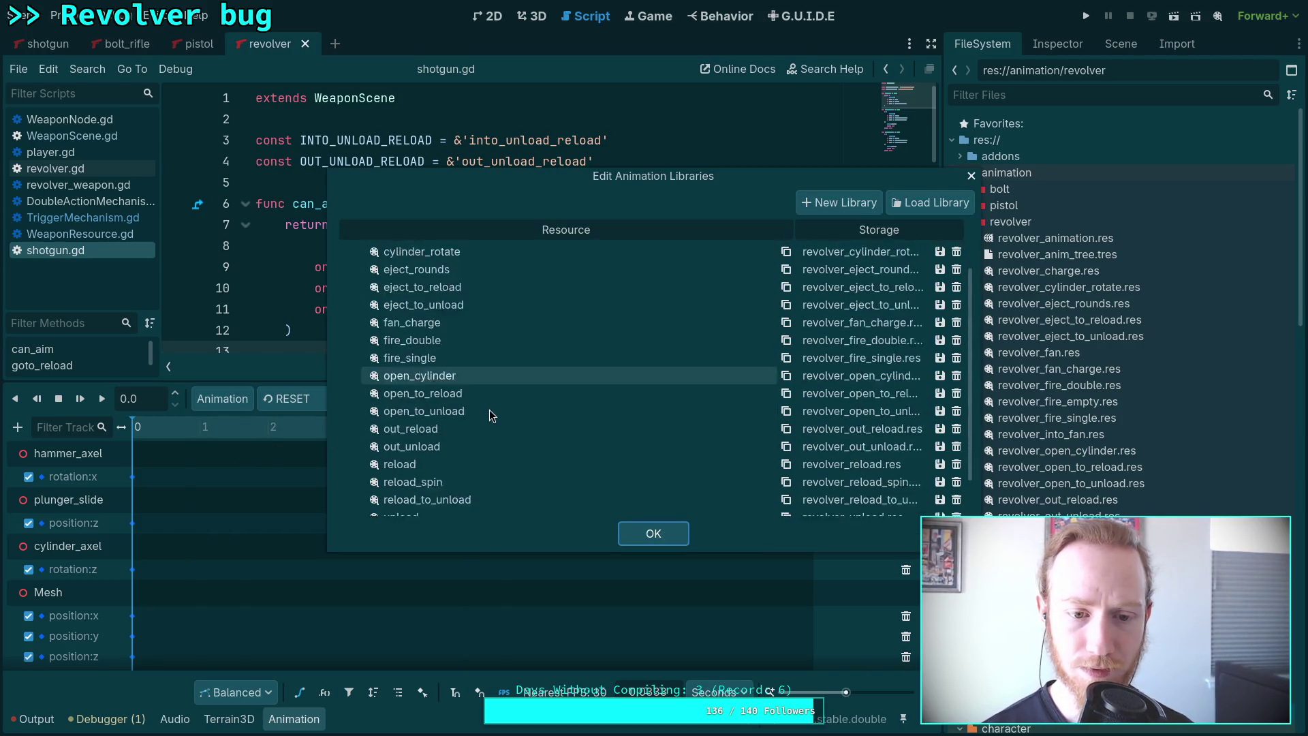
scroll(531, 467, up, 5)
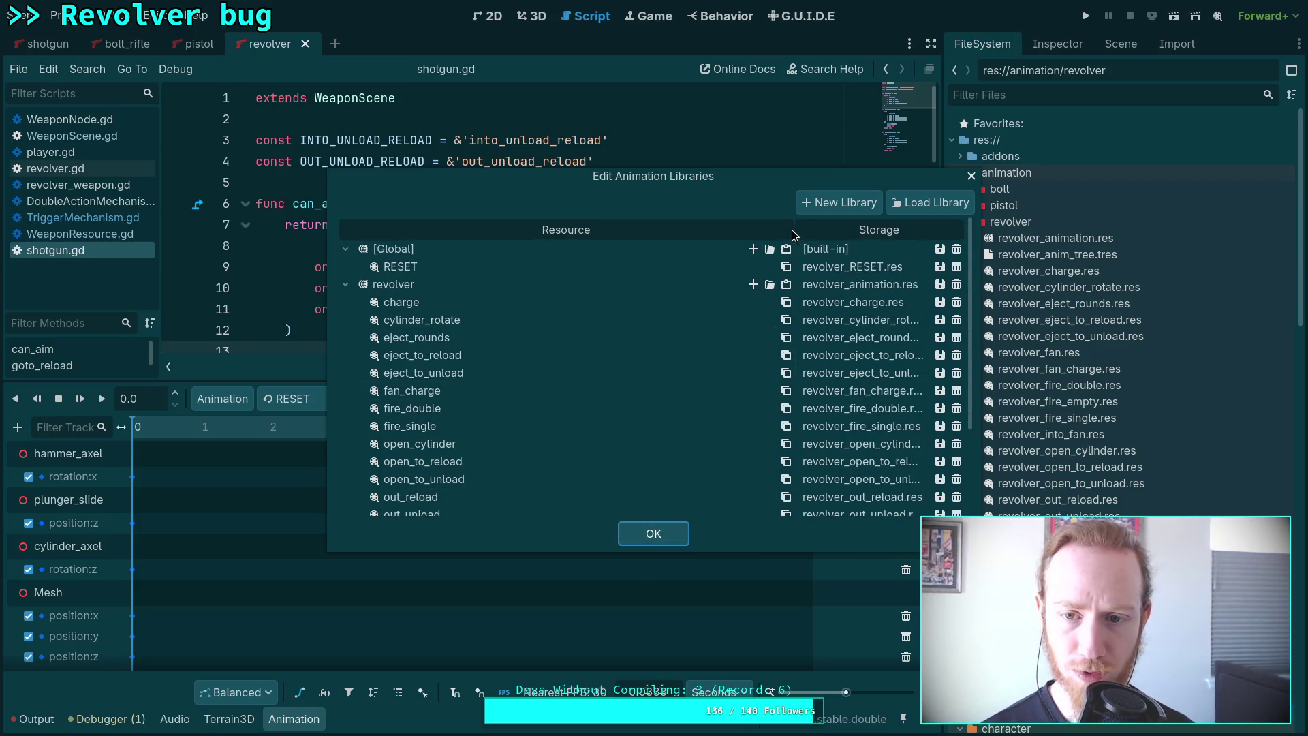
click(652, 533)
click(1064, 439)
key(Delete)
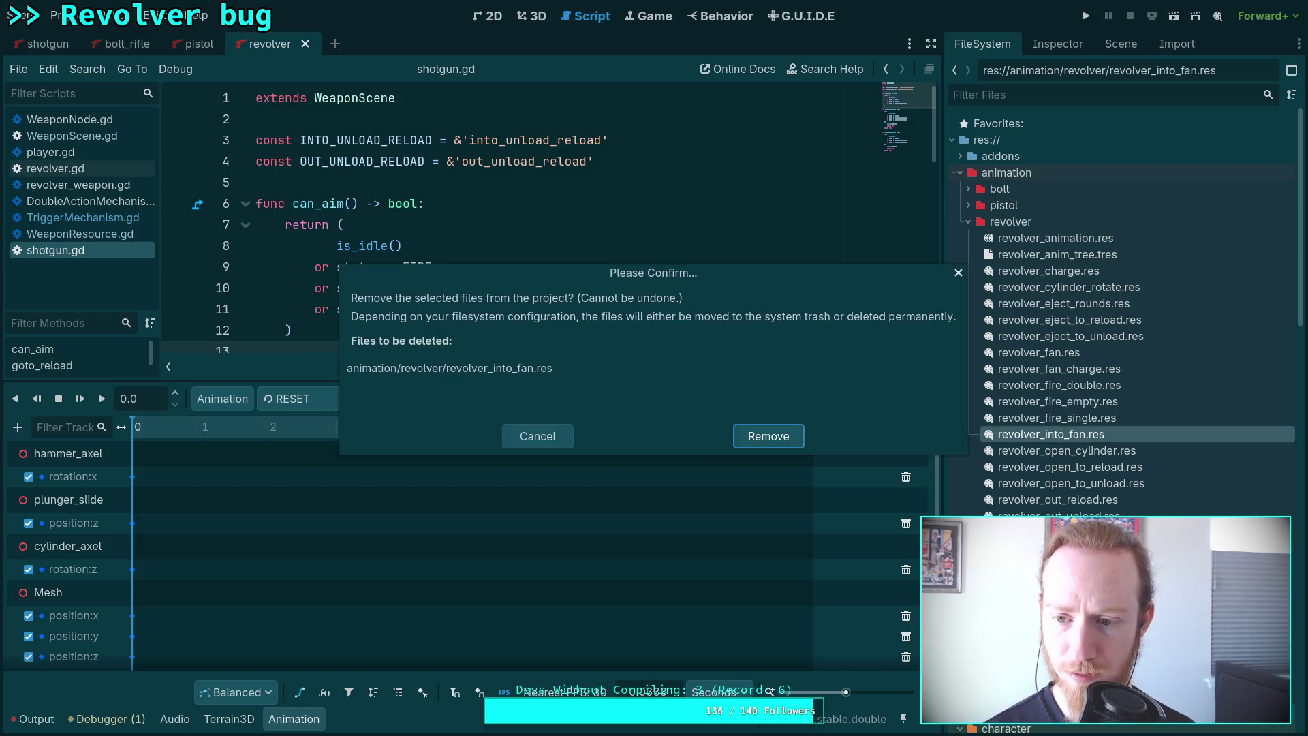
click(758, 430)
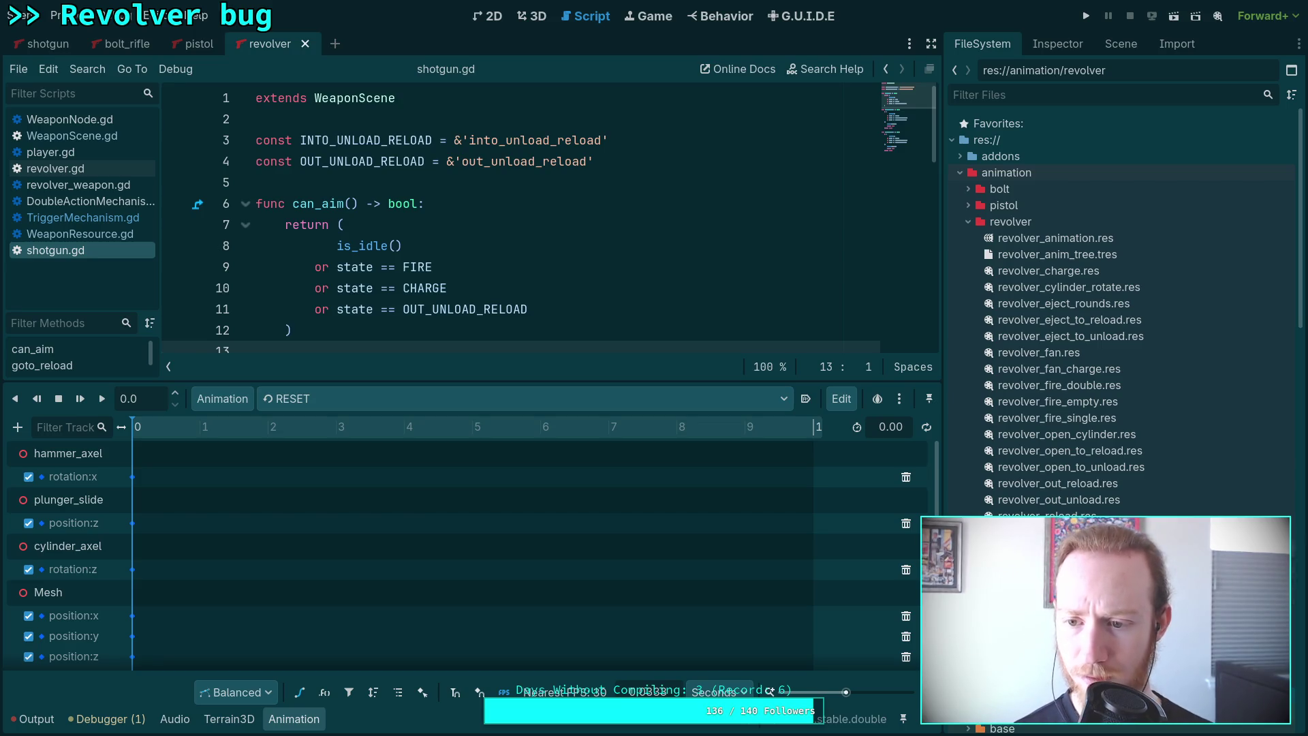
click(222, 399)
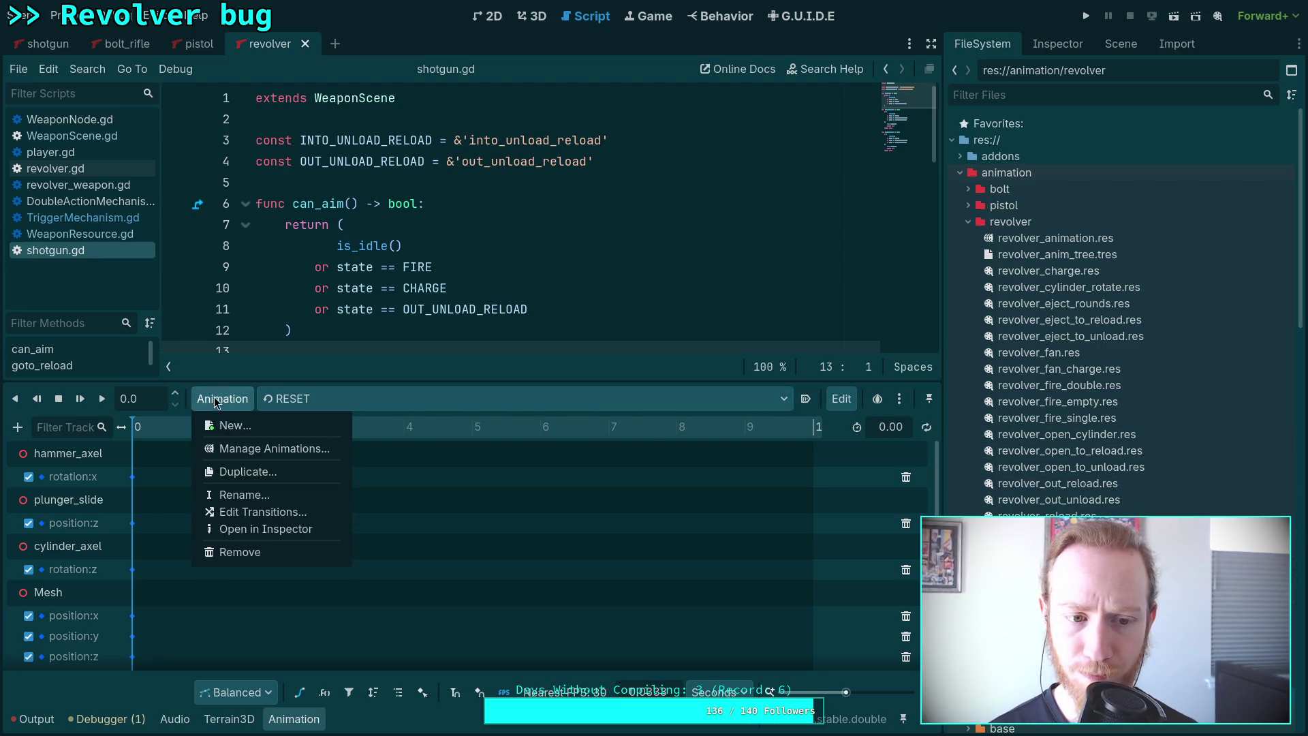
click(230, 446)
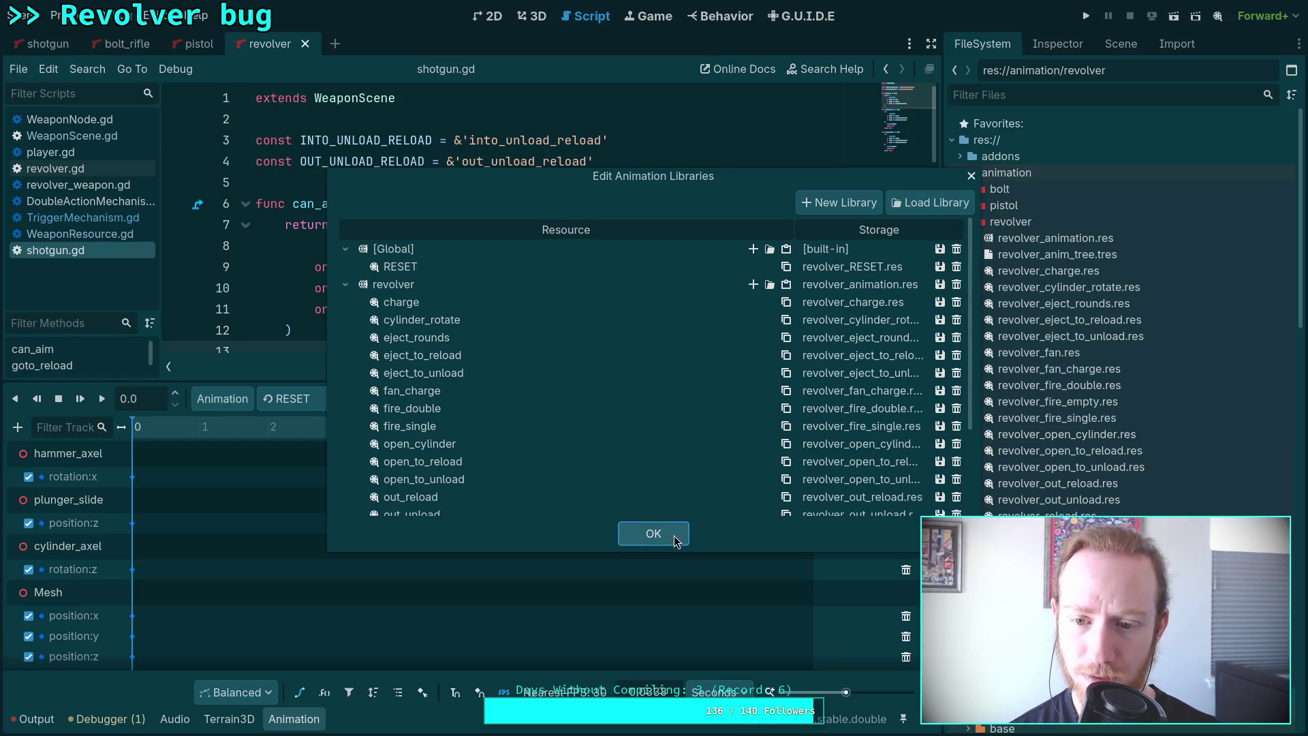
click(653, 534)
Delete revolver_fan.res and check the revolver animation library list.
click(1071, 354)
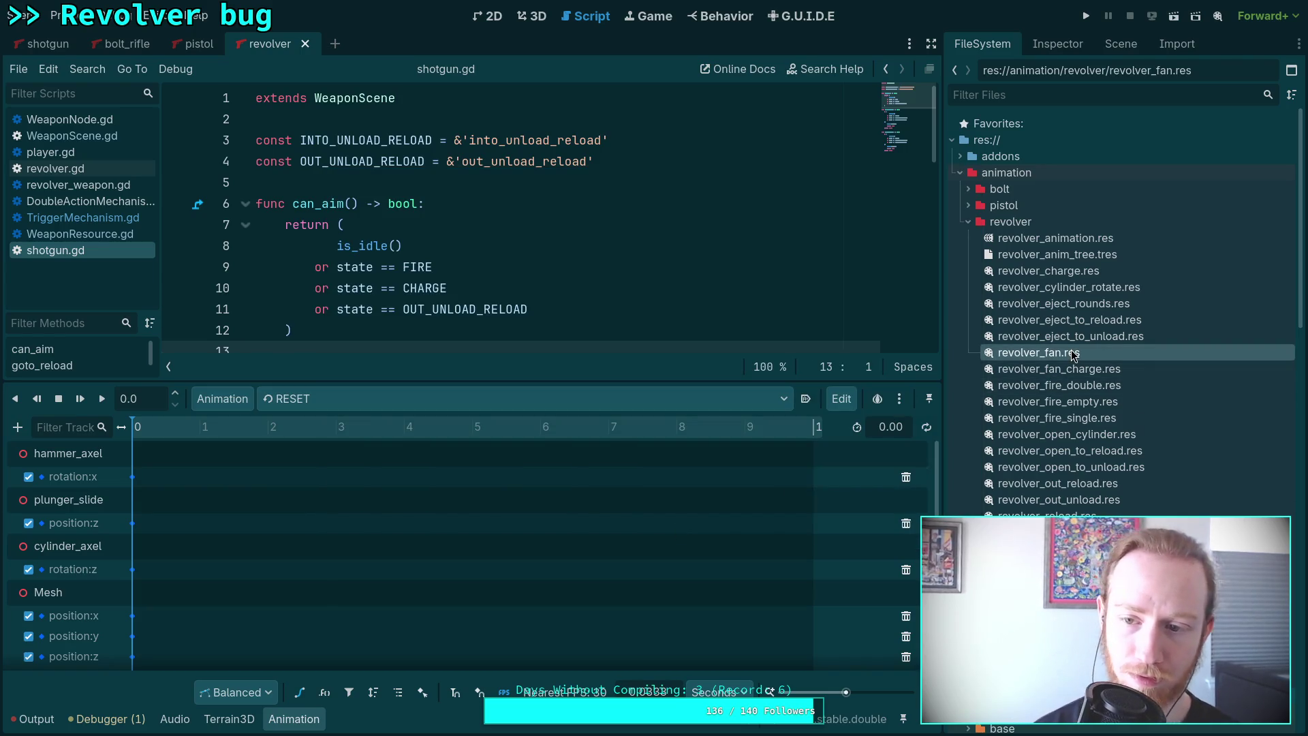
key(Delete)
click(768, 436)
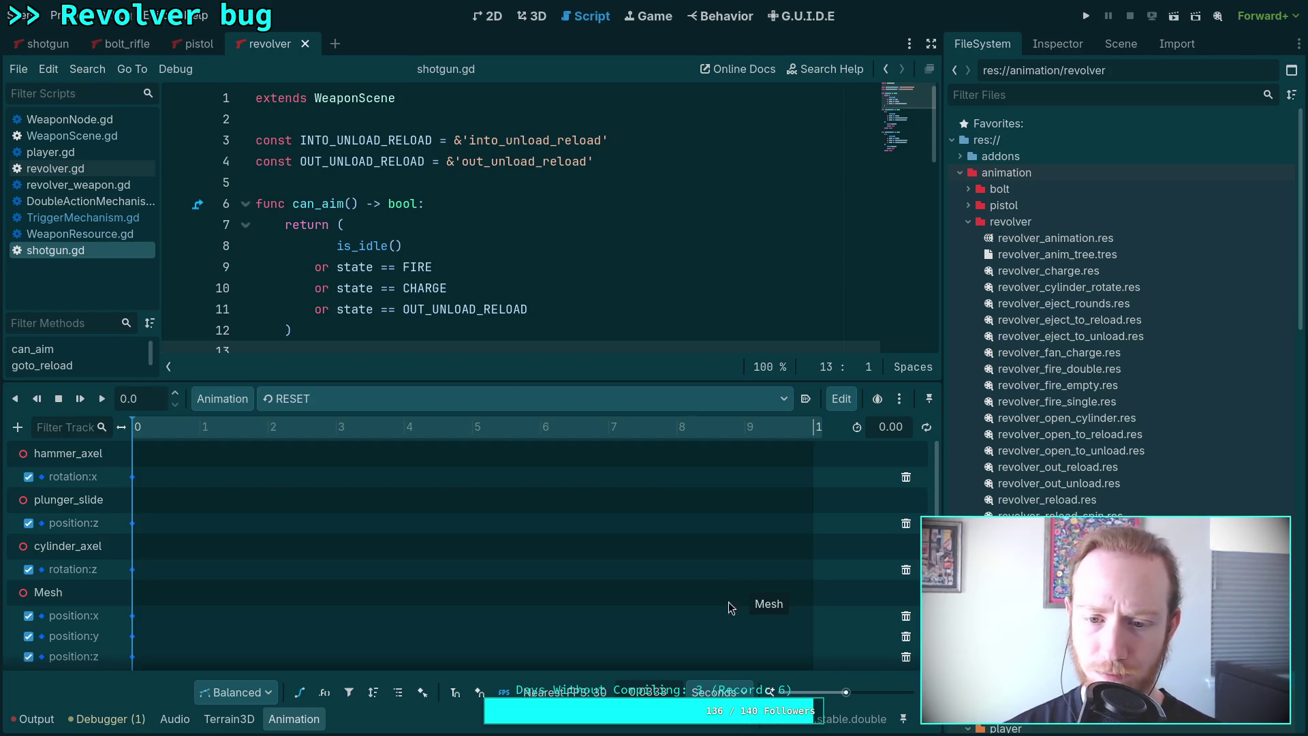
click(581, 409)
click(222, 399)
click(229, 444)
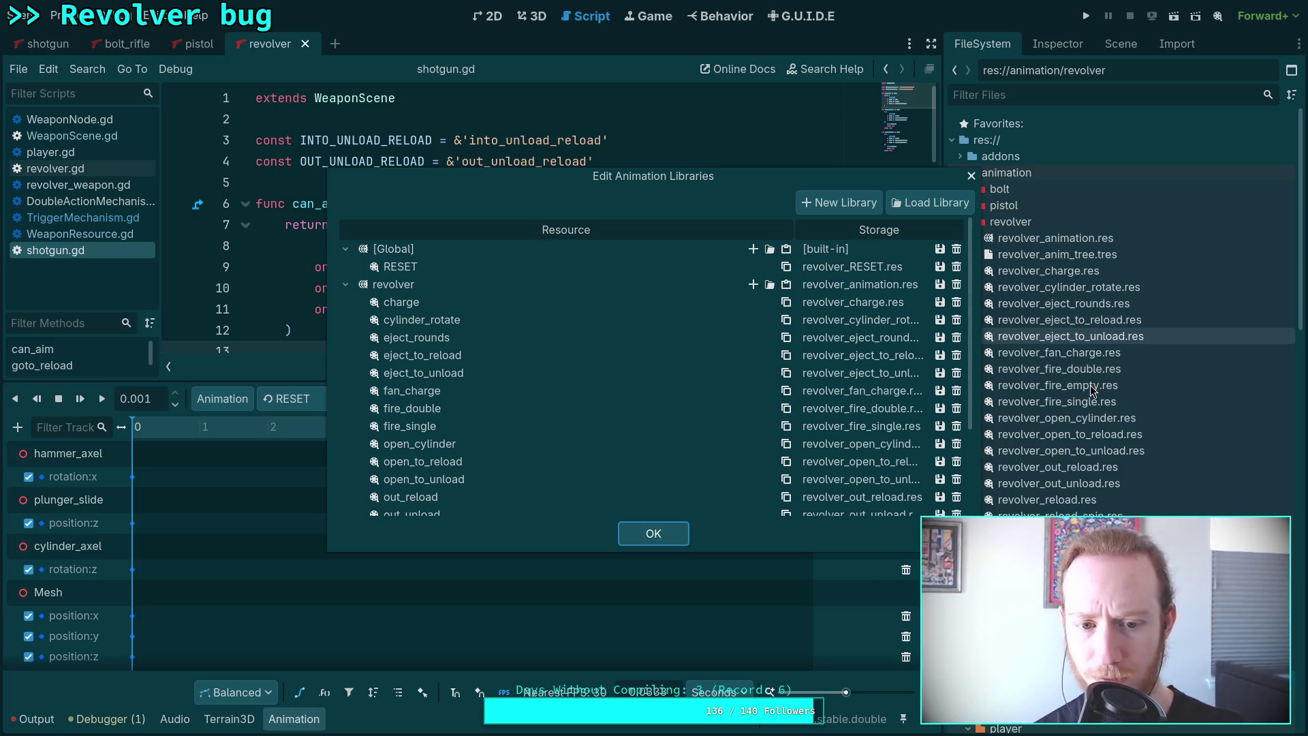
click(667, 539)
Delete revolver_fire_empty.res and scroll through the remaining revolver animations.
click(1038, 385)
key(Delete)
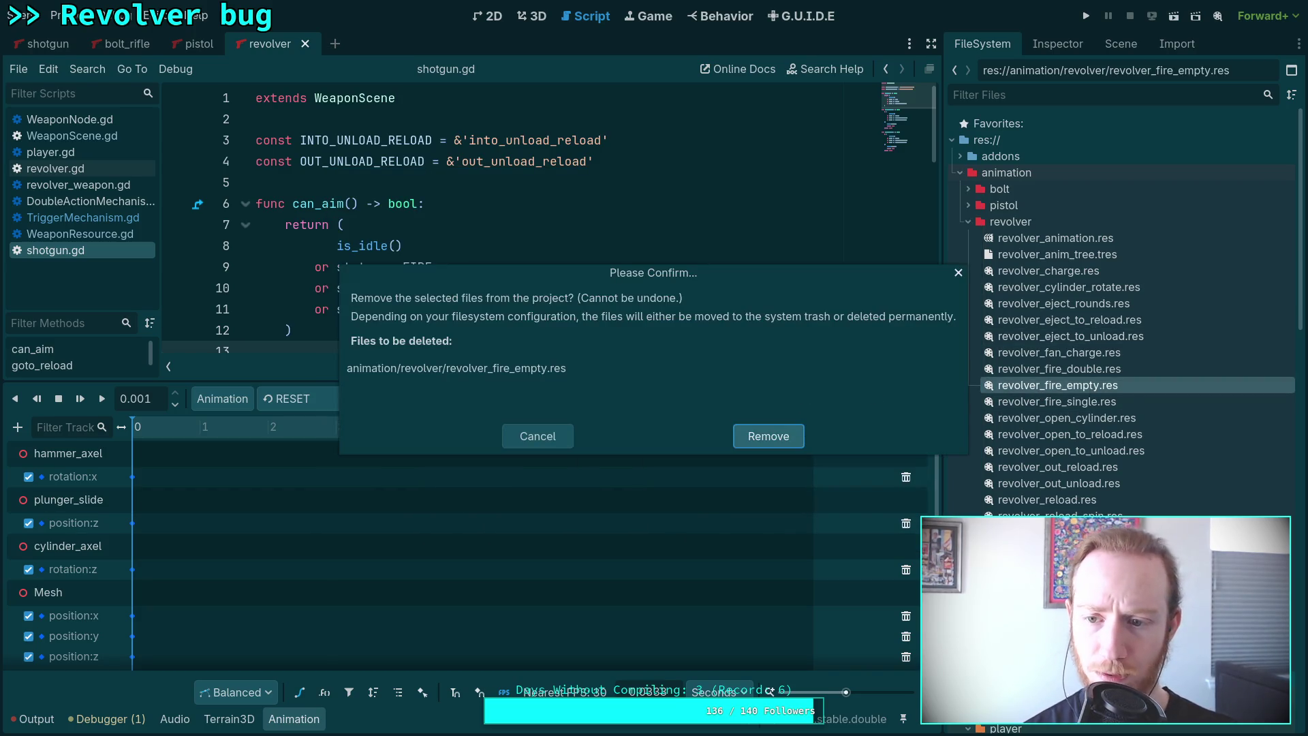
click(769, 436)
click(222, 398)
click(242, 448)
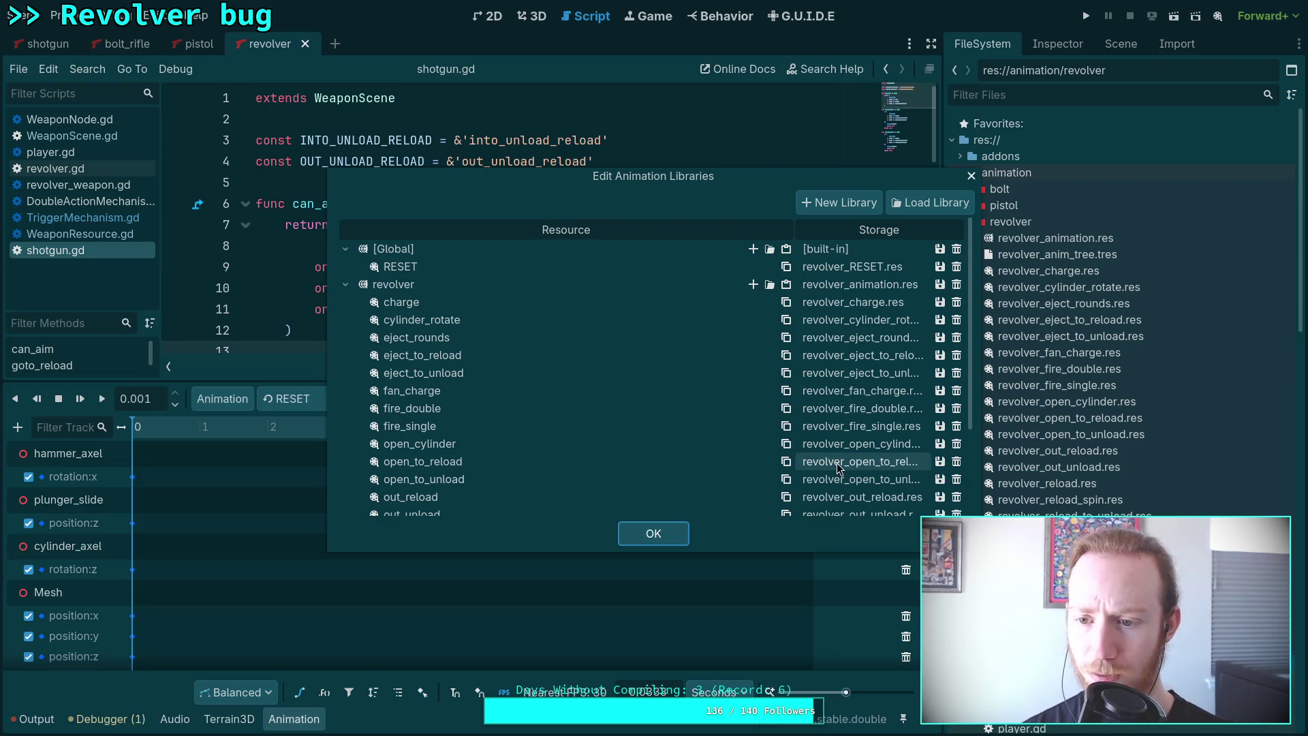
scroll(579, 492, down, 2)
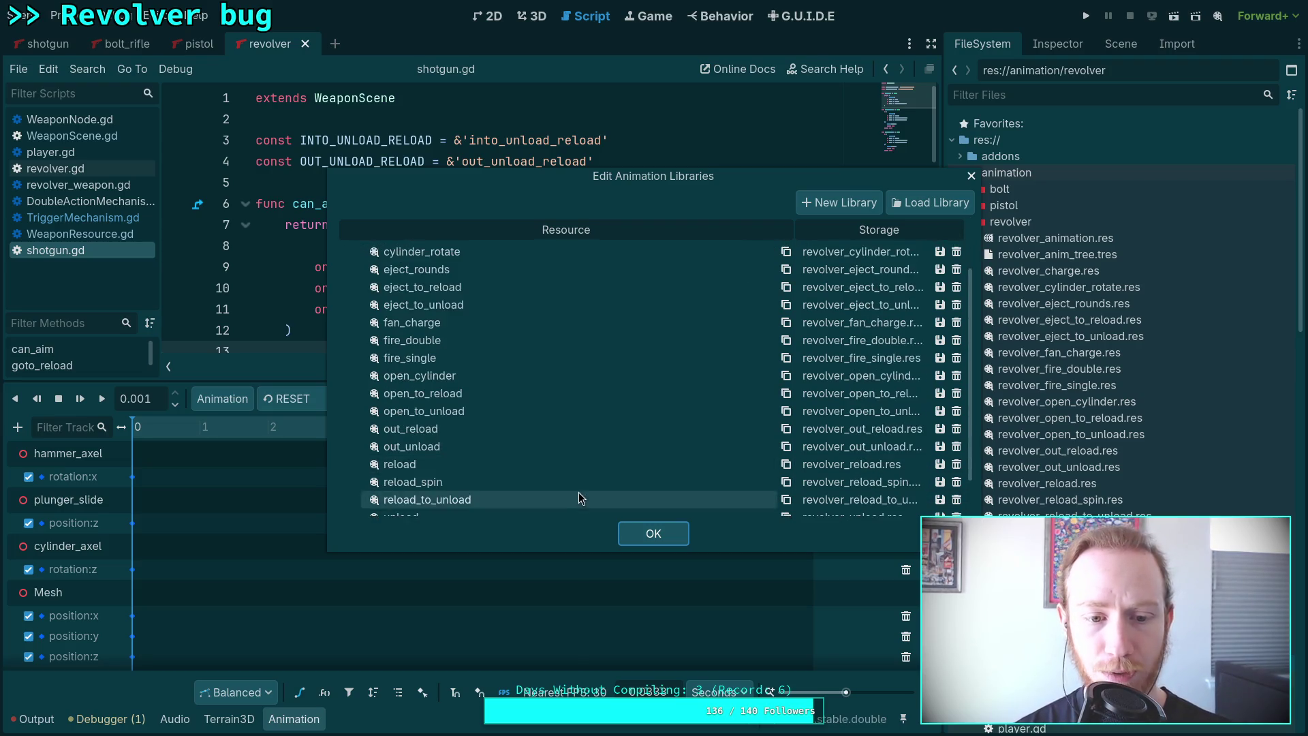
scroll(577, 493, down, 2)
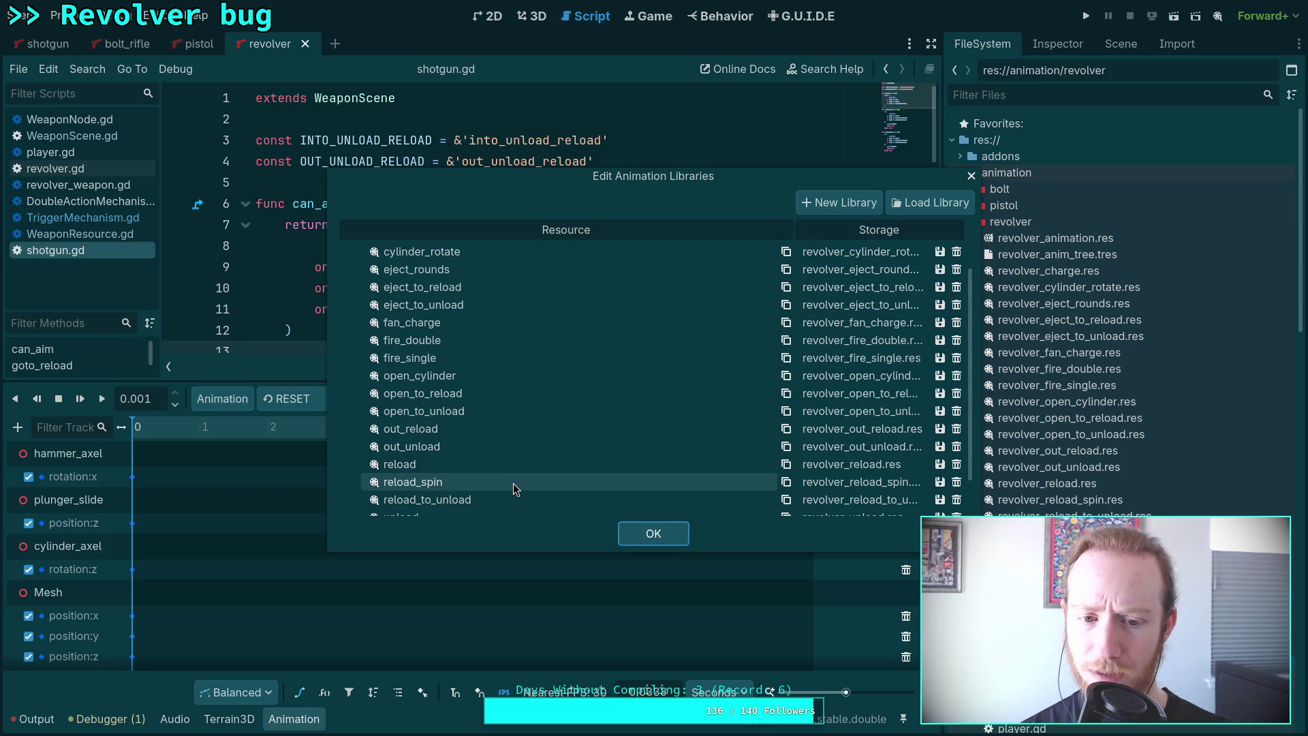
scroll(513, 484, down, 2)
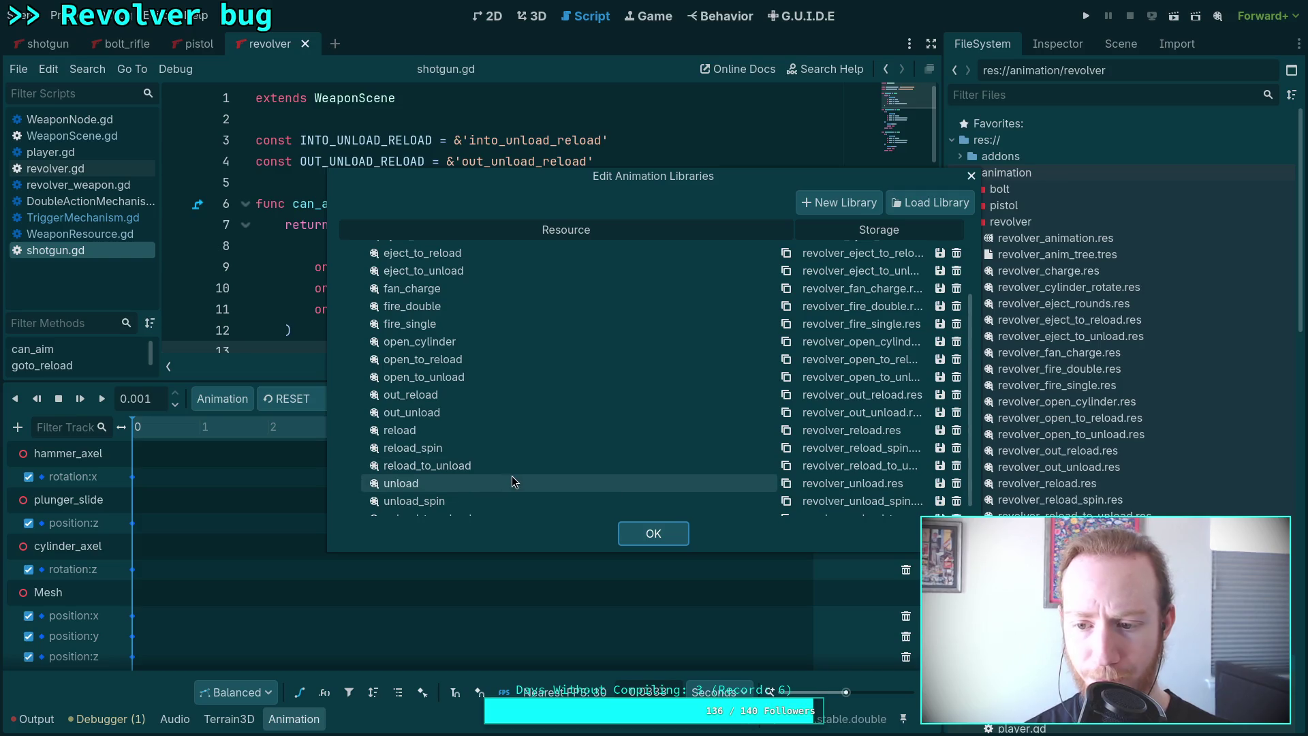
scroll(512, 483, down, 1)
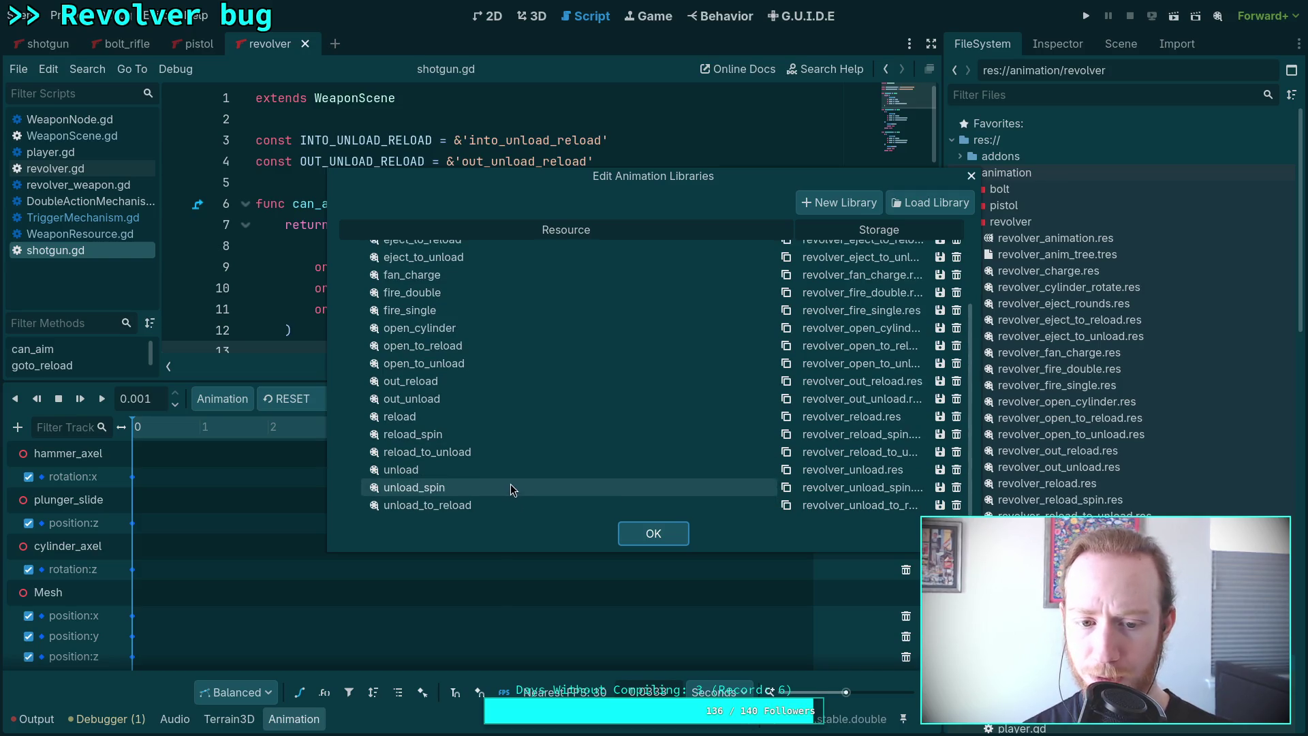
click(649, 533)
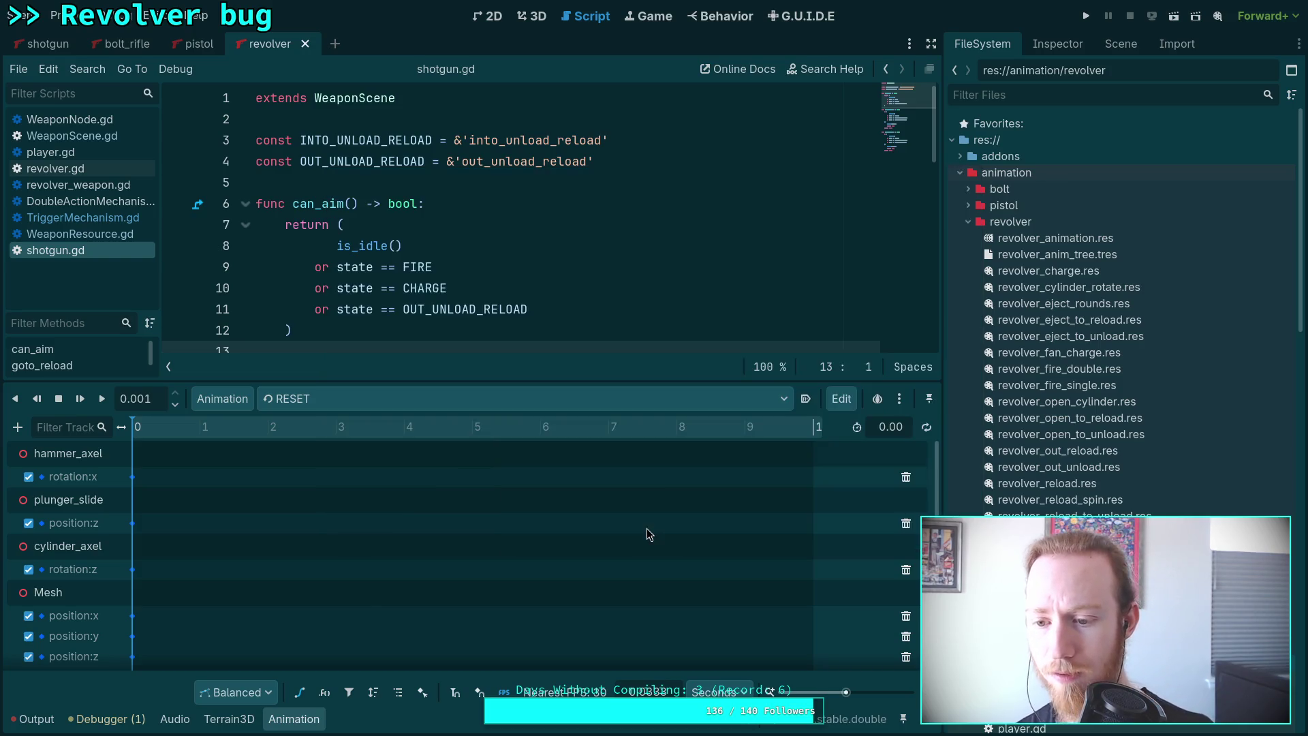
Select revolver_reload_spin.res, review the revolver library again, and collapse the revolver scene folder.
click(1006, 500)
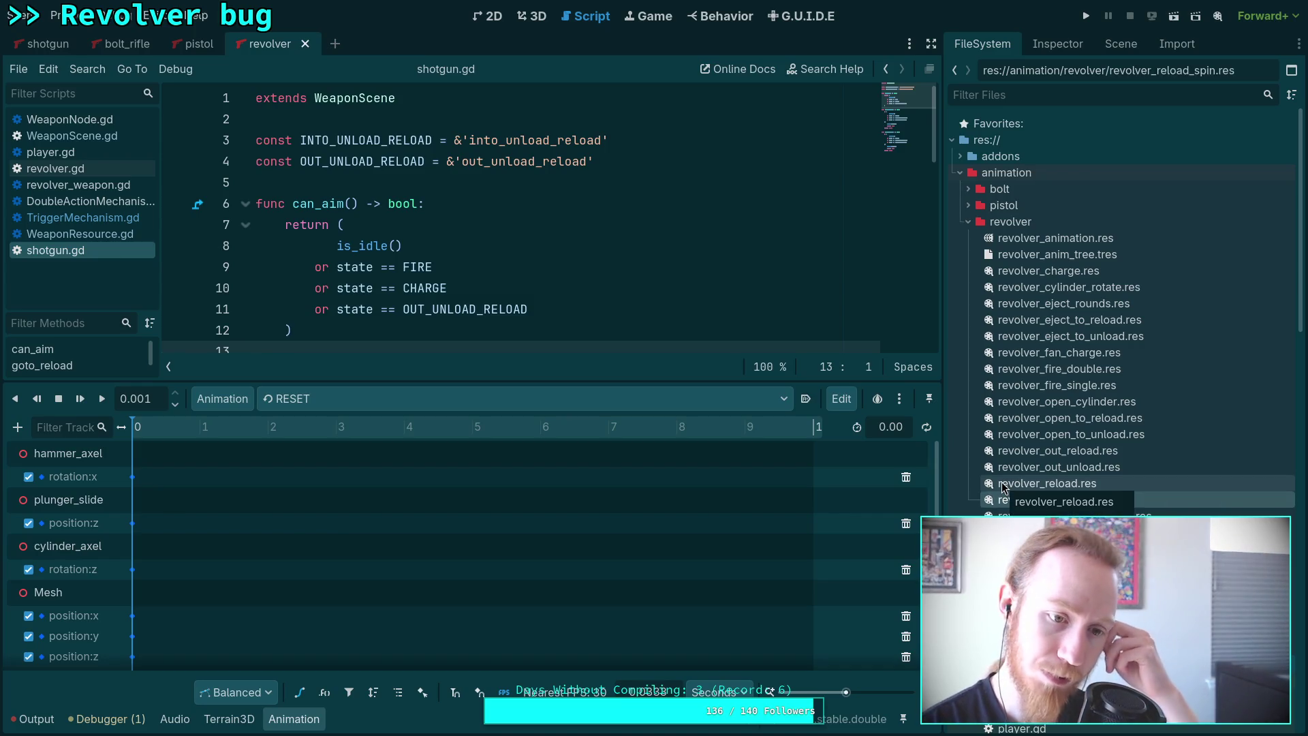
click(210, 397)
click(232, 448)
click(941, 286)
click(950, 303)
click(640, 531)
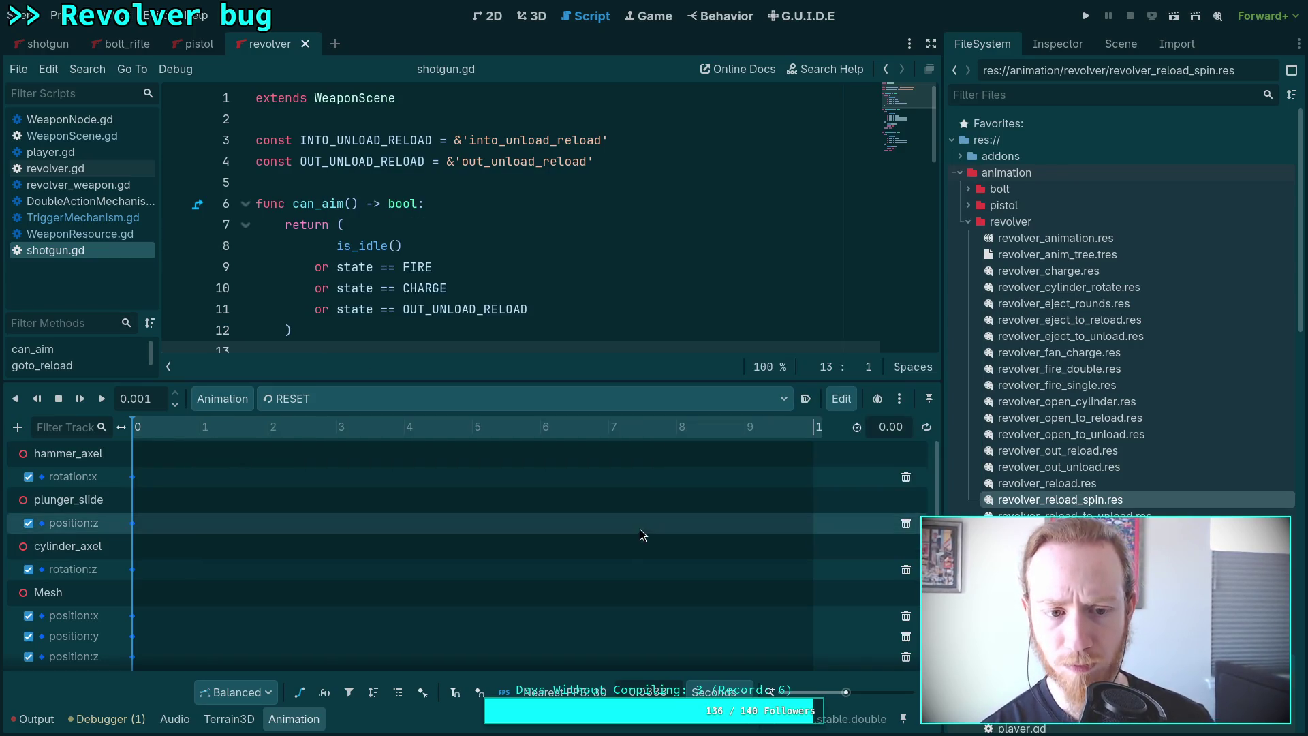
scroll(1051, 444, down, 10)
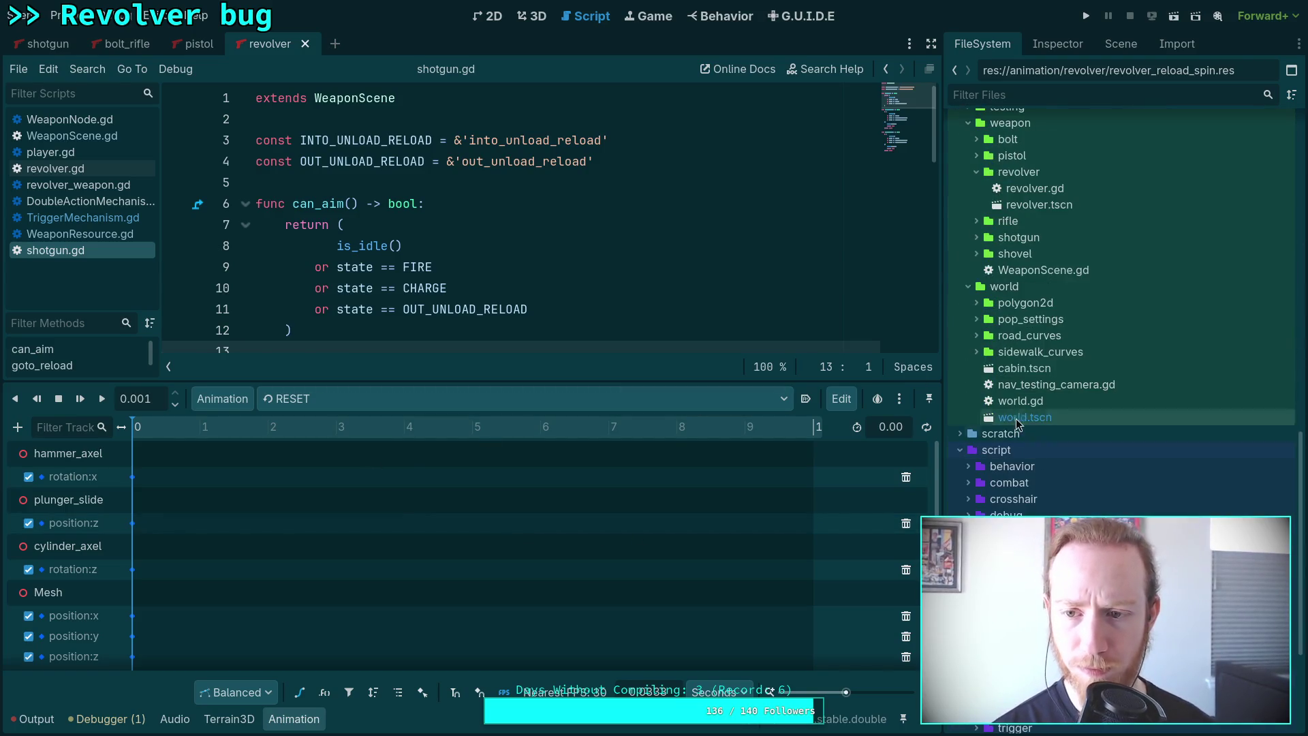
click(976, 173)
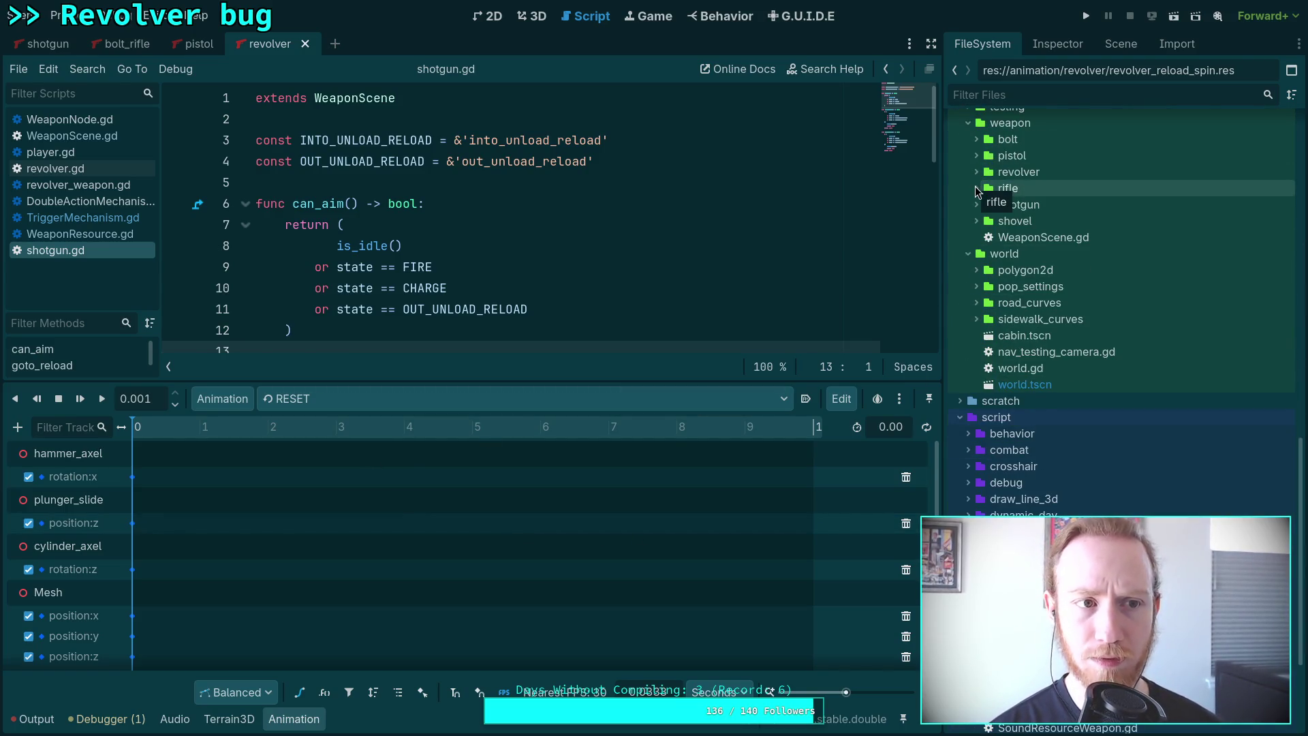
Open the rifle scene and show the rifle animation files.
click(976, 188)
double_click(1028, 221)
click(223, 399)
click(258, 444)
key(Escape)
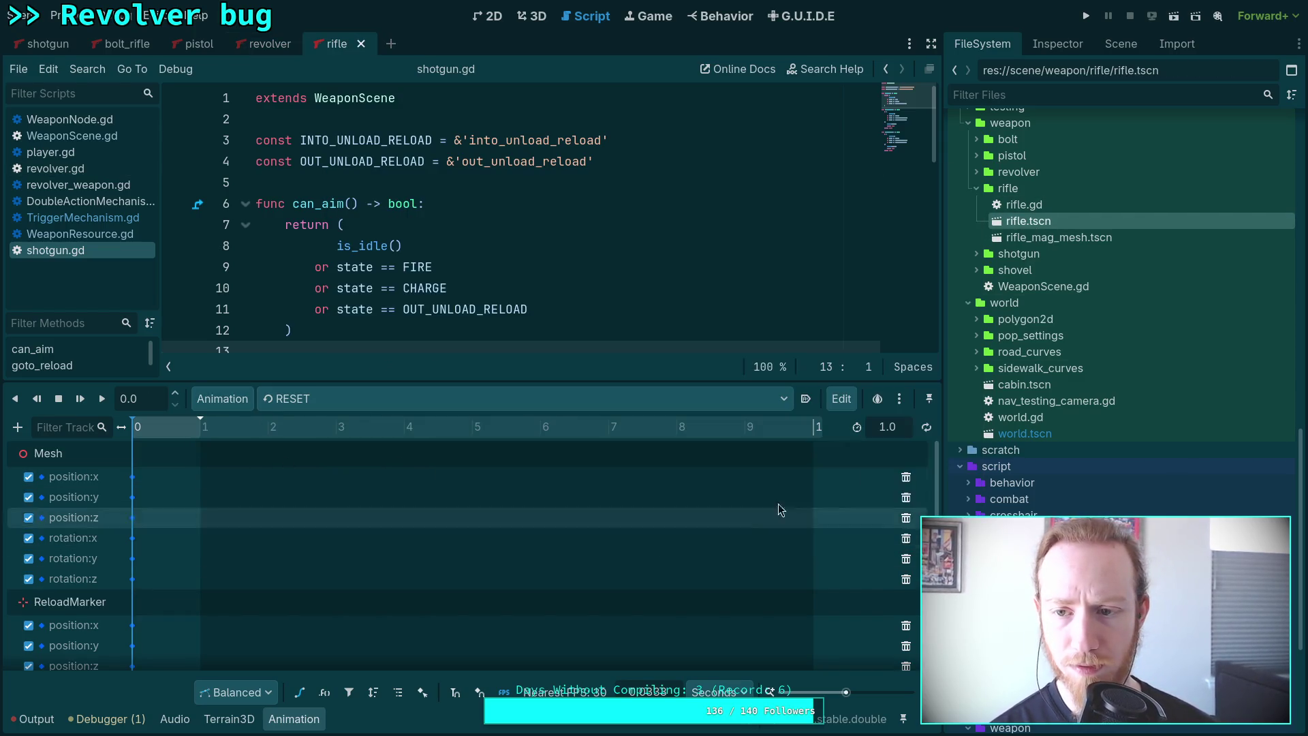
scroll(988, 273, up, 10)
click(968, 222)
click(967, 237)
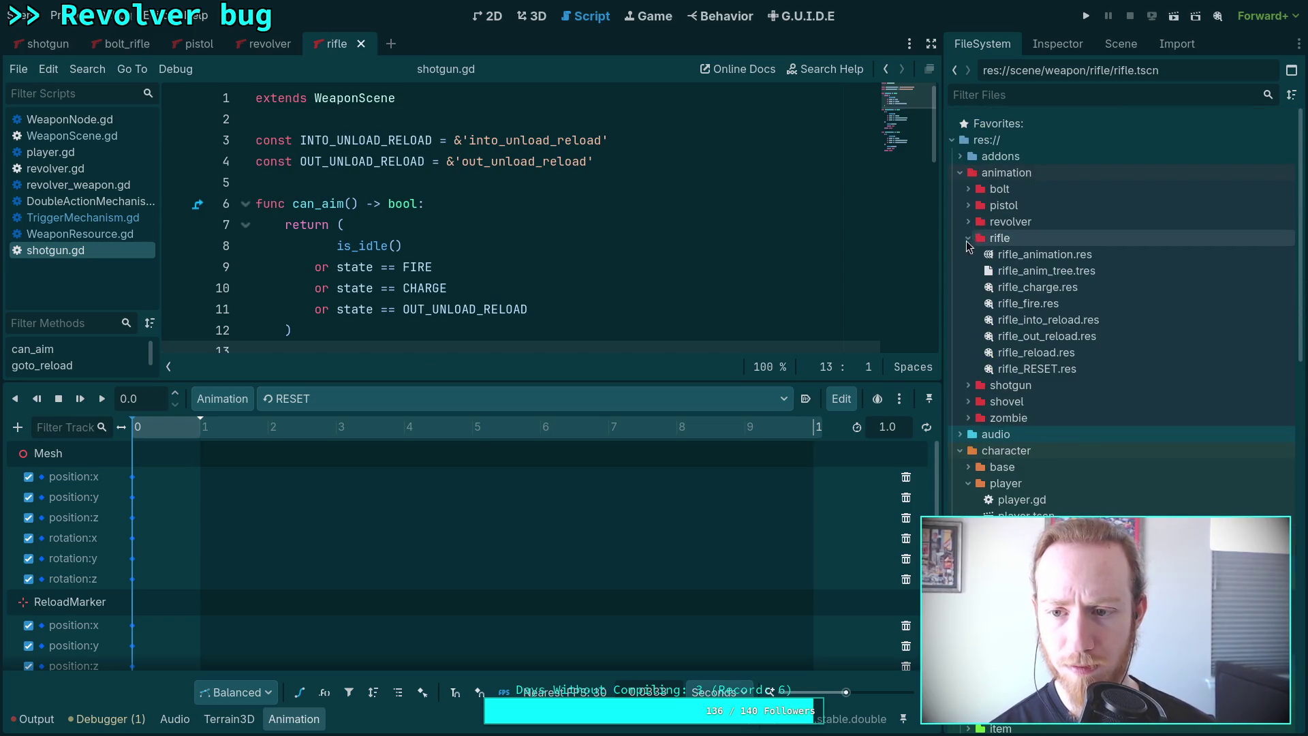
Save the rifle animation library rifle_animation.res.
click(229, 402)
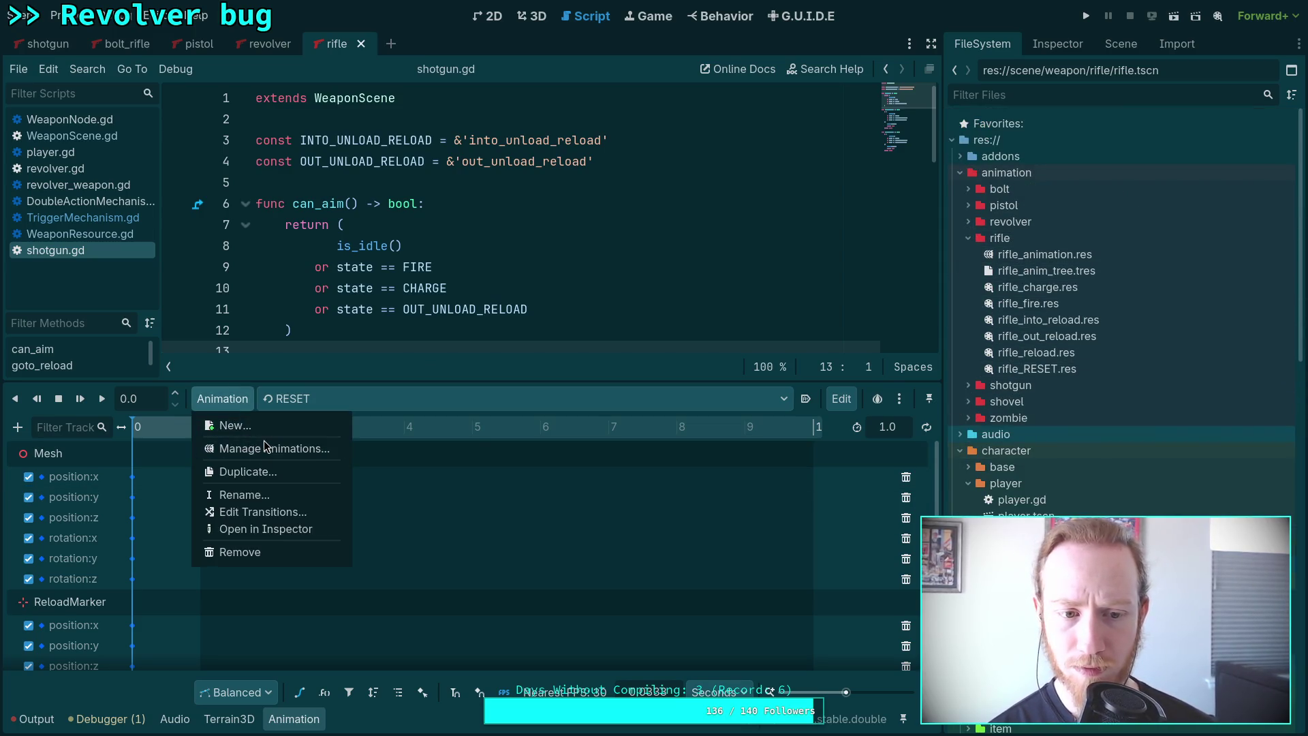
click(265, 446)
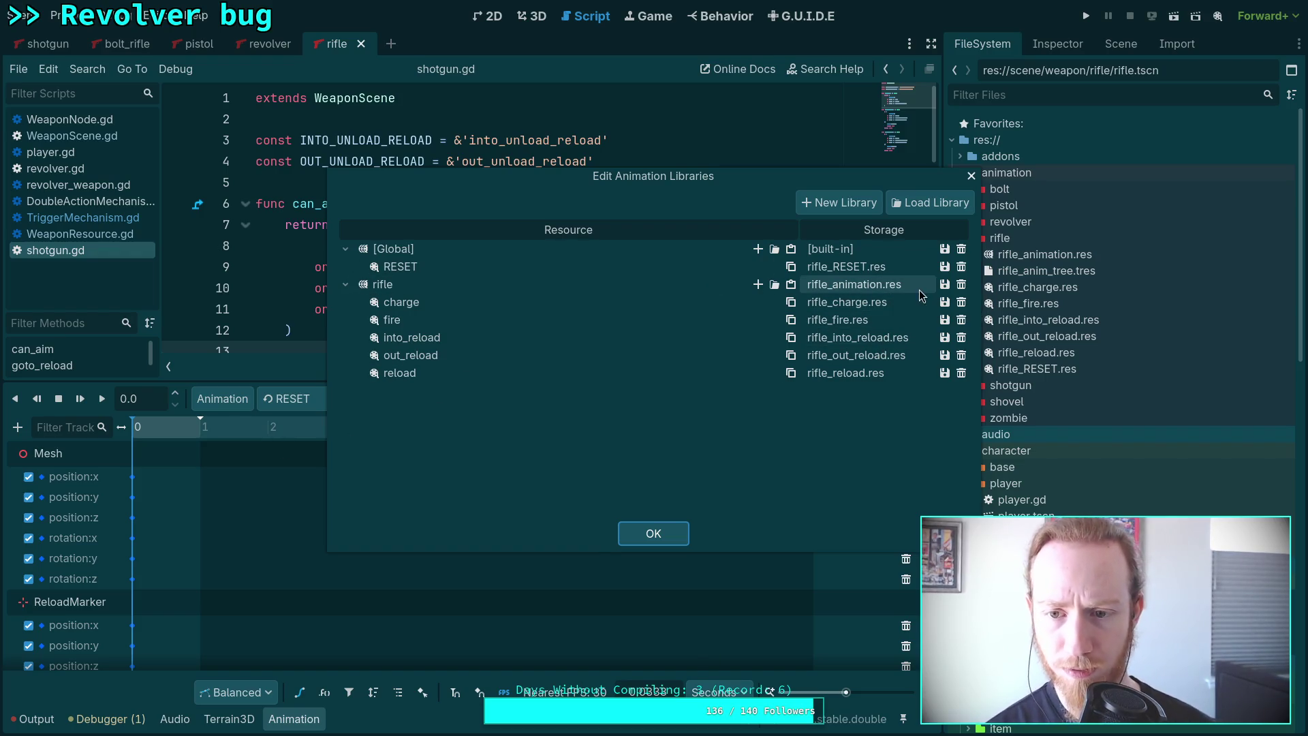
click(944, 285)
click(967, 307)
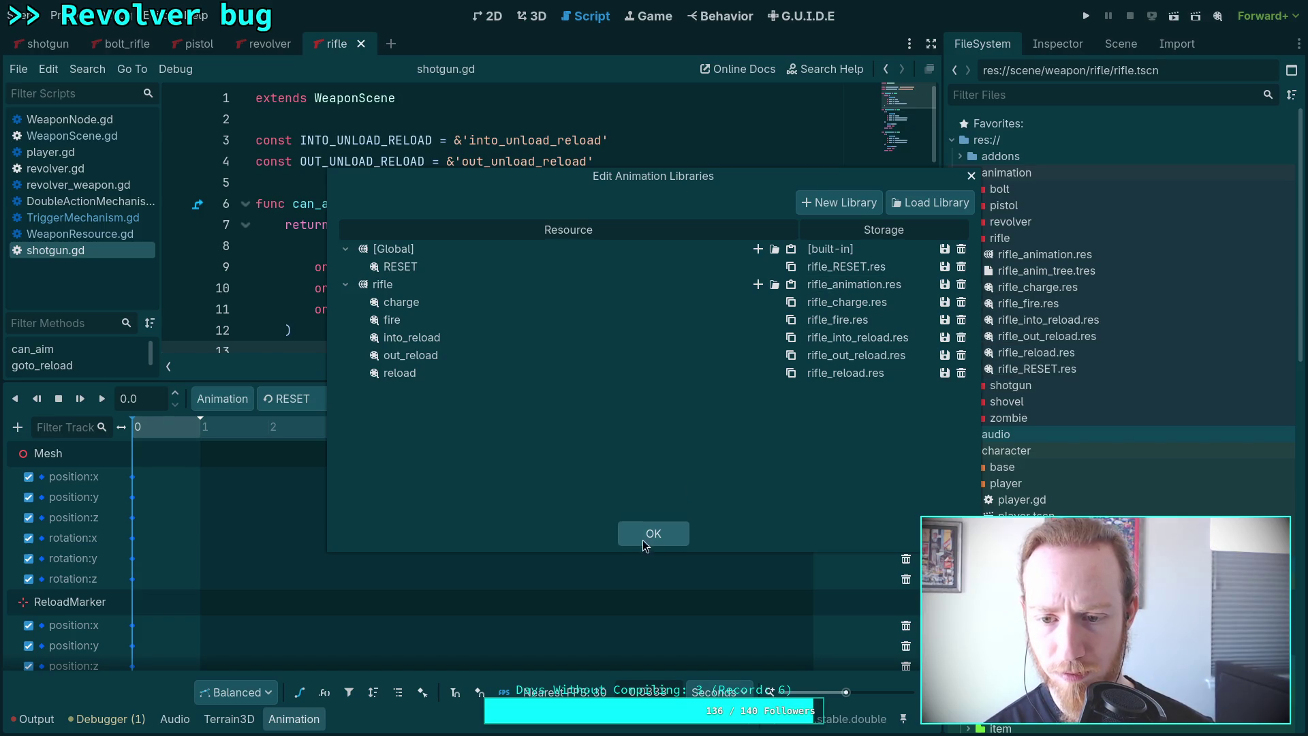
click(642, 541)
Open shovel.tscn from the shovel scene folder.
click(973, 255)
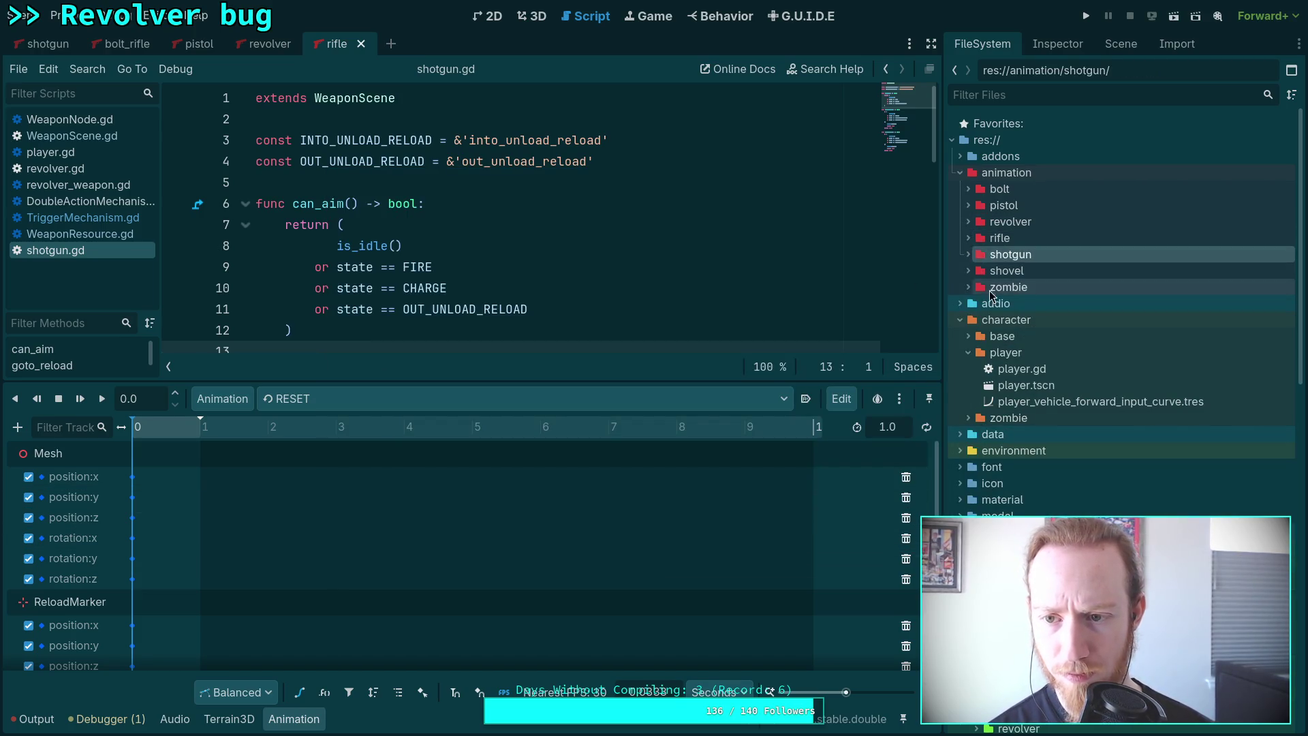
click(969, 252)
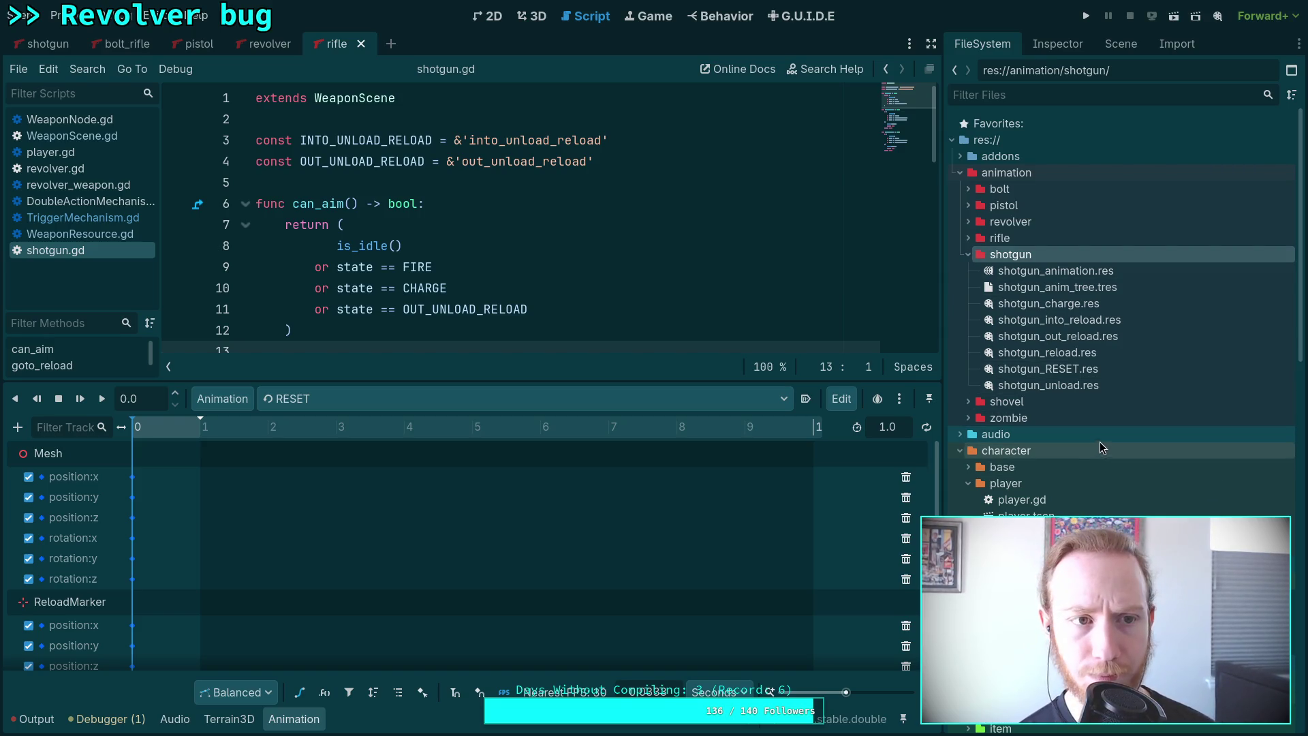
click(968, 402)
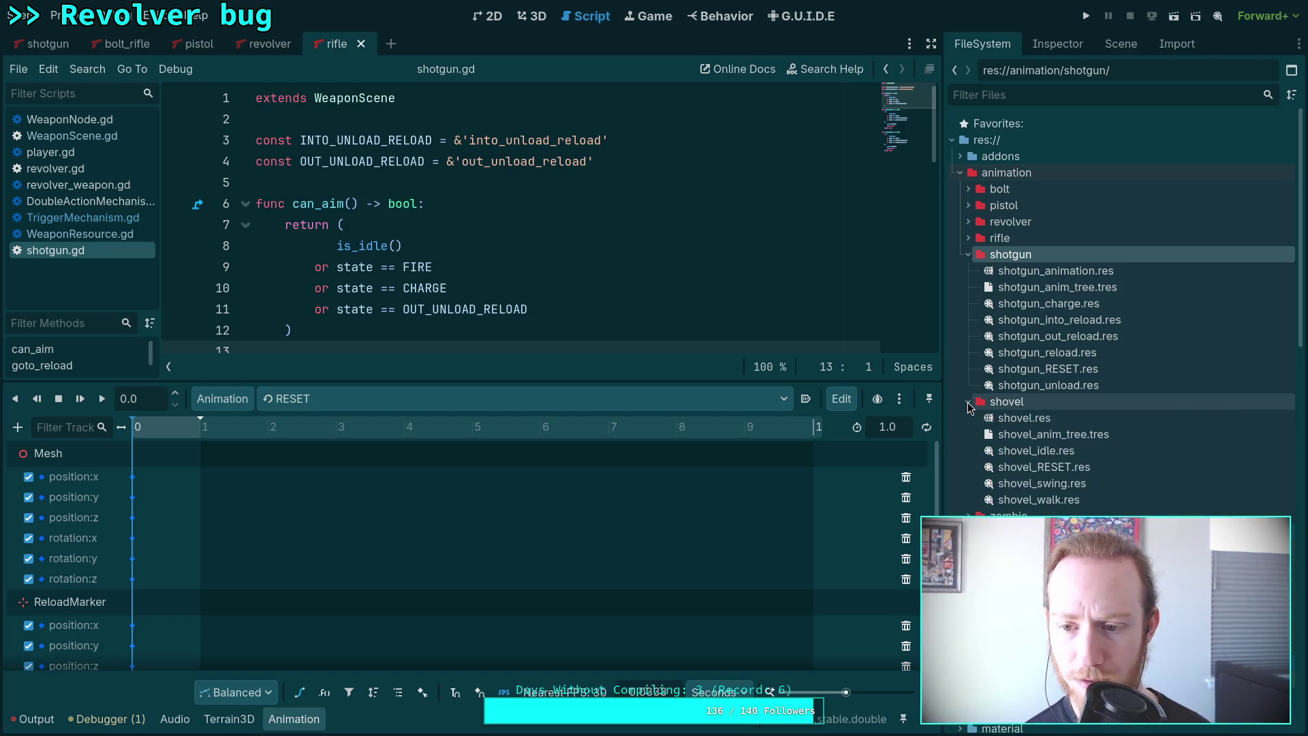
click(970, 258)
scroll(1062, 461, down, 5)
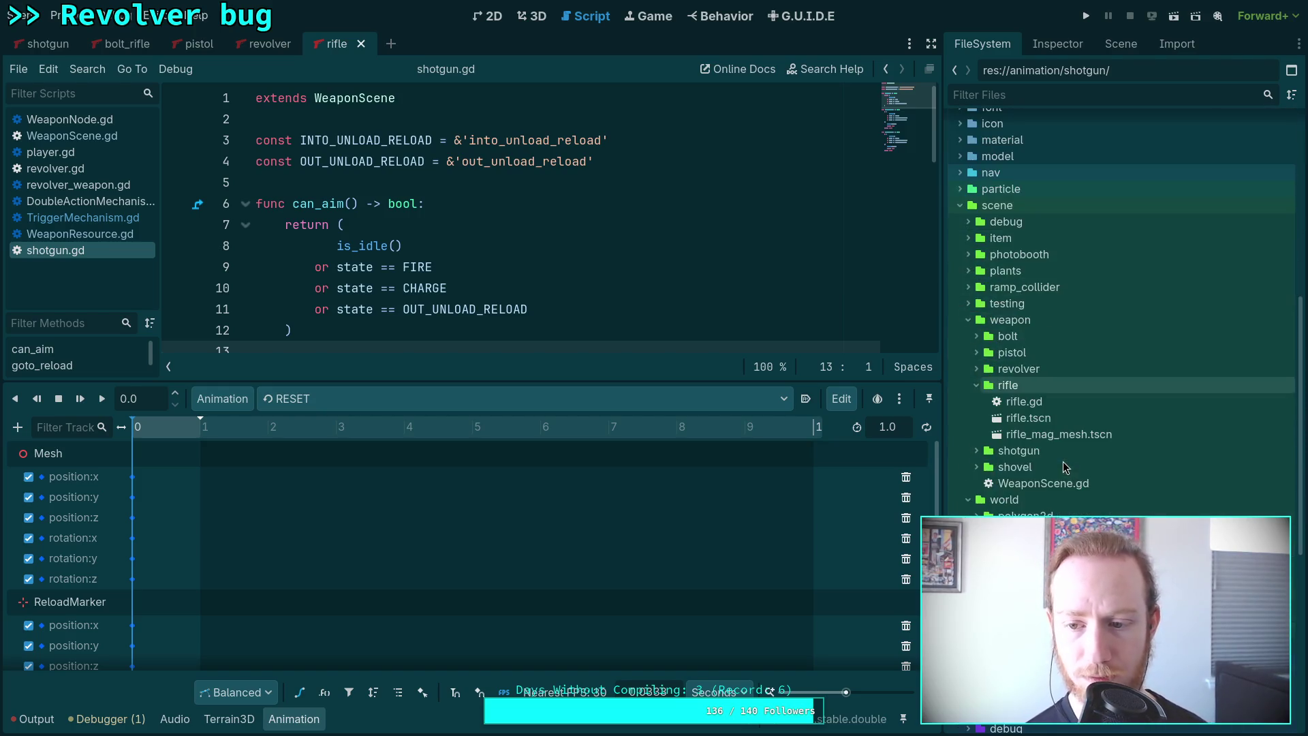
click(975, 386)
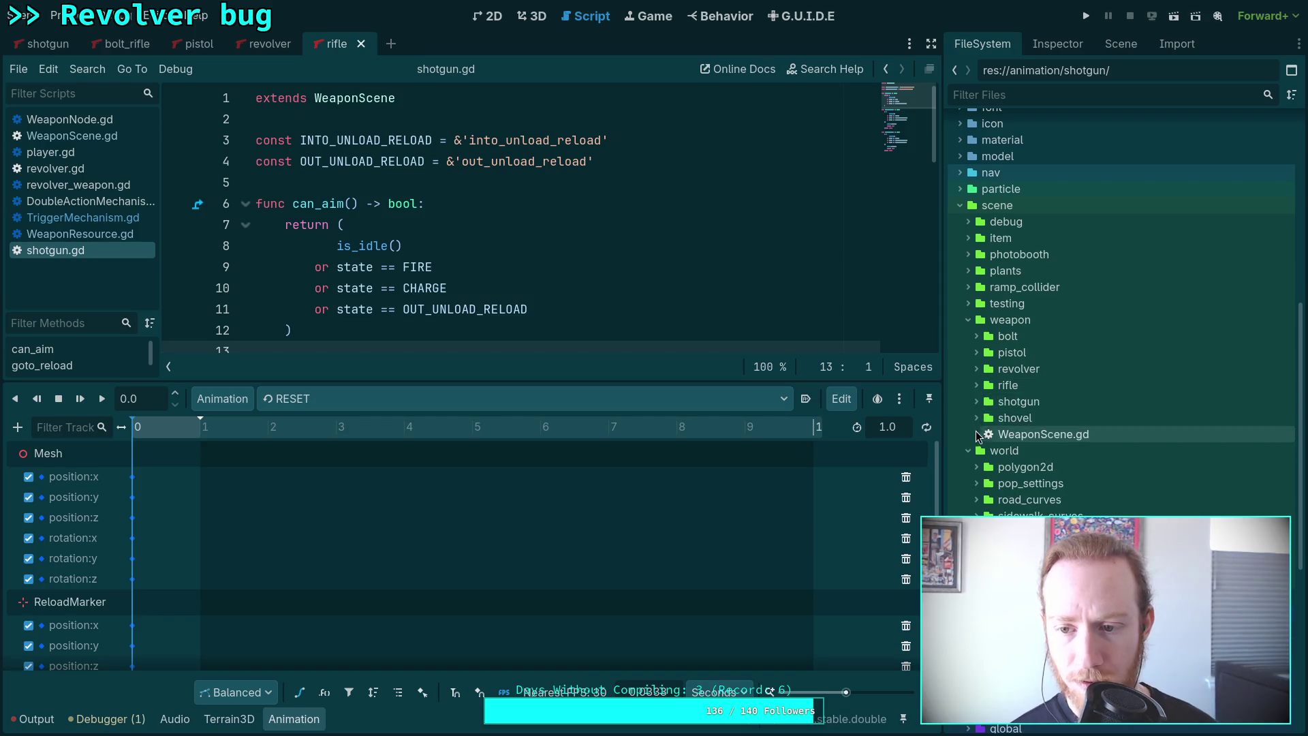
click(976, 418)
double_click(1018, 434)
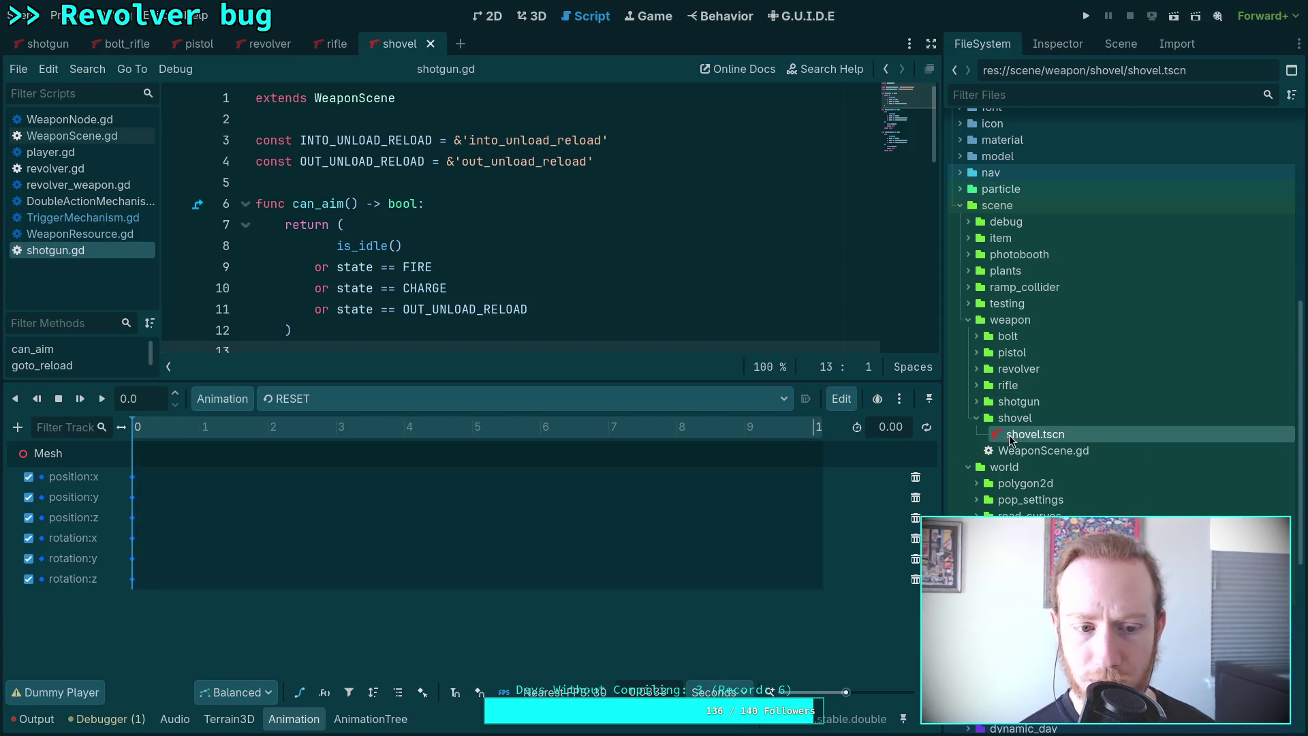
Remove idle and walk from the shovel library and save shovel.res.
click(337, 399)
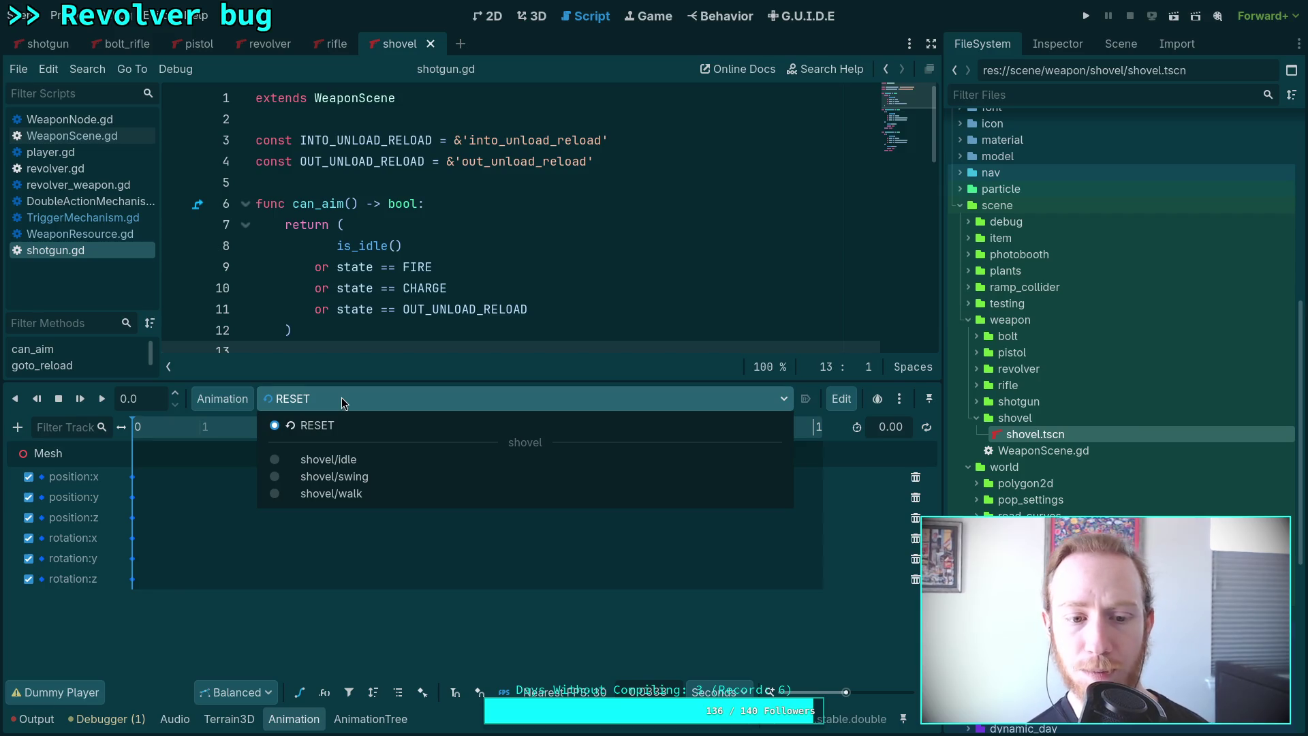
click(219, 399)
click(225, 448)
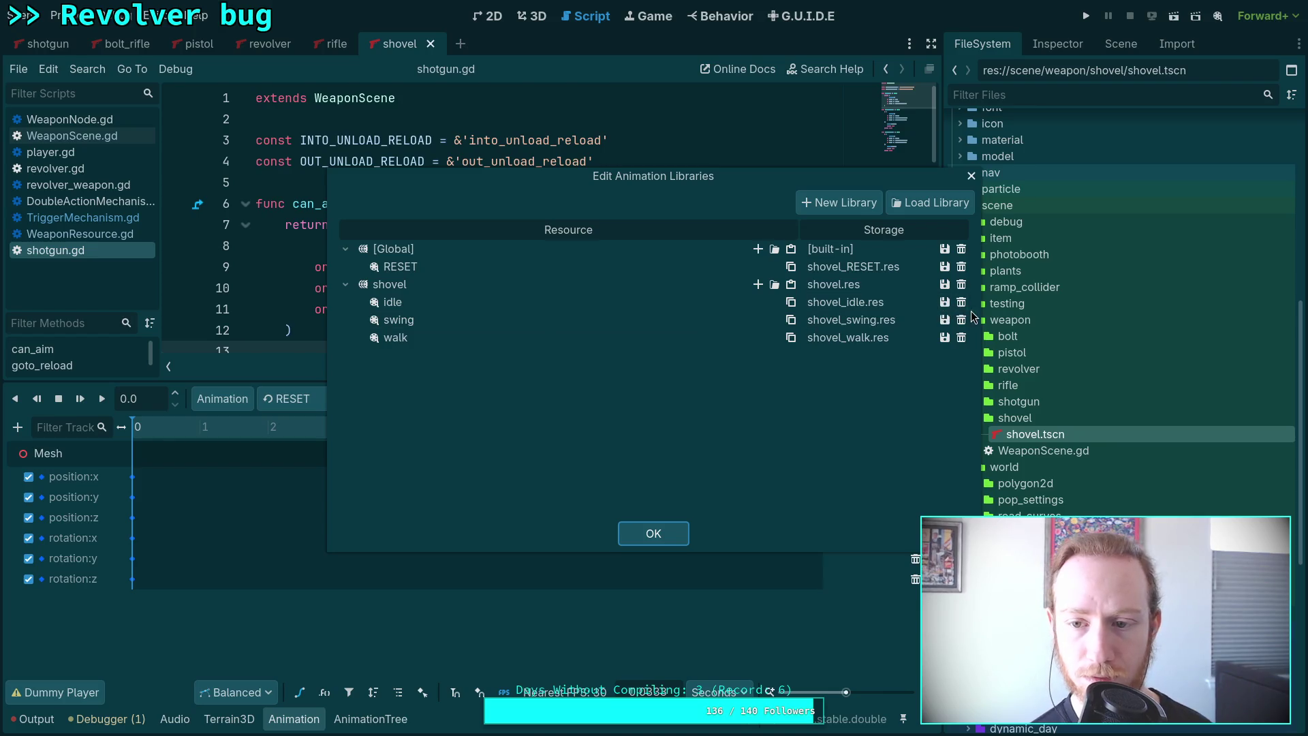
click(961, 302)
click(961, 319)
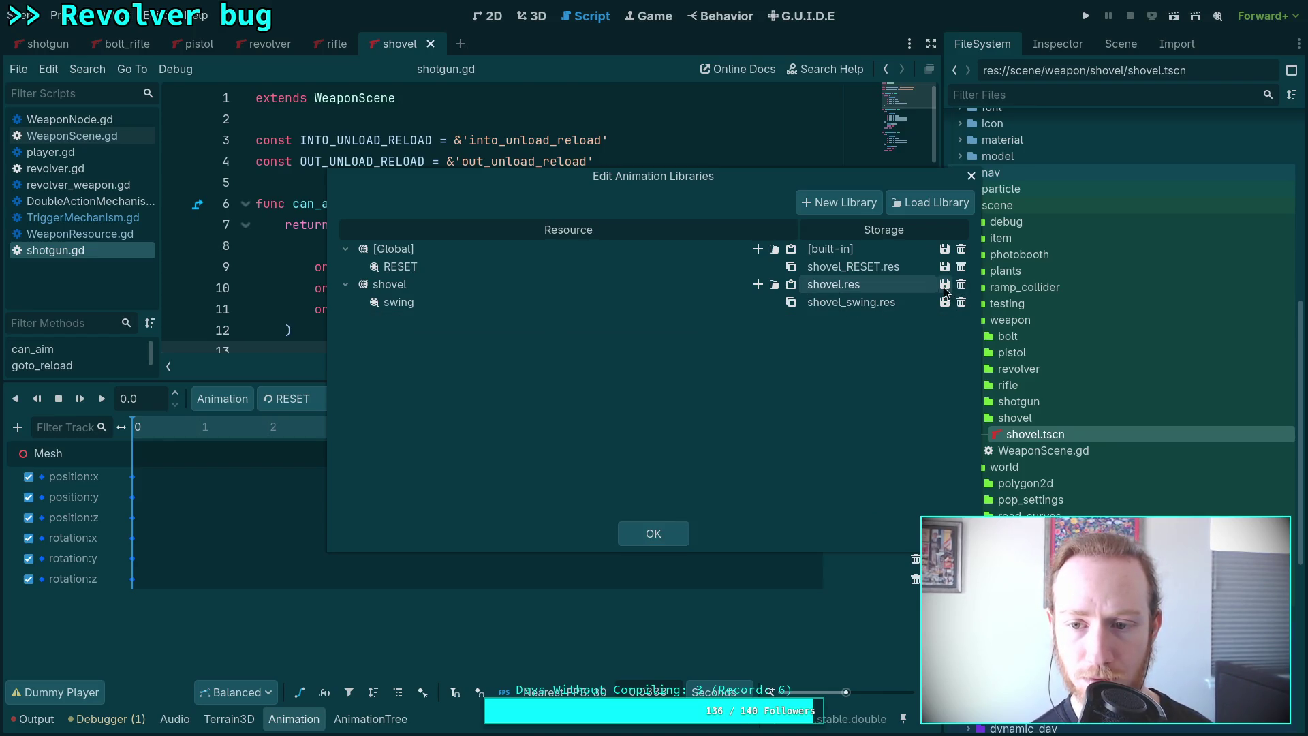
click(944, 284)
click(959, 312)
click(675, 532)
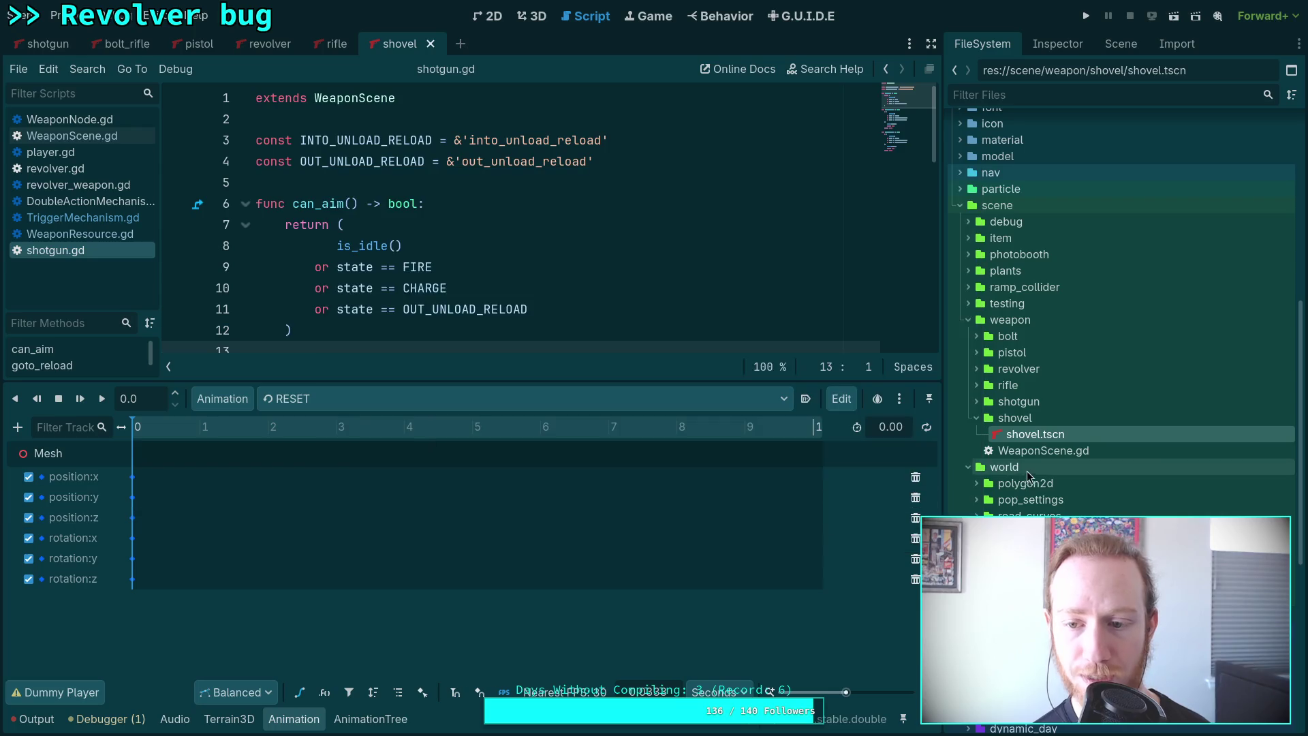
Delete shovel_idle.res and shovel_walk.res from the shovel animation folder.
scroll(1042, 418, up, 10)
click(1077, 322)
key(Delete)
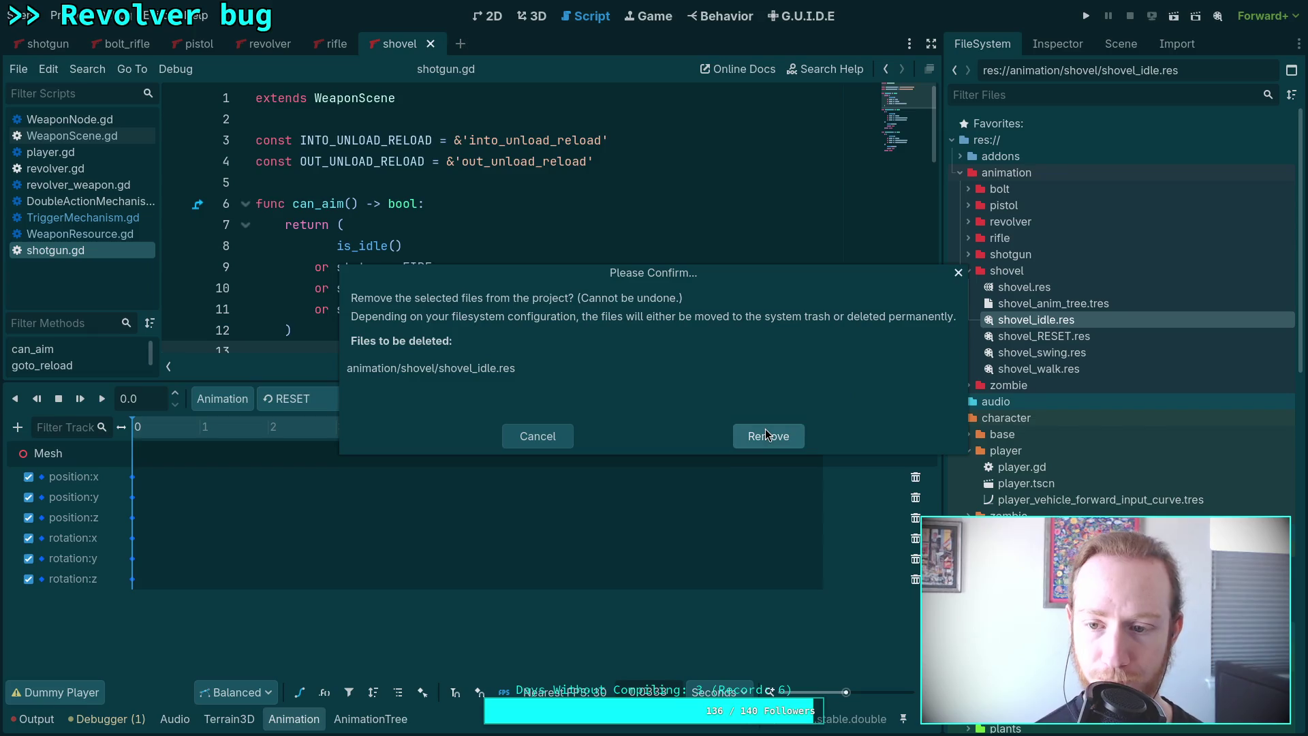
key(Return)
click(1065, 353)
key(Delete)
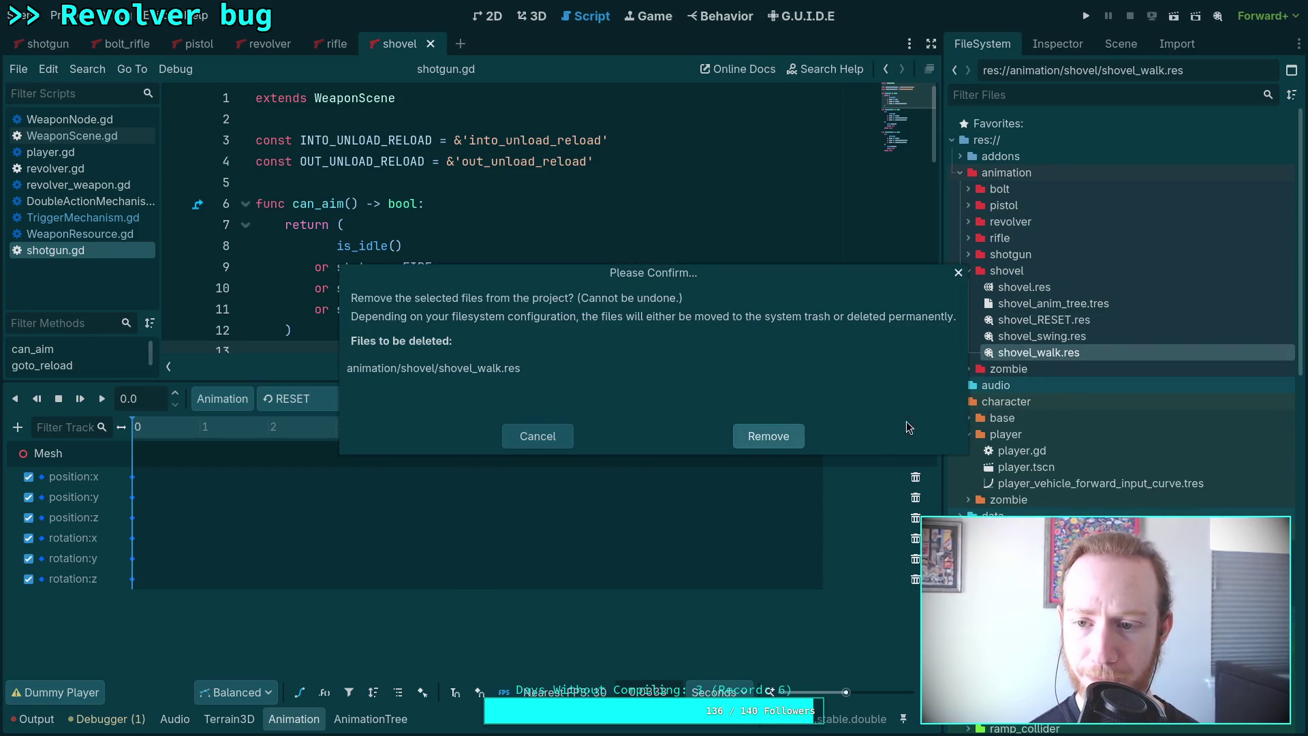
key(Return)
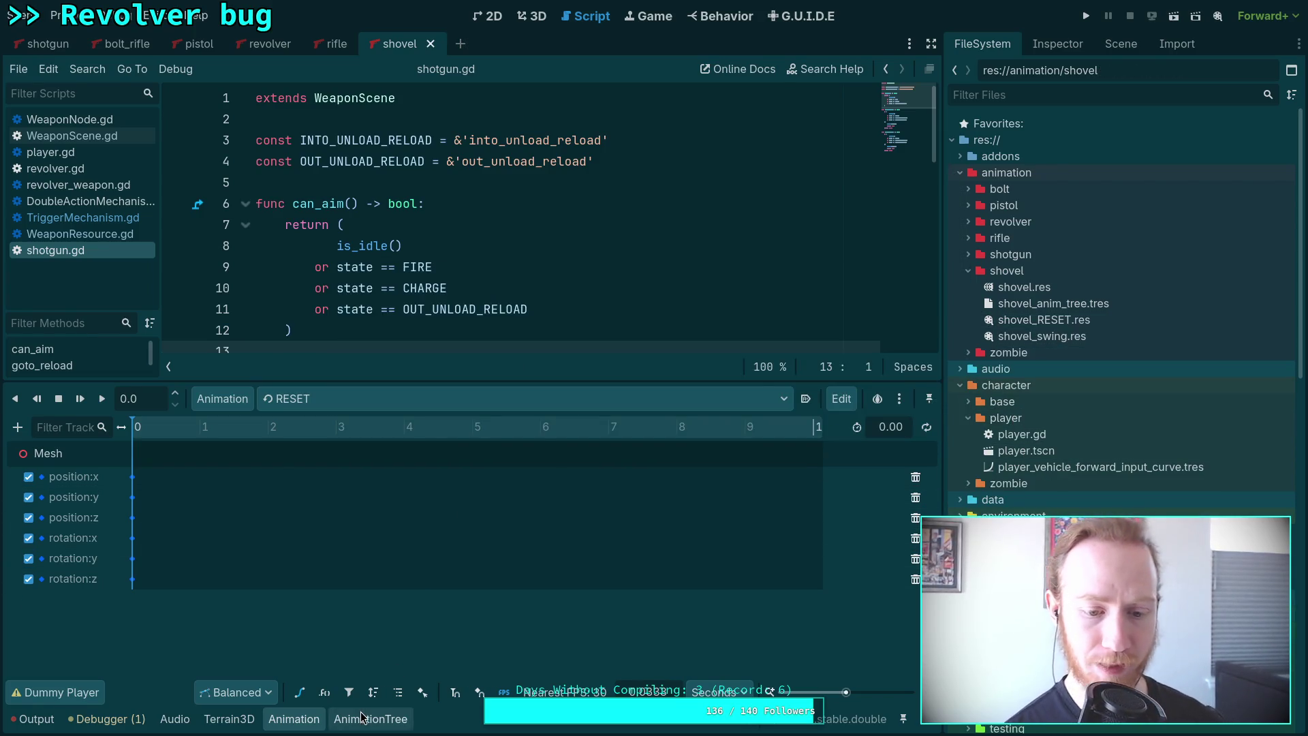
Check the shovel's state machine graph, then save the shovel library again.
click(362, 717)
click(410, 544)
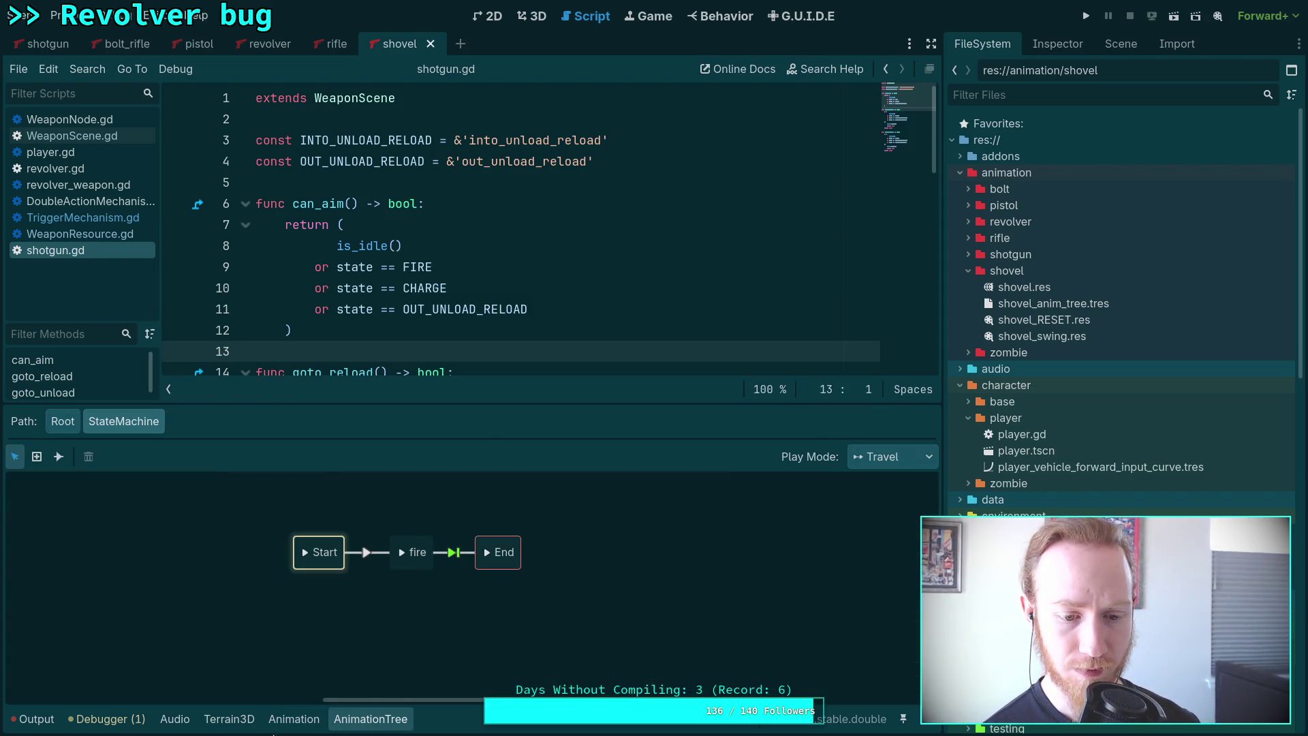
click(294, 718)
click(227, 407)
click(262, 447)
click(944, 285)
click(1021, 307)
click(653, 533)
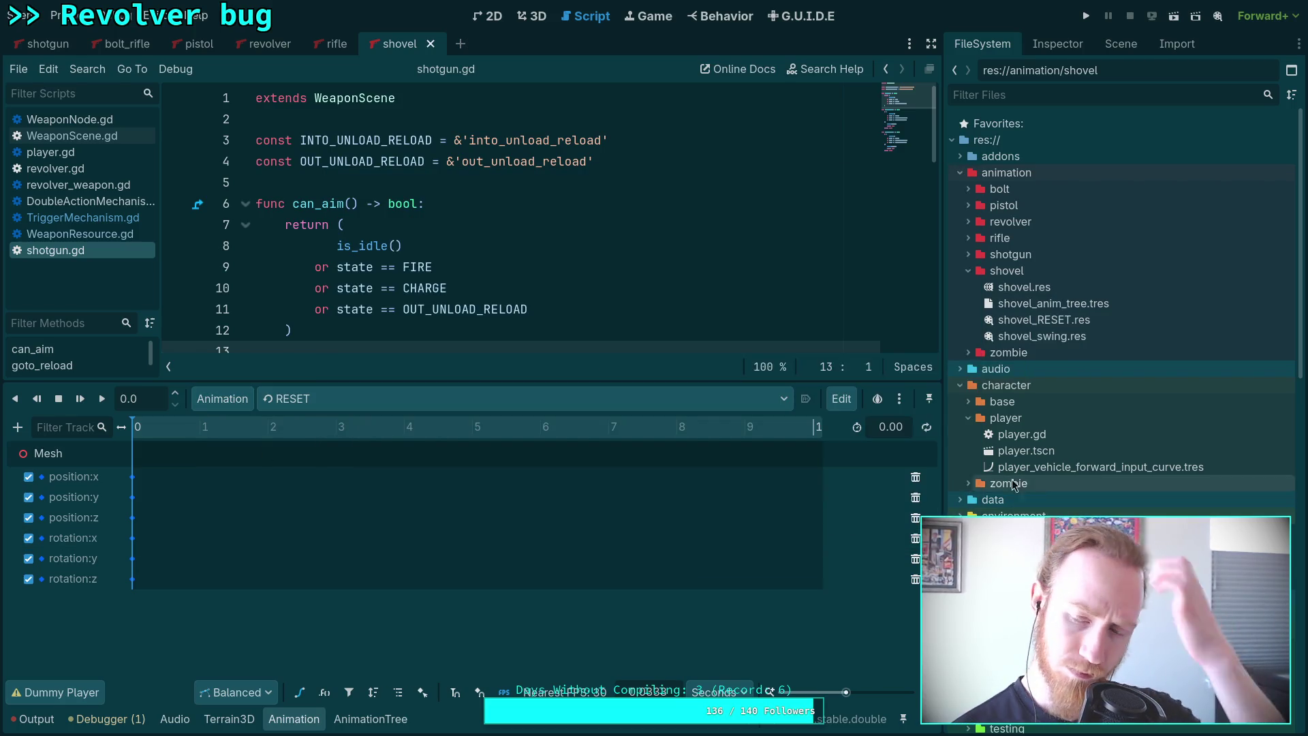
click(968, 271)
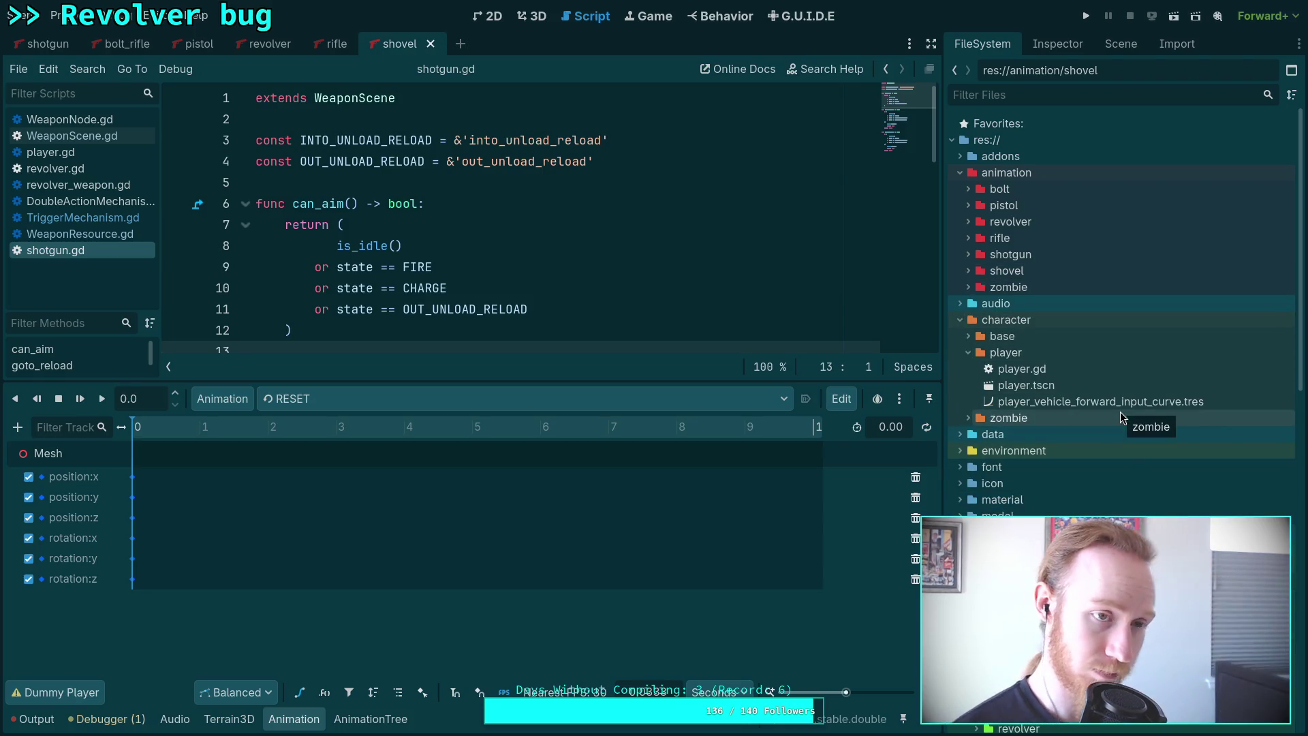
Close the shovel, rifle, revolver, pistol, bolt_rifle and shotgun scenes and run the project.
click(430, 44)
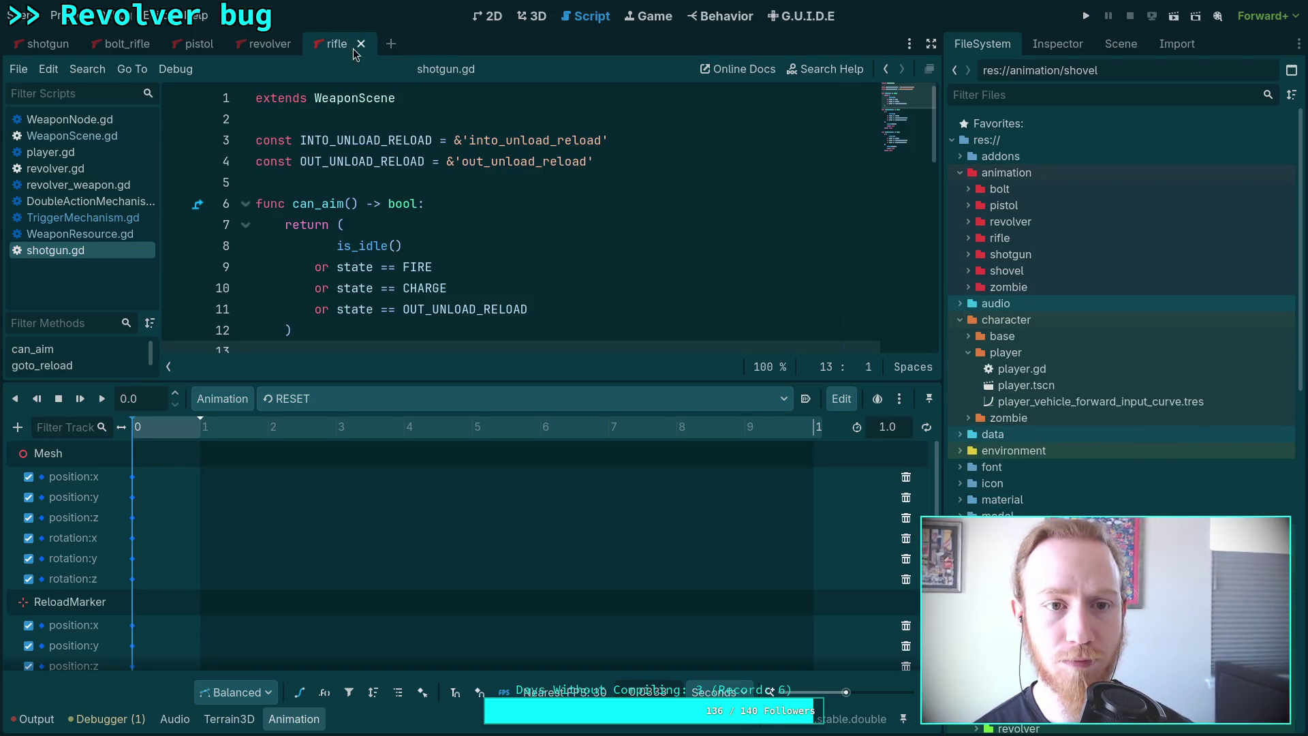
click(362, 43)
click(305, 43)
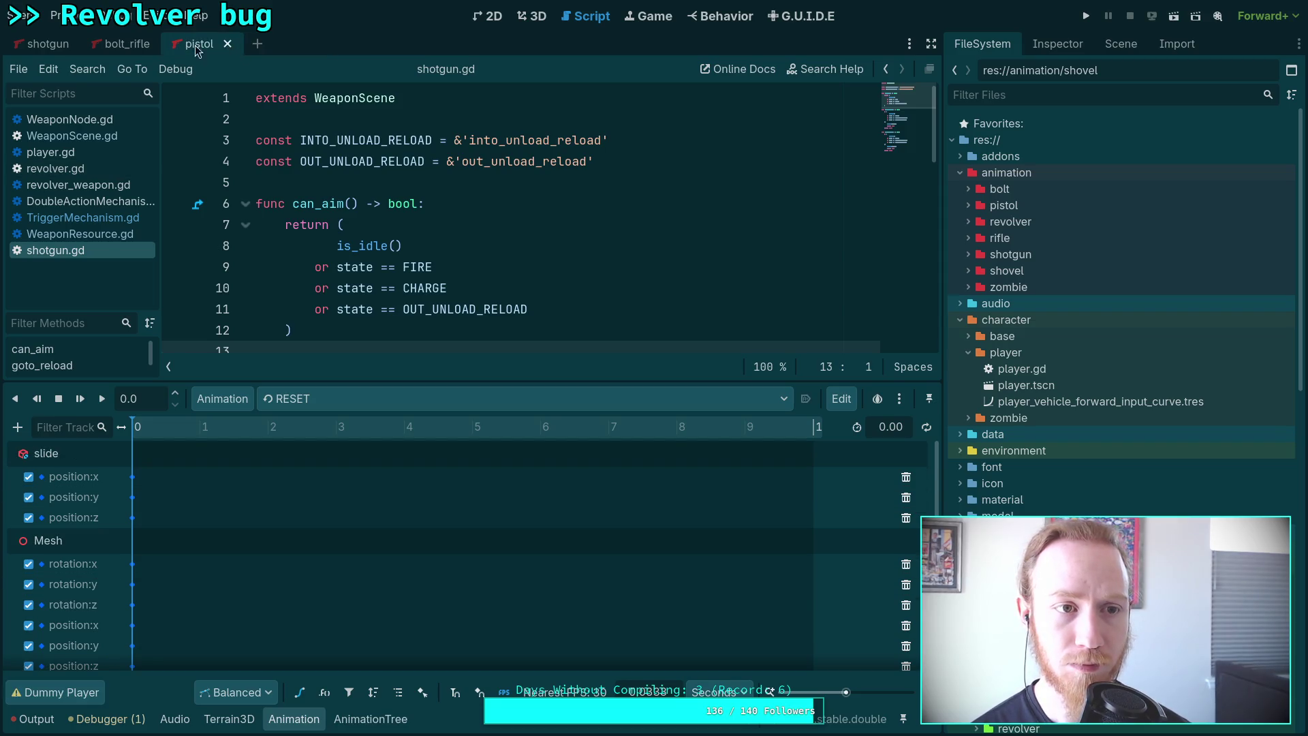
click(228, 44)
click(164, 44)
click(82, 44)
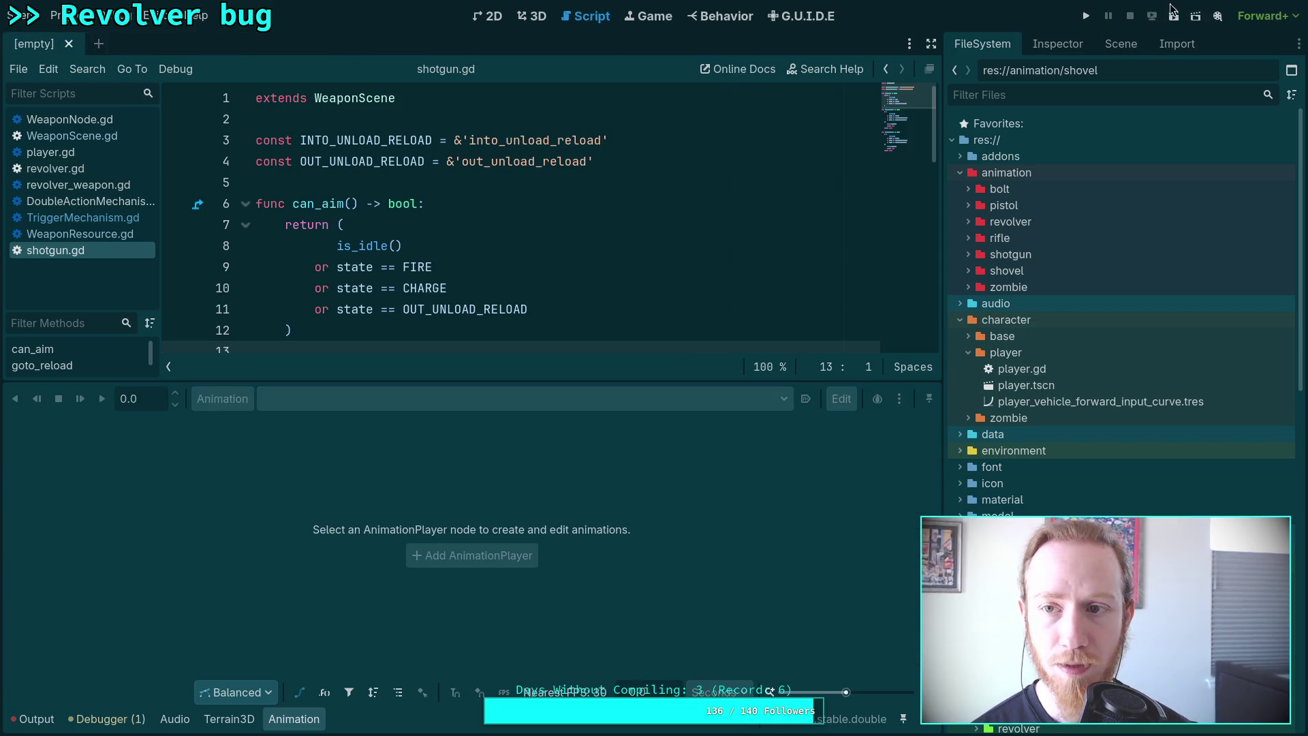
click(1086, 15)
Walk ahead and cycle between the pistol and shovel, swinging the shovel once to test it.
drag(590, 465, 564, 458)
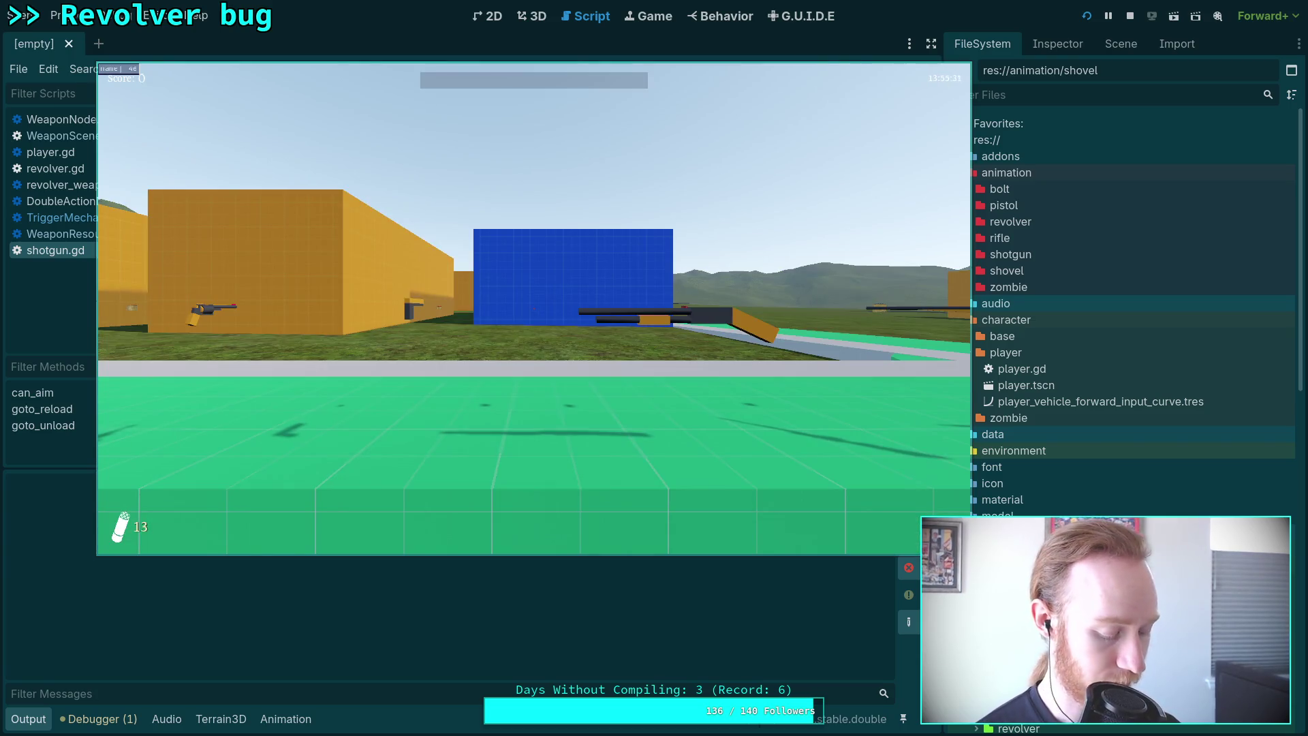
key(w)
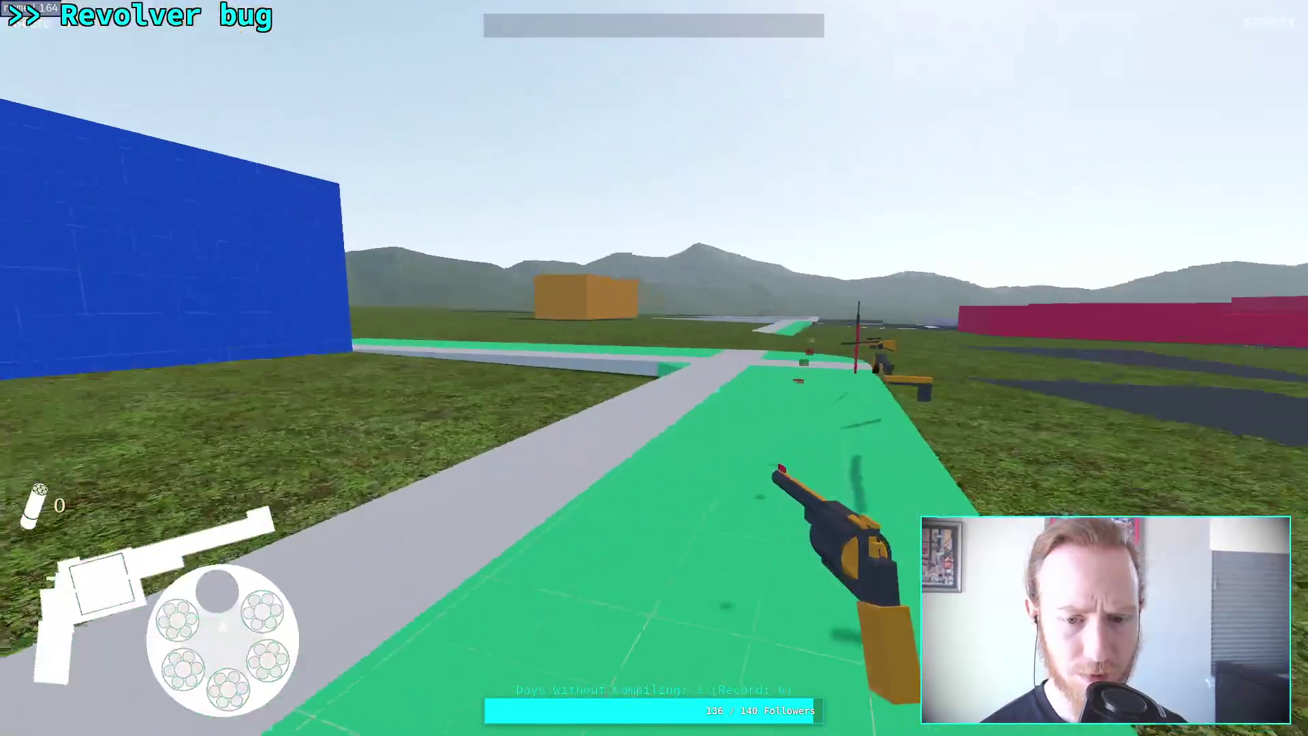
key(w)
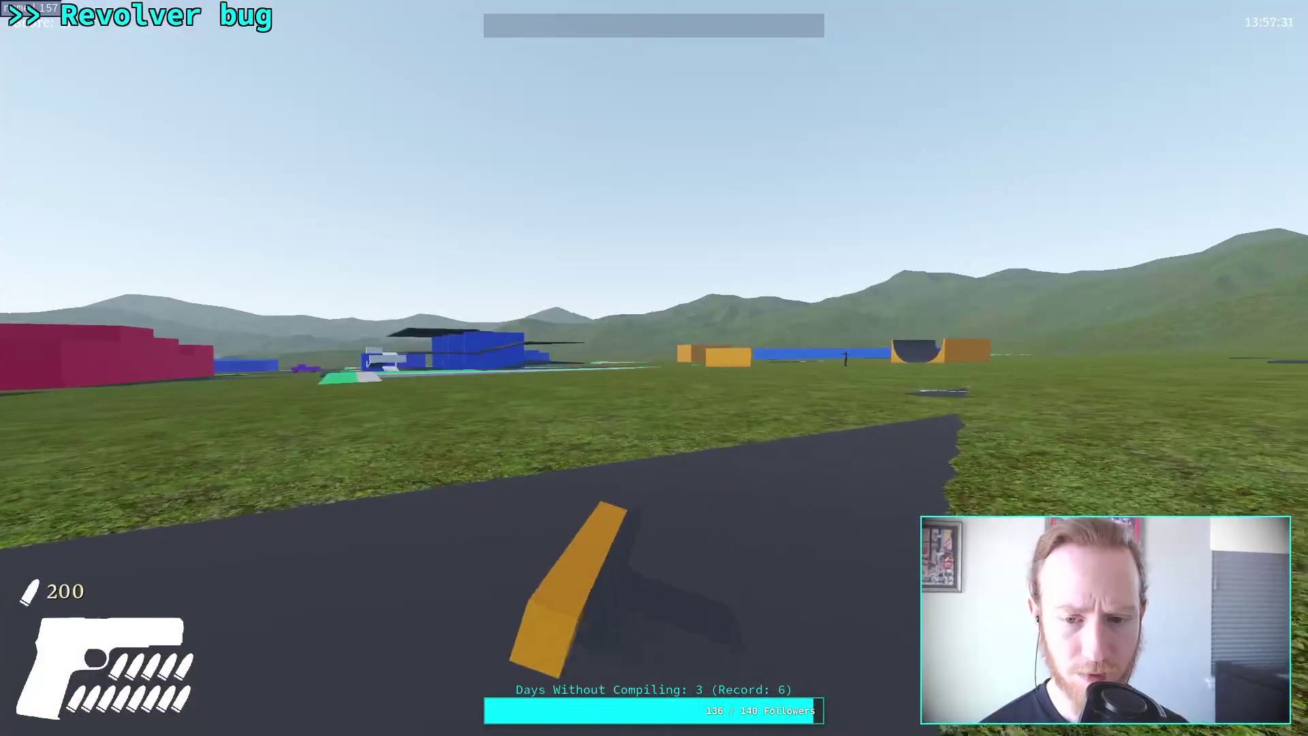
key(2)
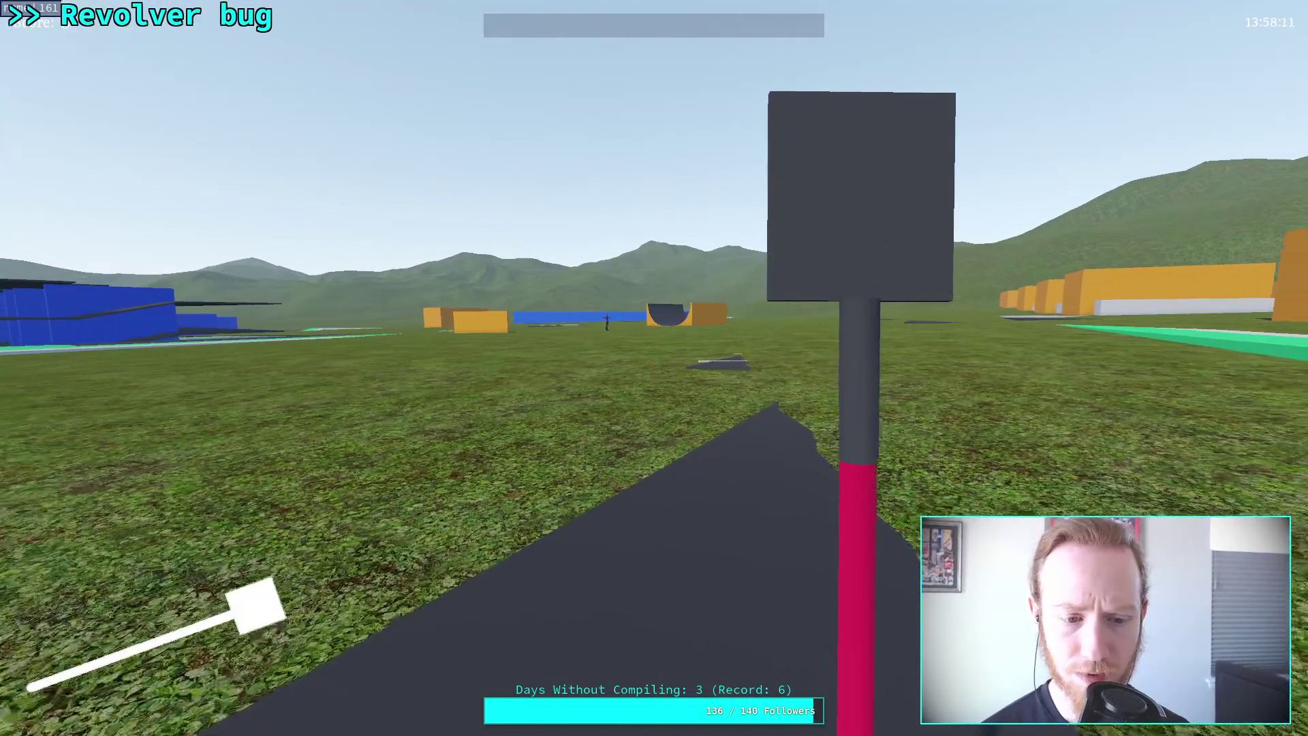
key(1)
key(2)
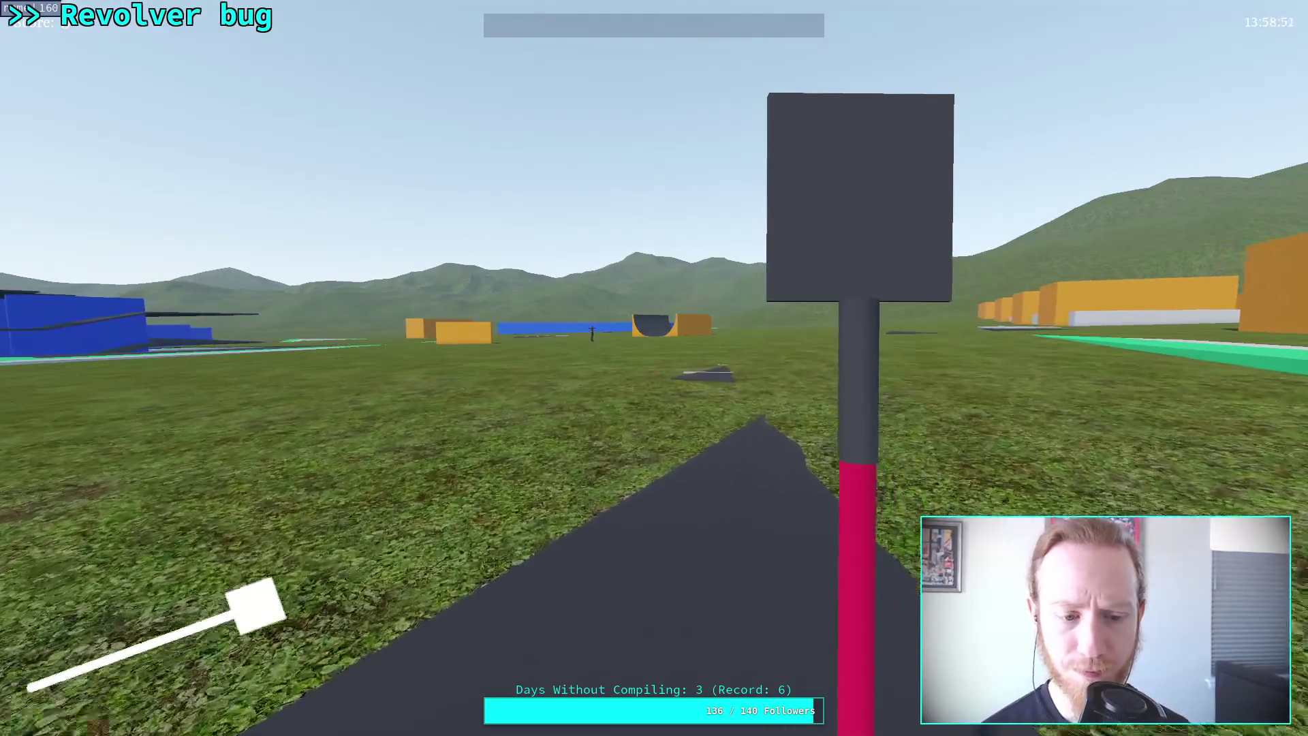
click(654, 368)
Switch to the shotgun and fire it down to one loaded shell, then walk forward.
key(3)
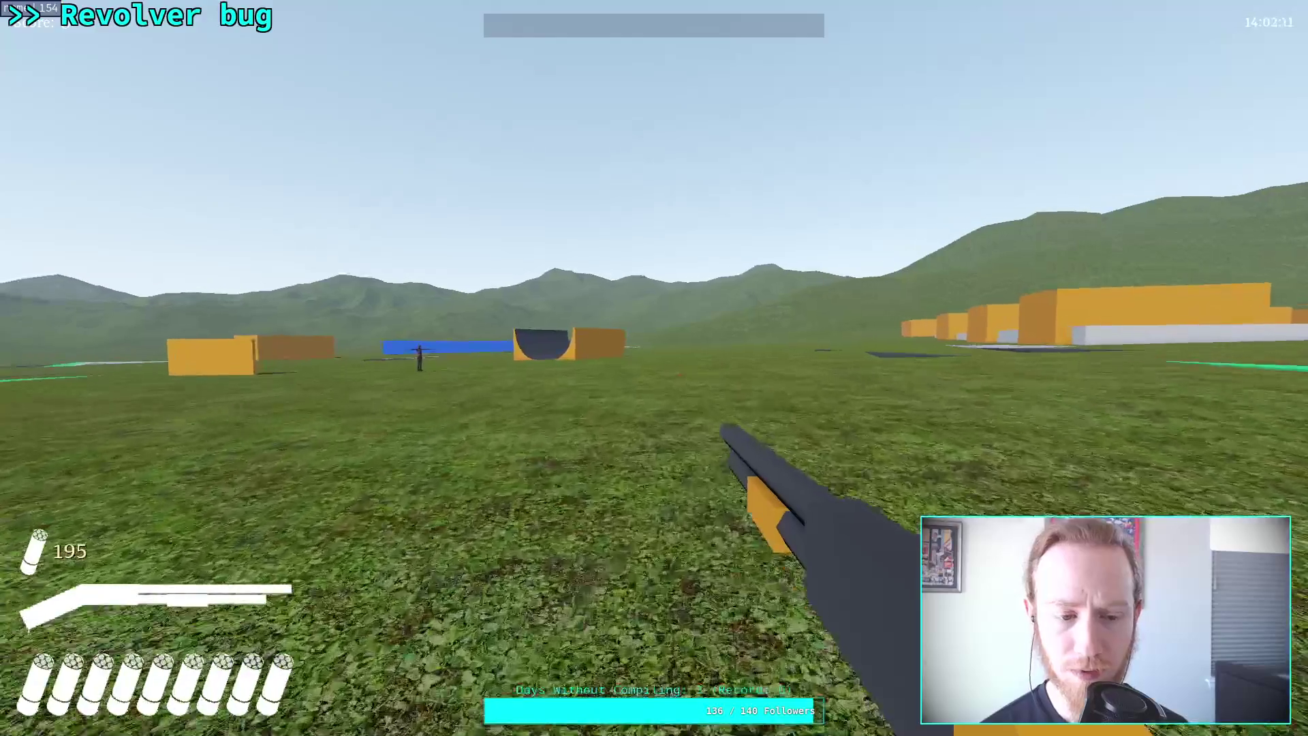
click(654, 367)
click(654, 368)
click(653, 368)
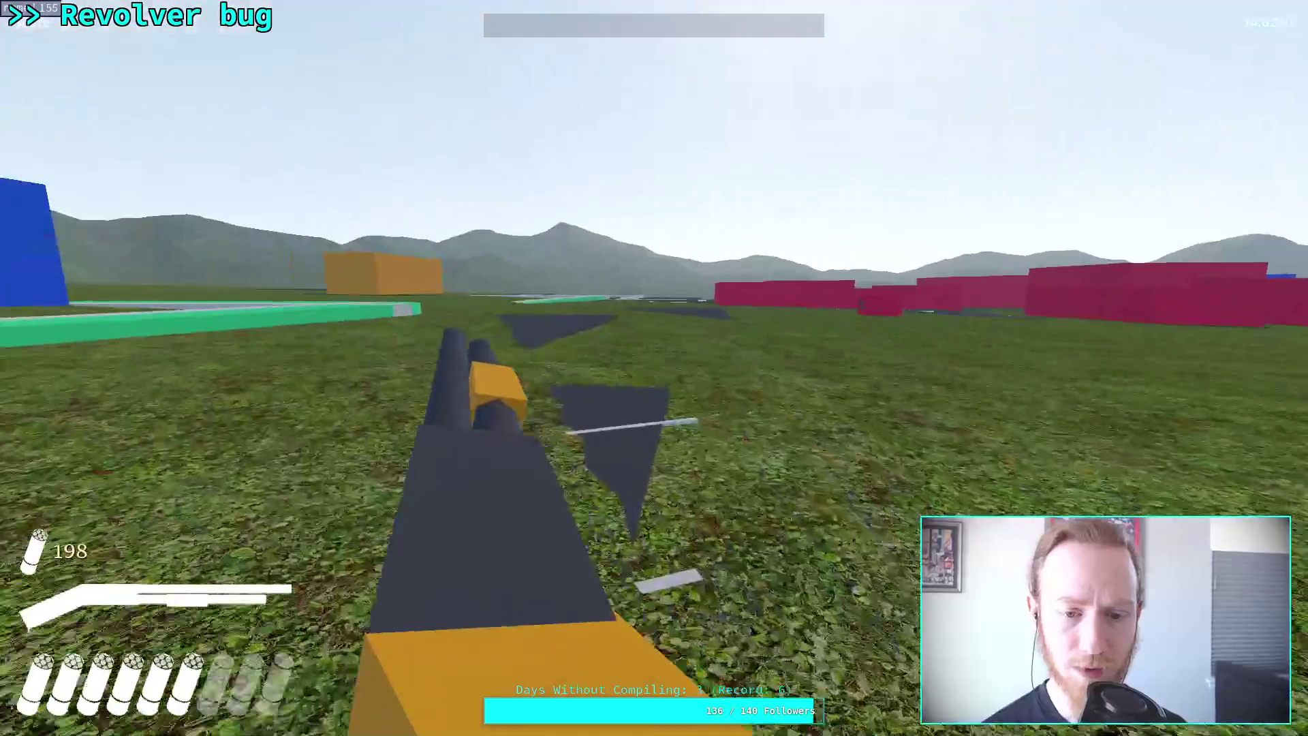
click(653, 368)
click(654, 368)
click(653, 368)
click(654, 368)
click(654, 368)
click(654, 368)
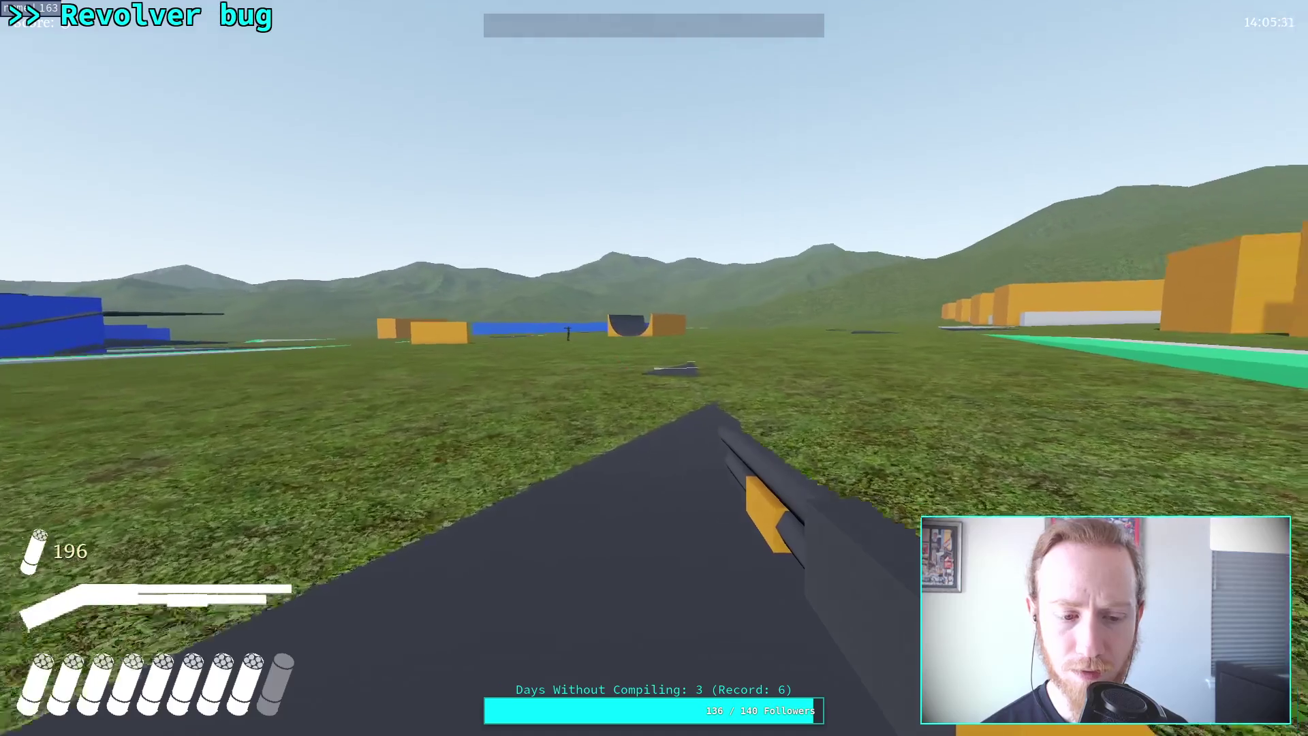
click(654, 368)
click(654, 368)
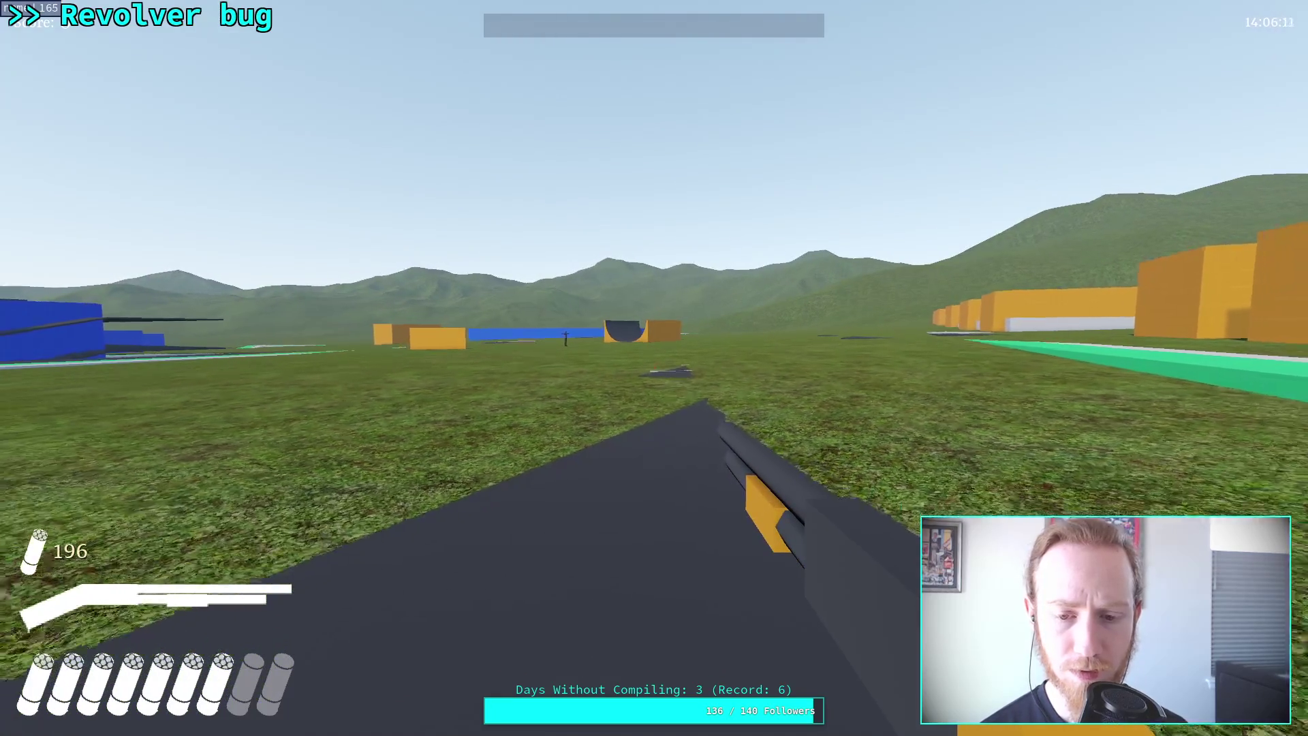
click(654, 368)
click(654, 368)
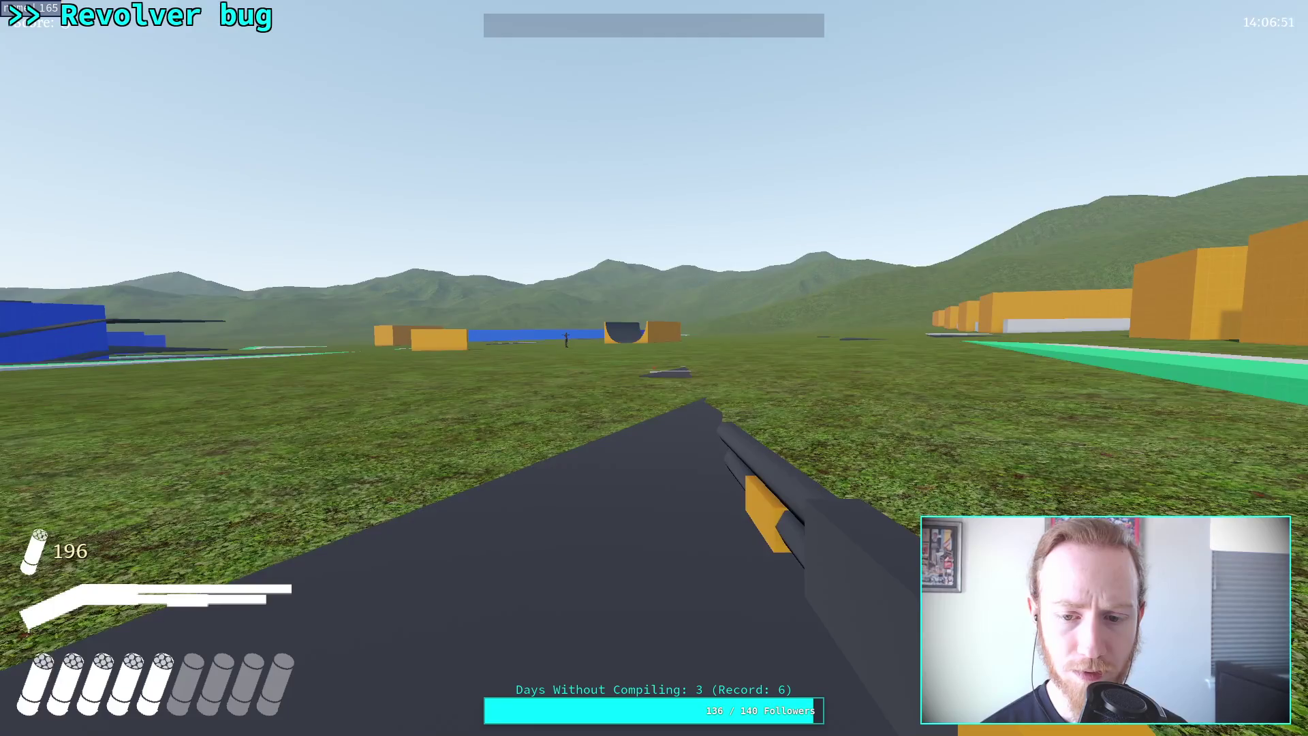
click(654, 368)
click(654, 368)
click(654, 368)
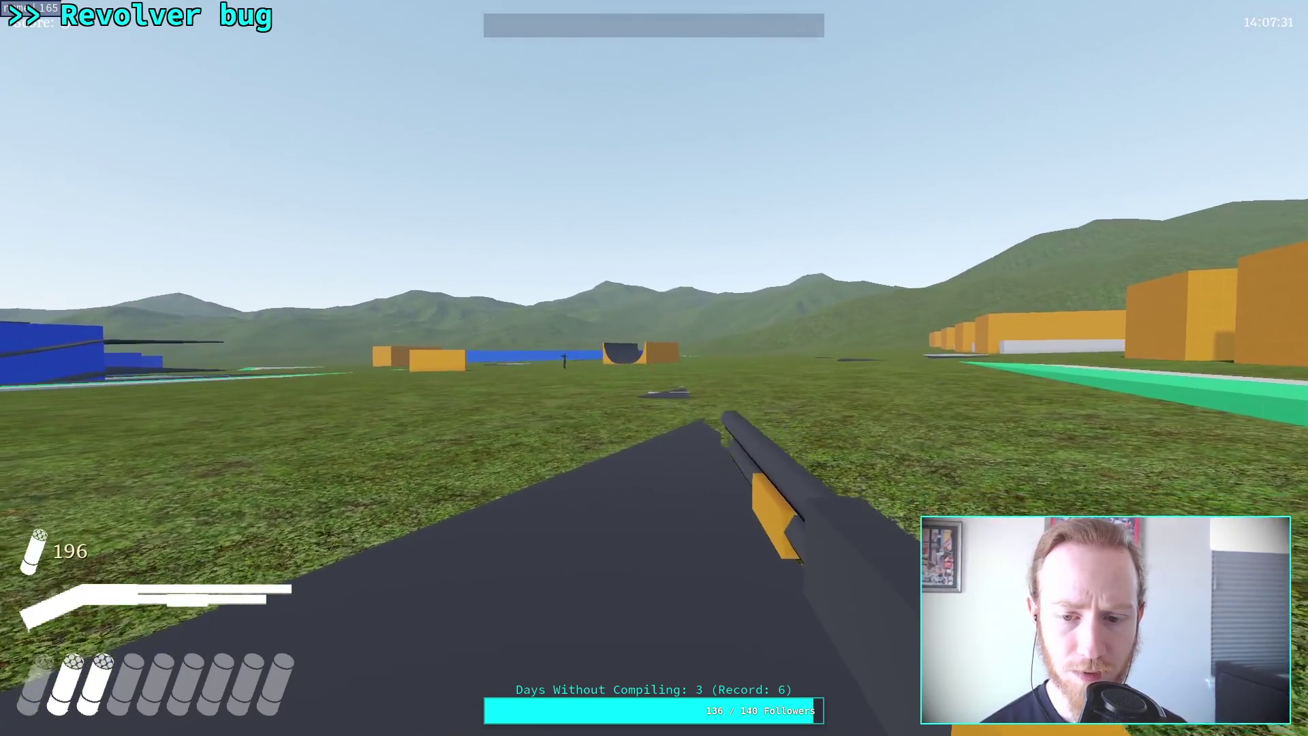
click(654, 367)
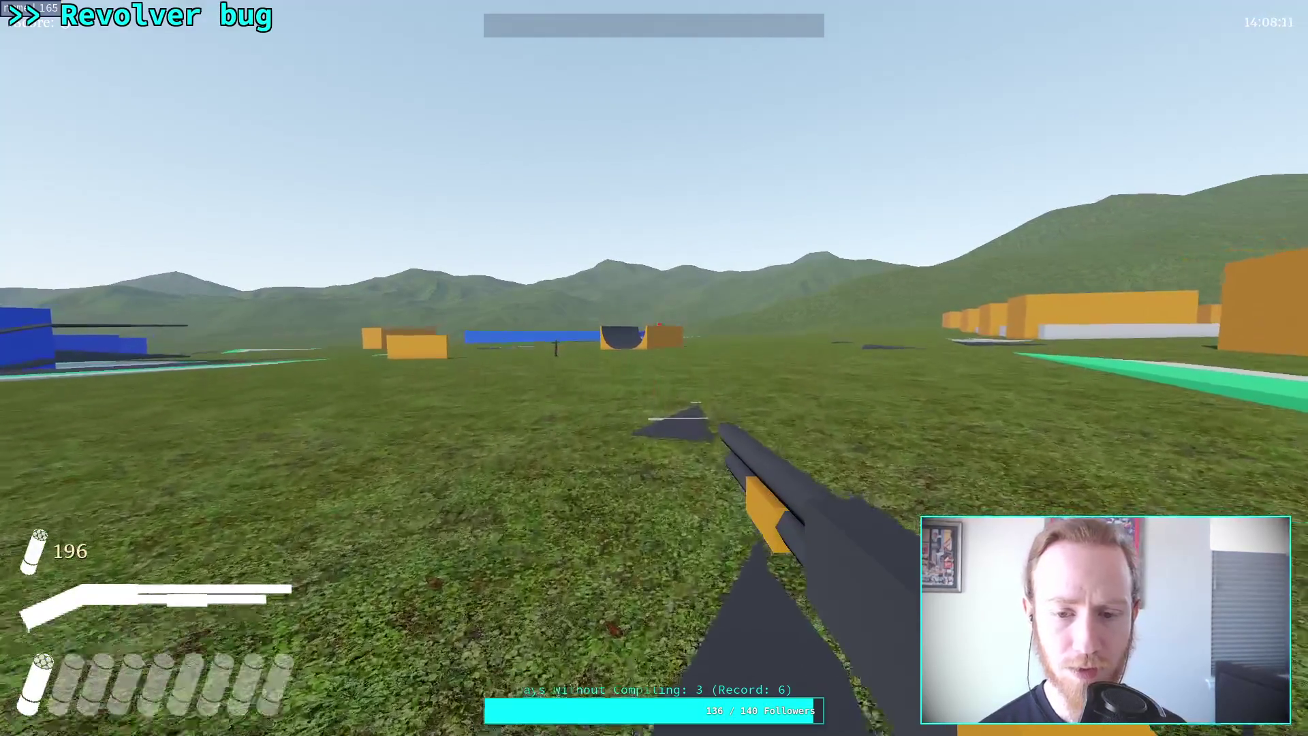
key(w)
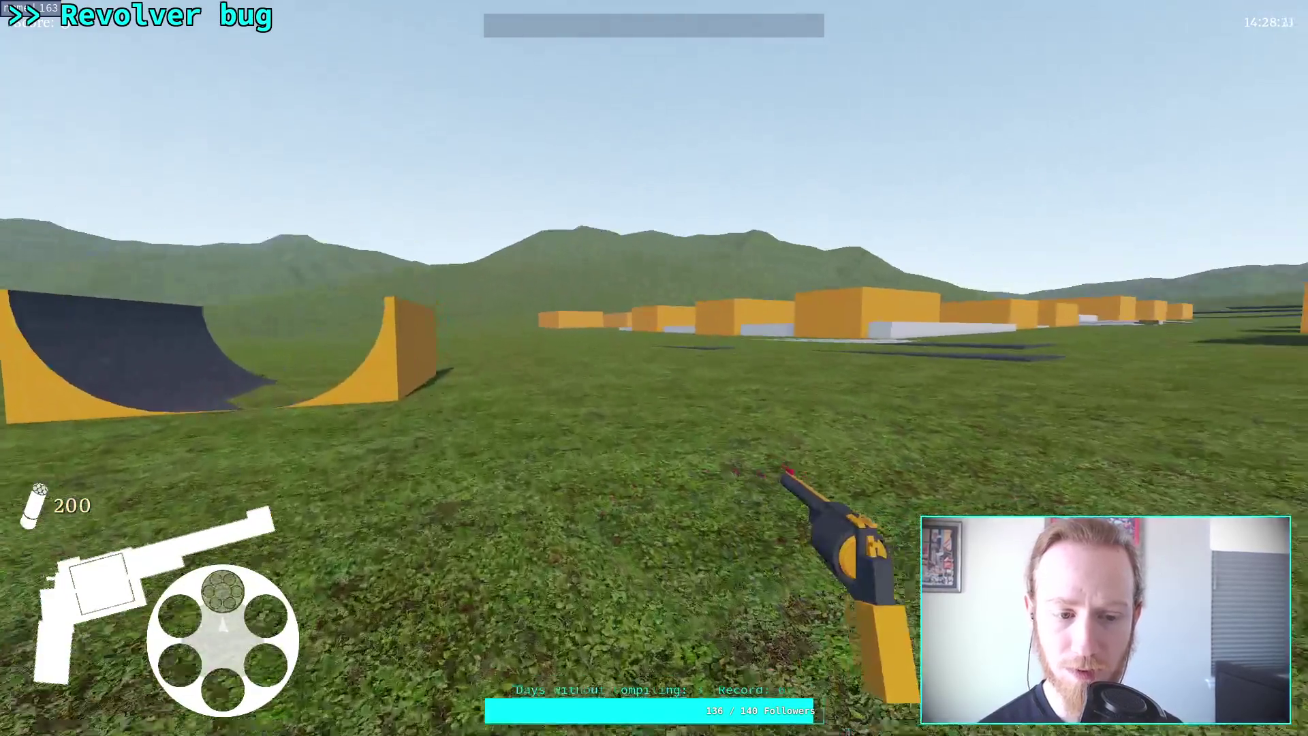
Pause the game with Esc and choose Exit To Desktop to end the test run.
key(Escape)
click(684, 395)
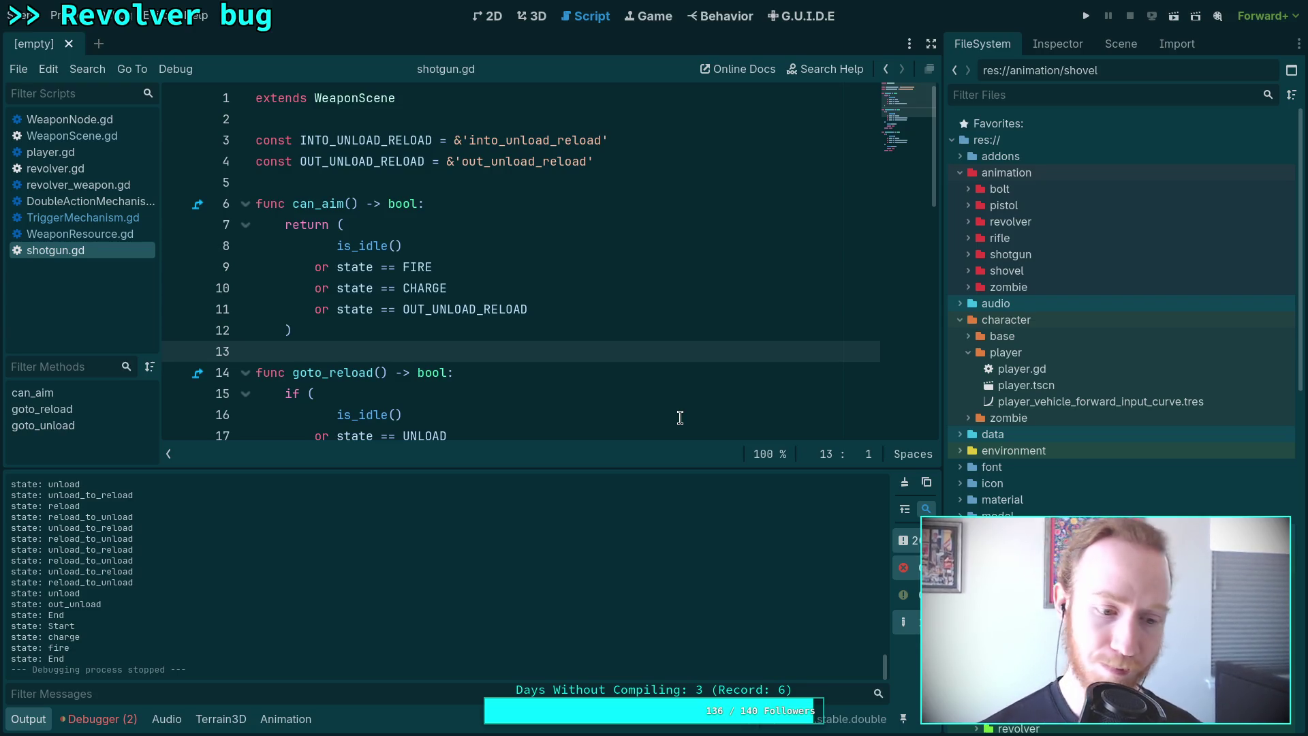
Read the two playtest errors in the Debugger's Errors tab, then show the Animation panel.
click(99, 718)
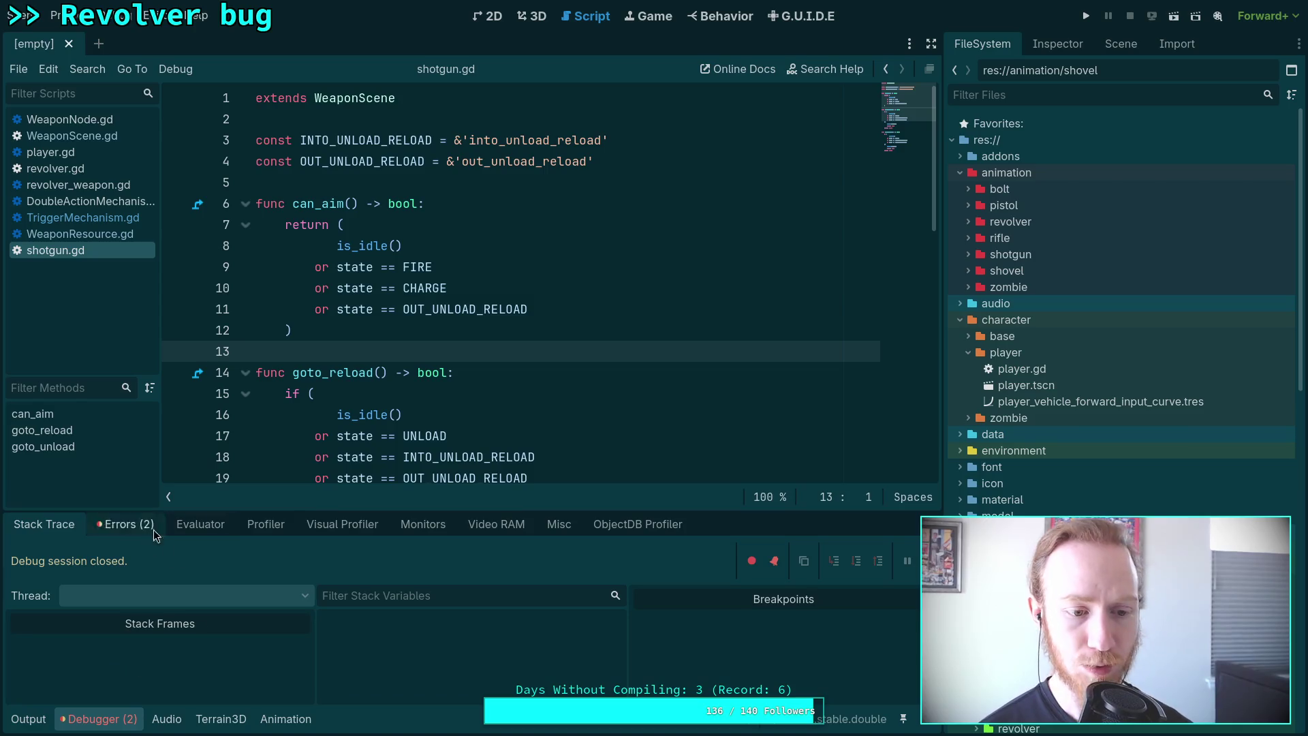
click(126, 524)
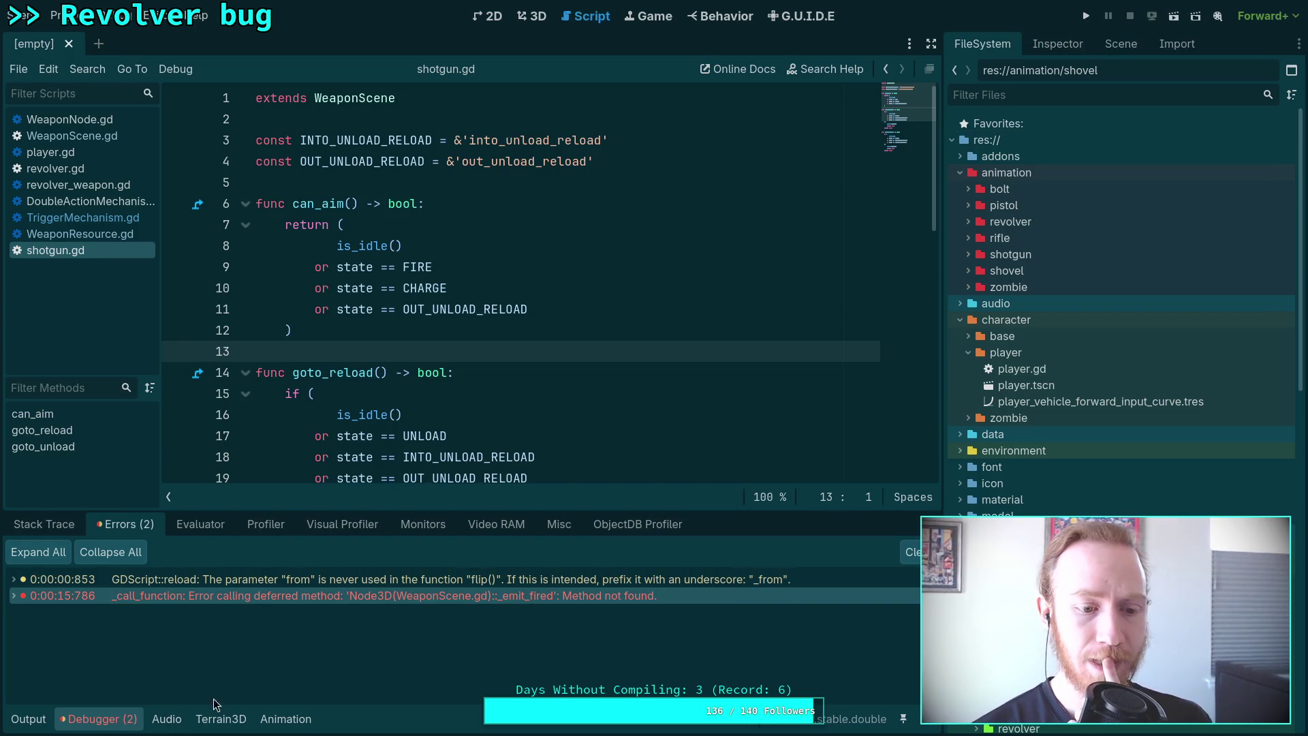
click(259, 719)
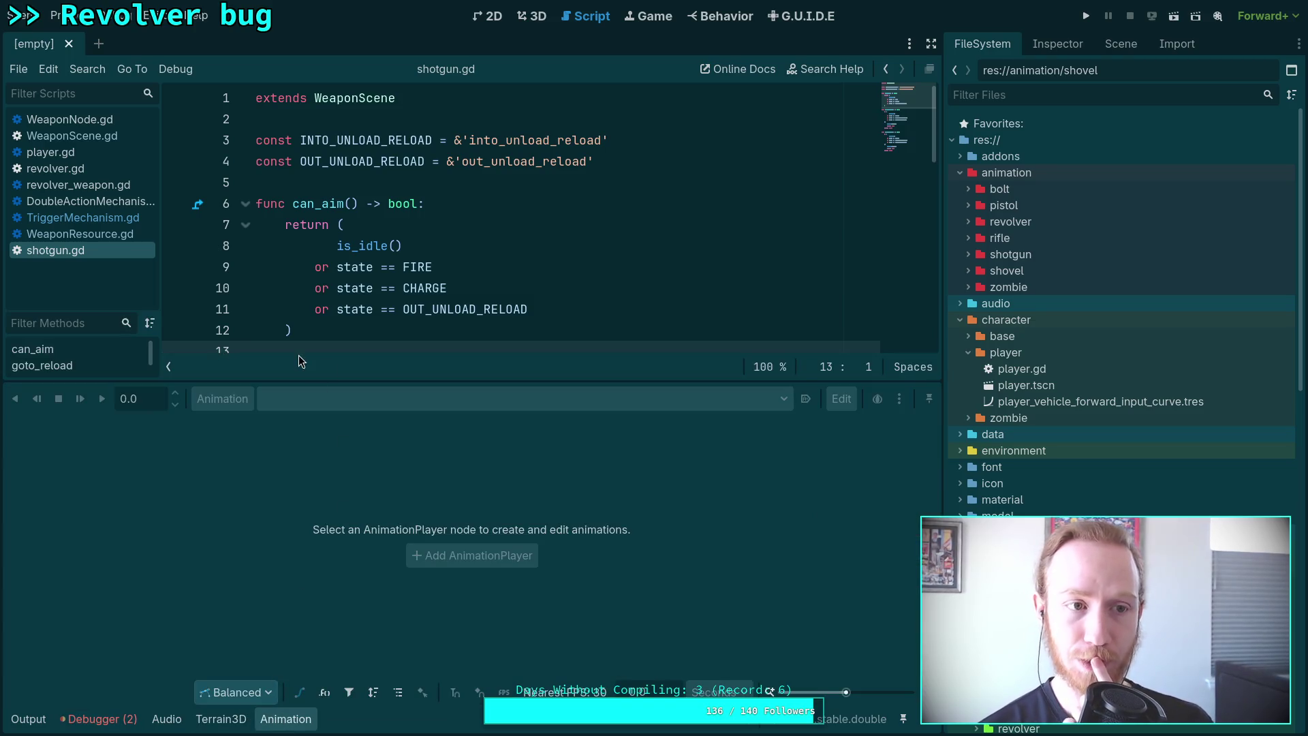
Open shovel.tscn and delete the _emit_fired() function track from the shovel/swing animation.
scroll(1004, 476, down, 10)
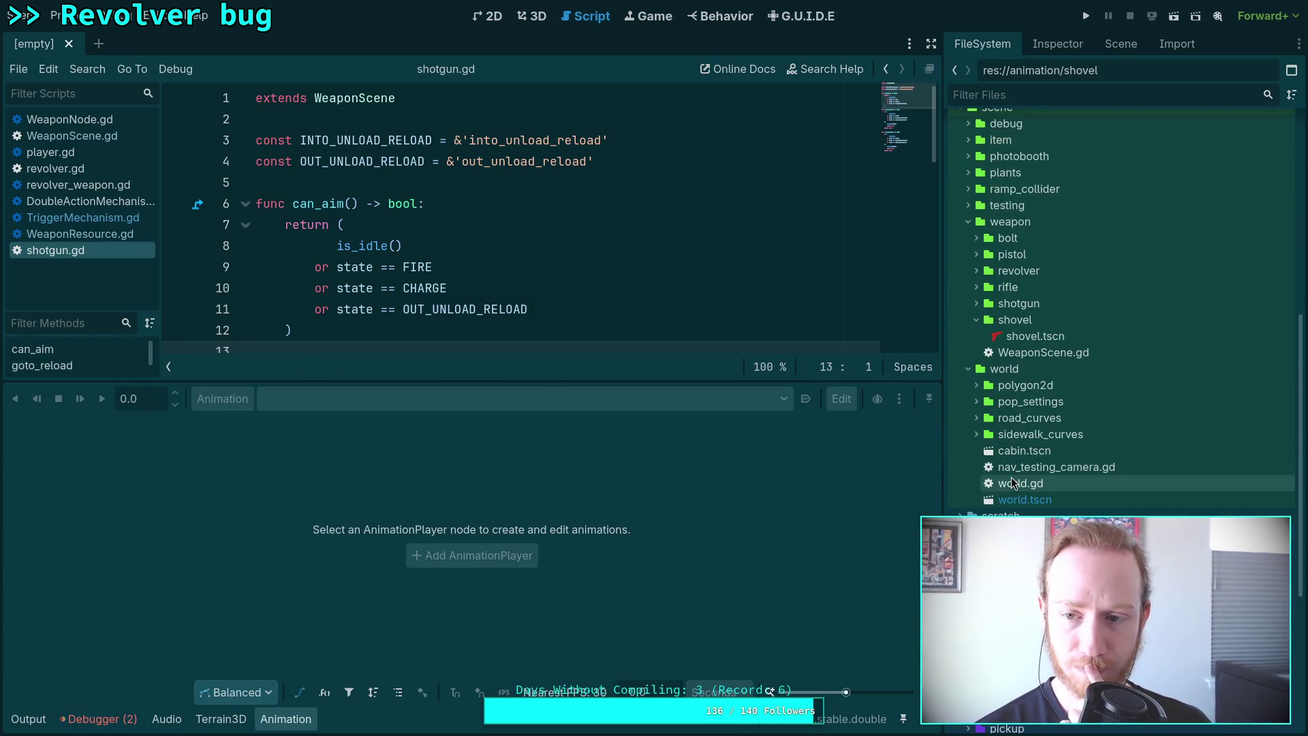
click(977, 320)
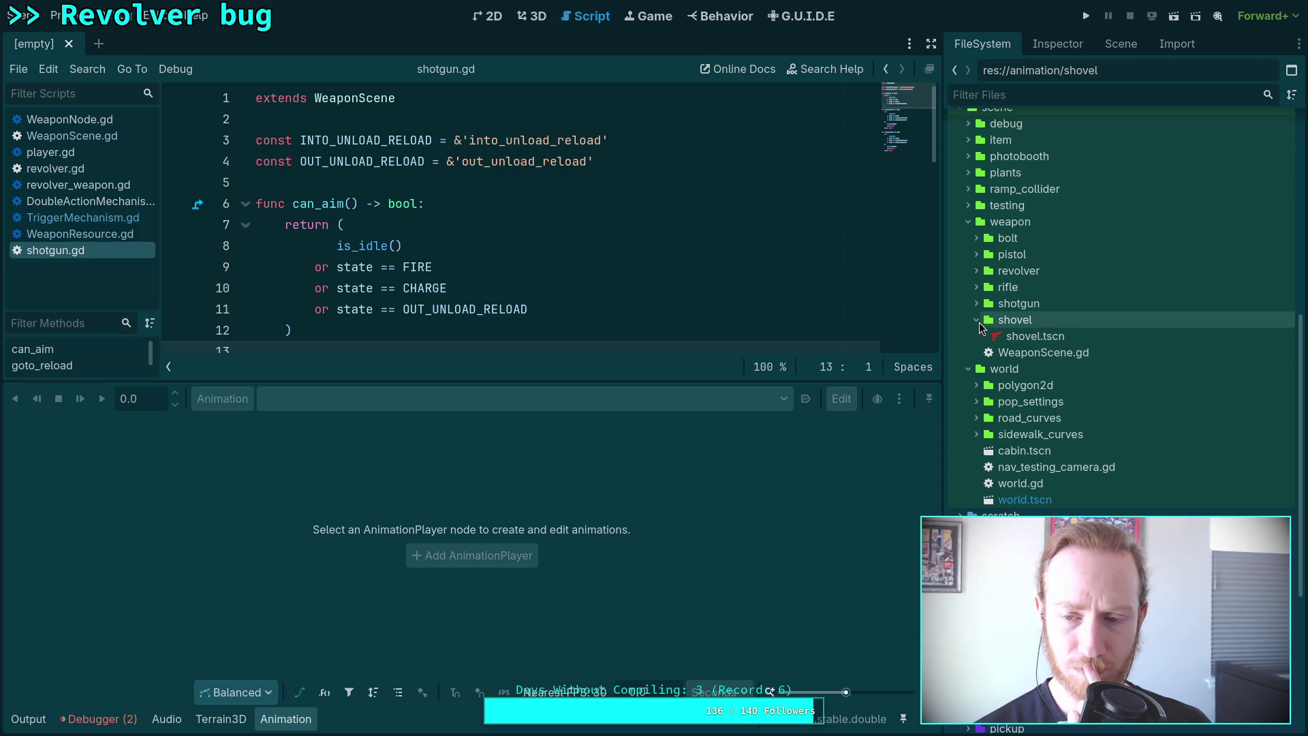
click(975, 320)
double_click(1016, 336)
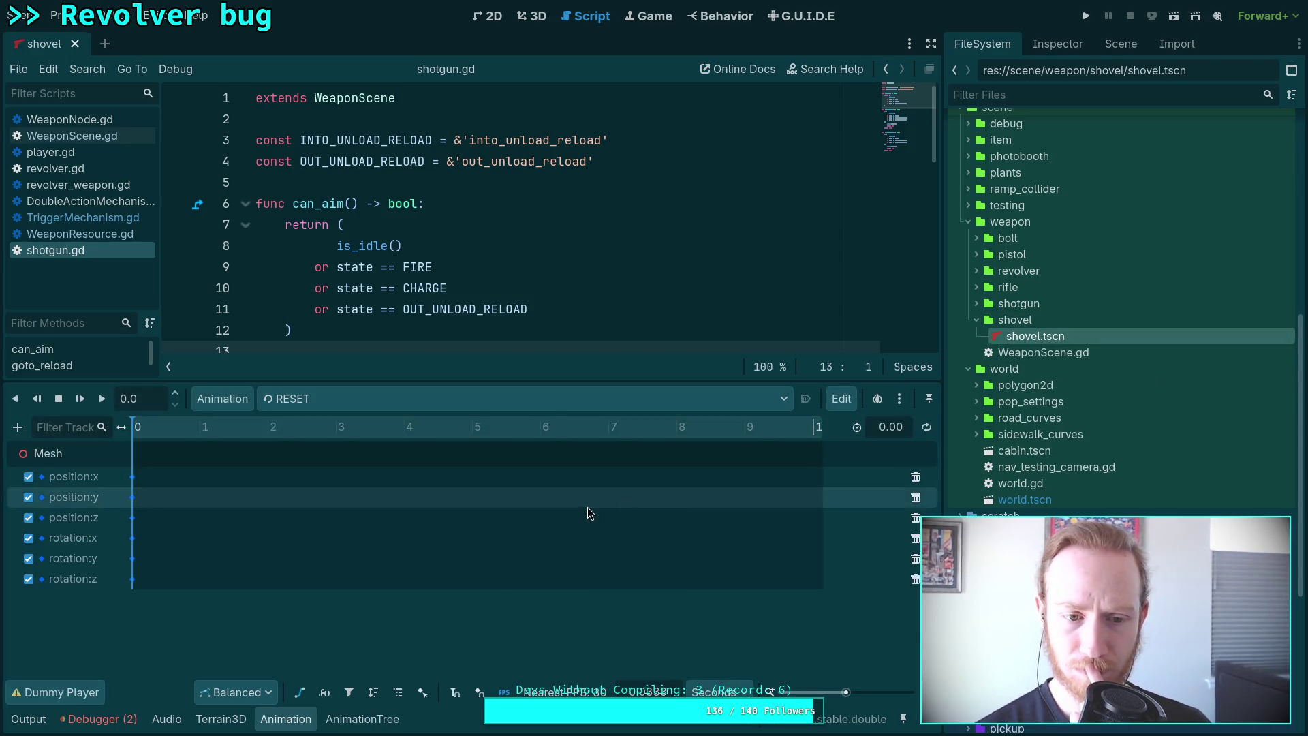
click(338, 398)
click(330, 456)
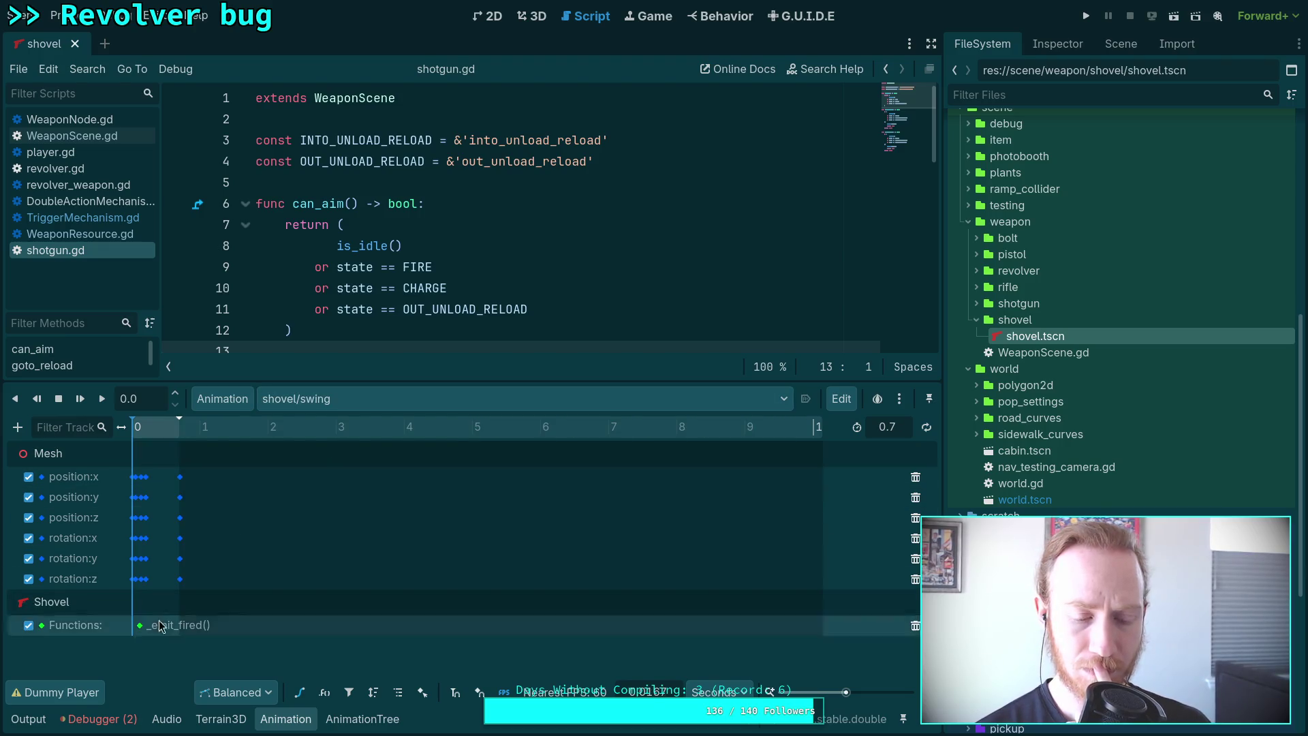
click(915, 625)
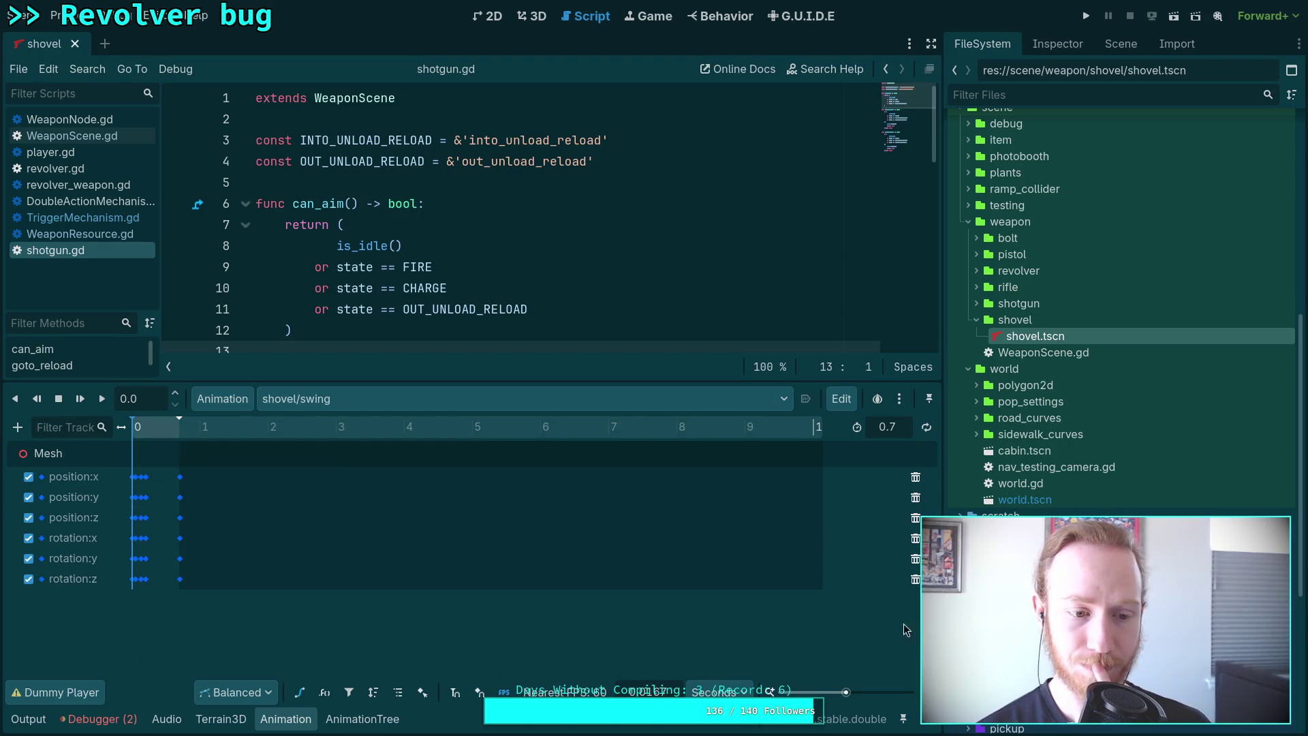
Save the shovel animation library as shovel.res through Manage Animations.
click(222, 399)
click(256, 448)
click(944, 302)
click(943, 324)
click(944, 284)
click(966, 307)
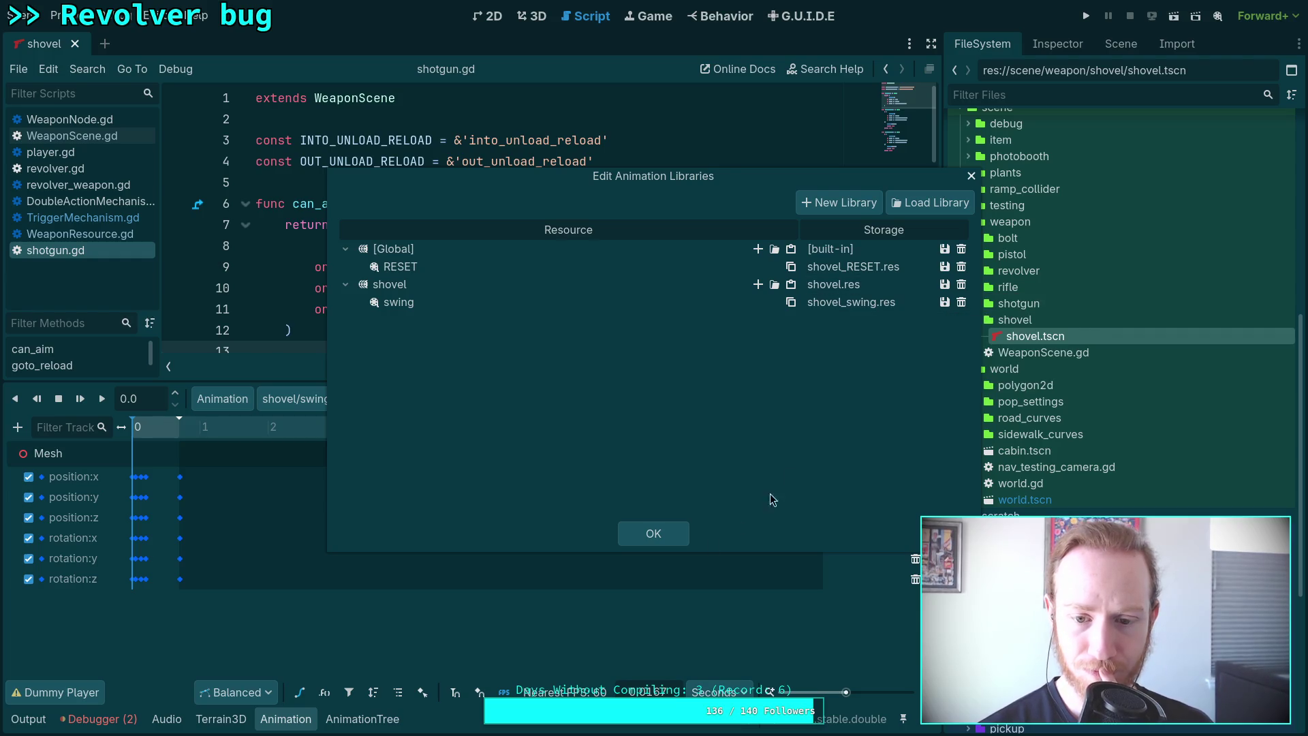
click(653, 534)
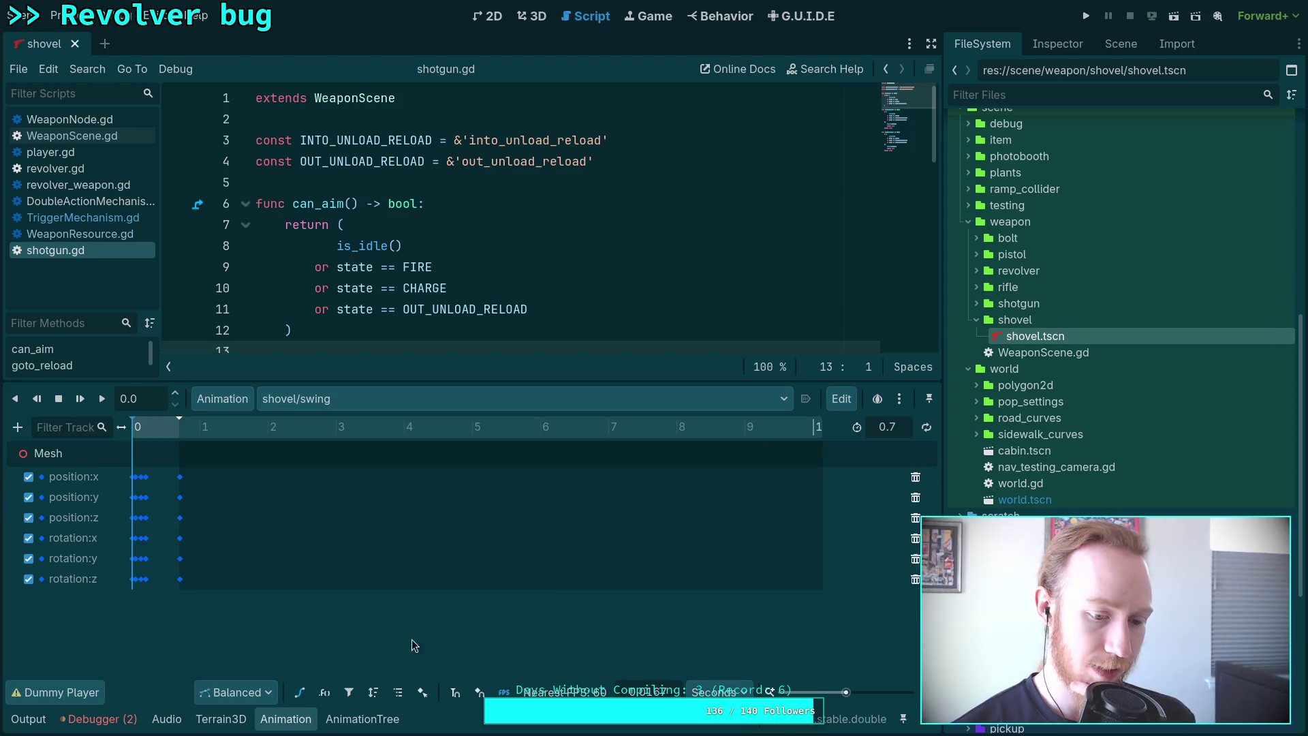
Recheck the errors, jump to the unused-parameter warning in flip(), and switch to the terminal.
click(136, 720)
double_click(395, 579)
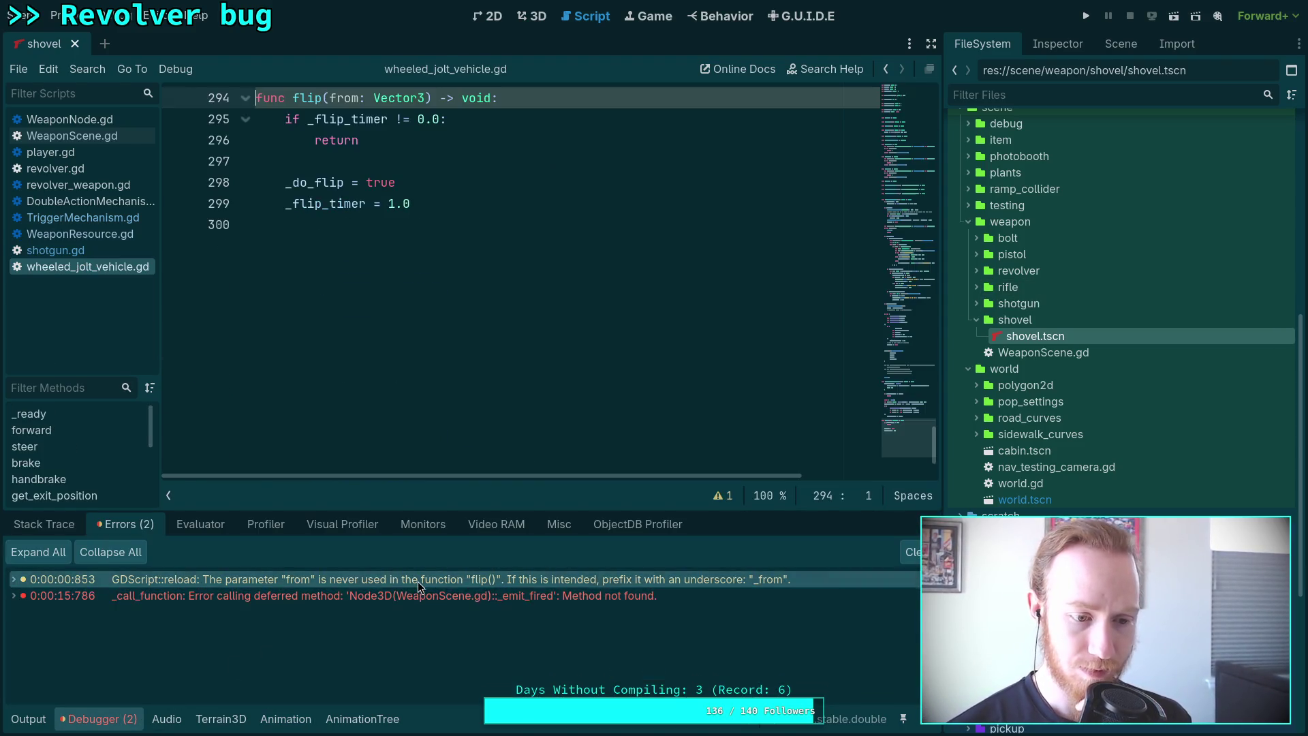
click(106, 721)
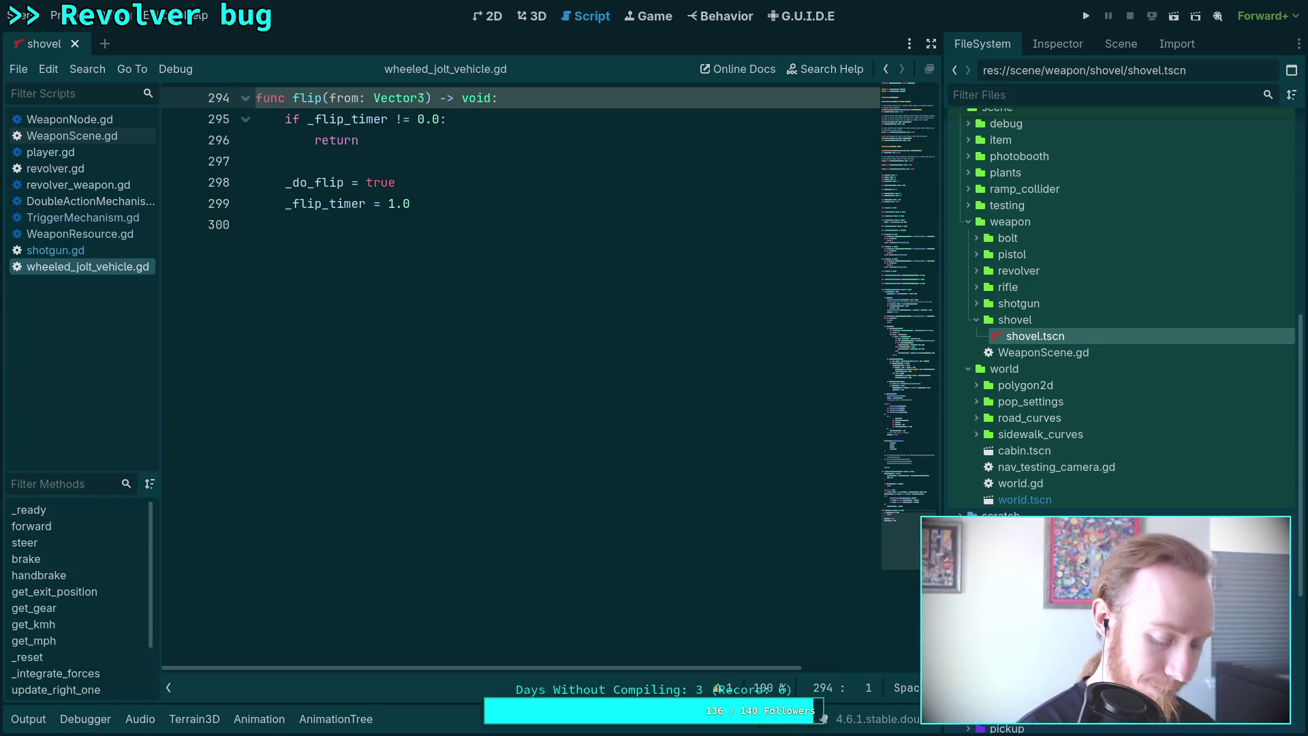
key(super+4)
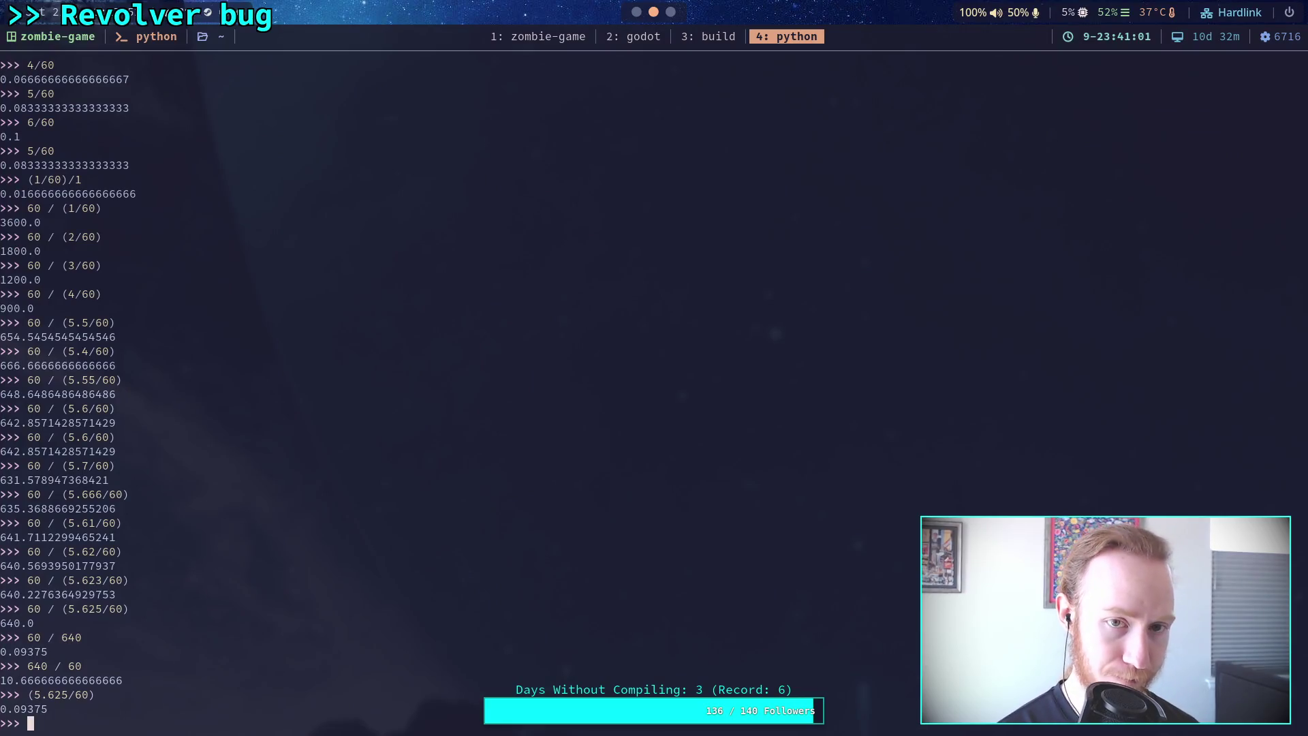
In the zombie-game terminal, run git status and scroll through the changed and deleted files.
key(super+1)
text(git sta)
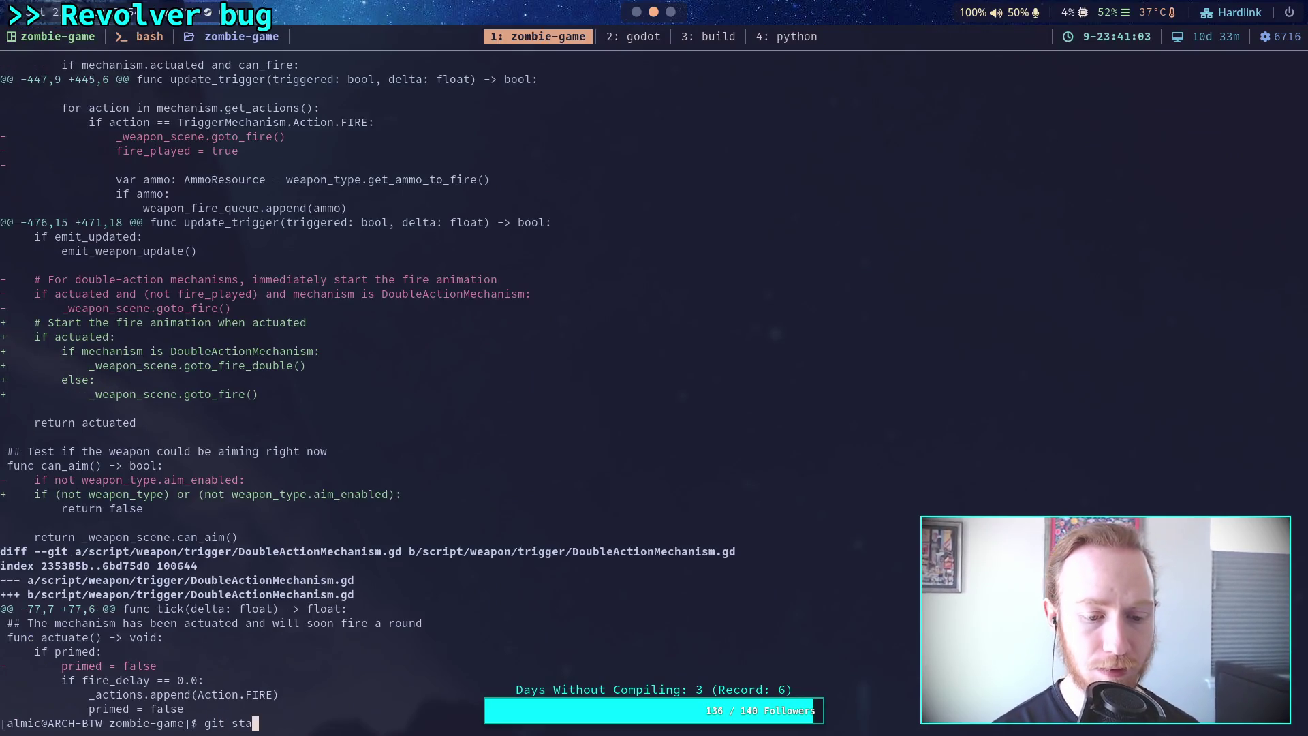
text(uts)
key(Return)
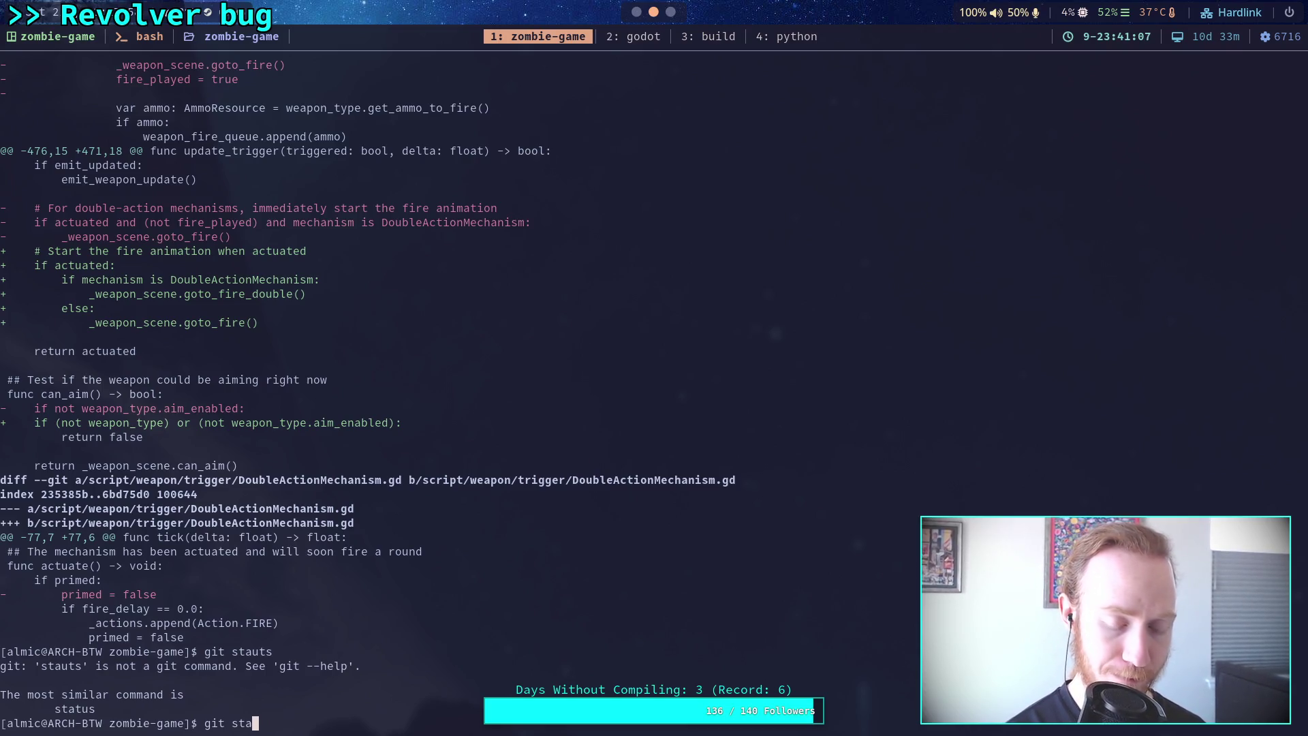
key(Return)
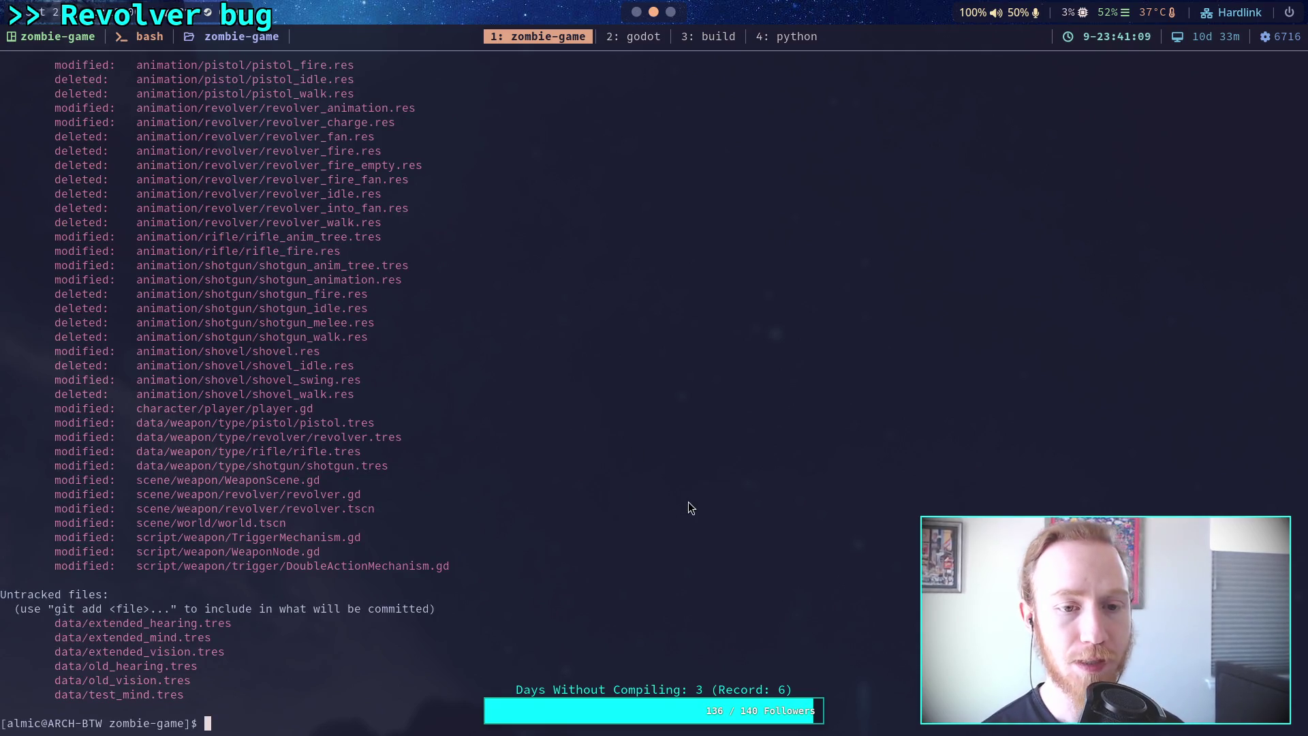
scroll(606, 496, up, 2)
scroll(605, 483, down, 2)
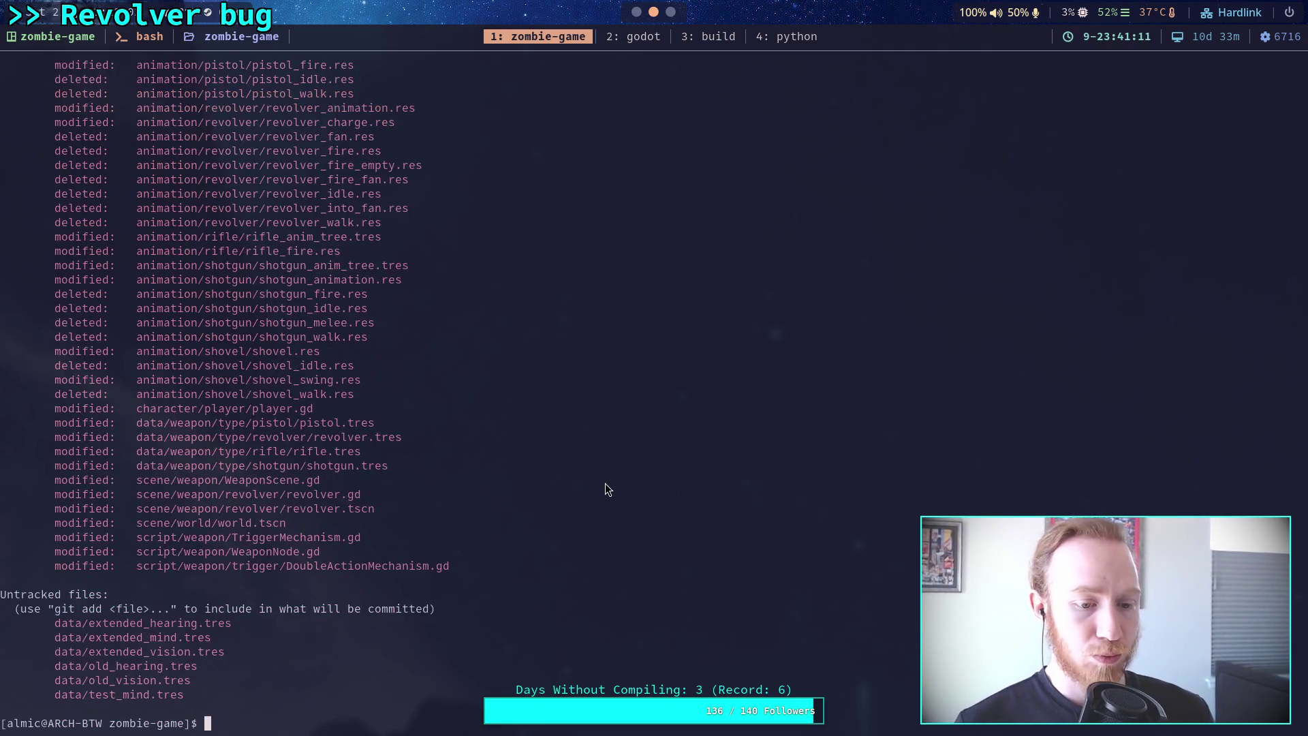
scroll(608, 492, up, 6)
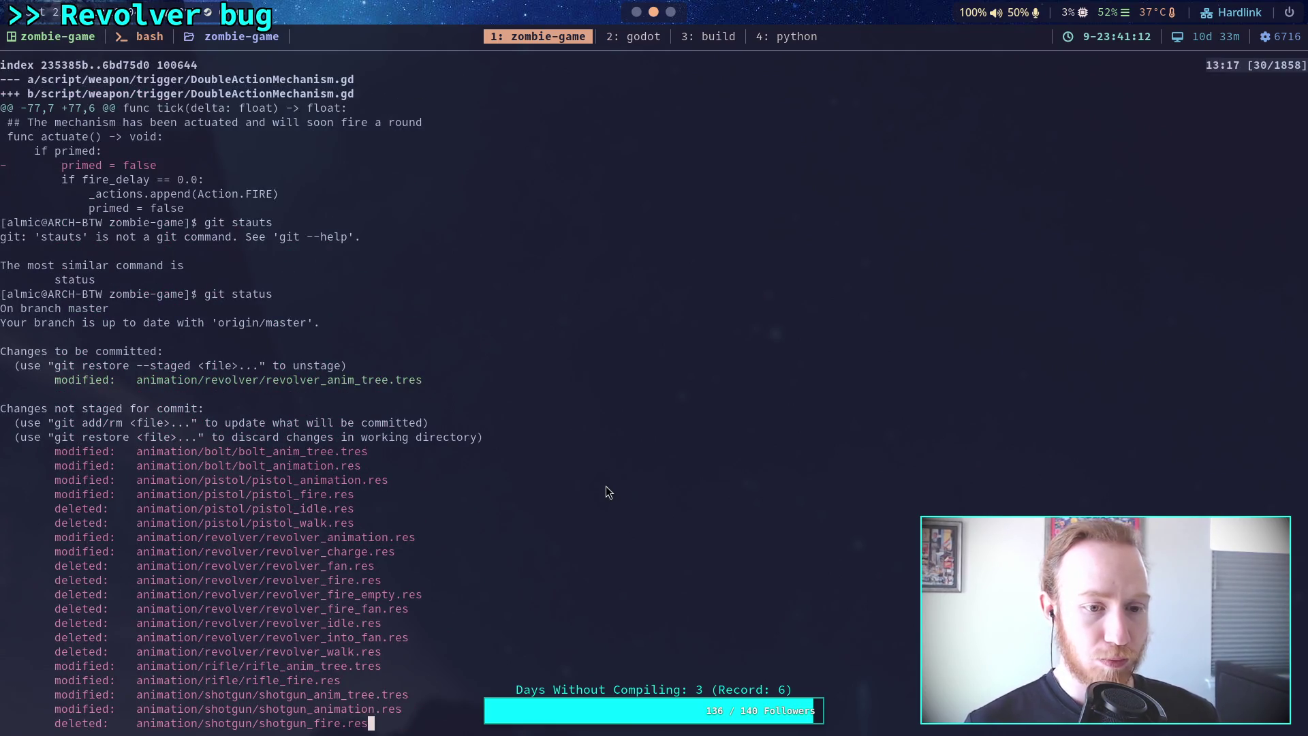
Run git diff, scroll down to the shotgun entries, and quit the pager.
text(git)
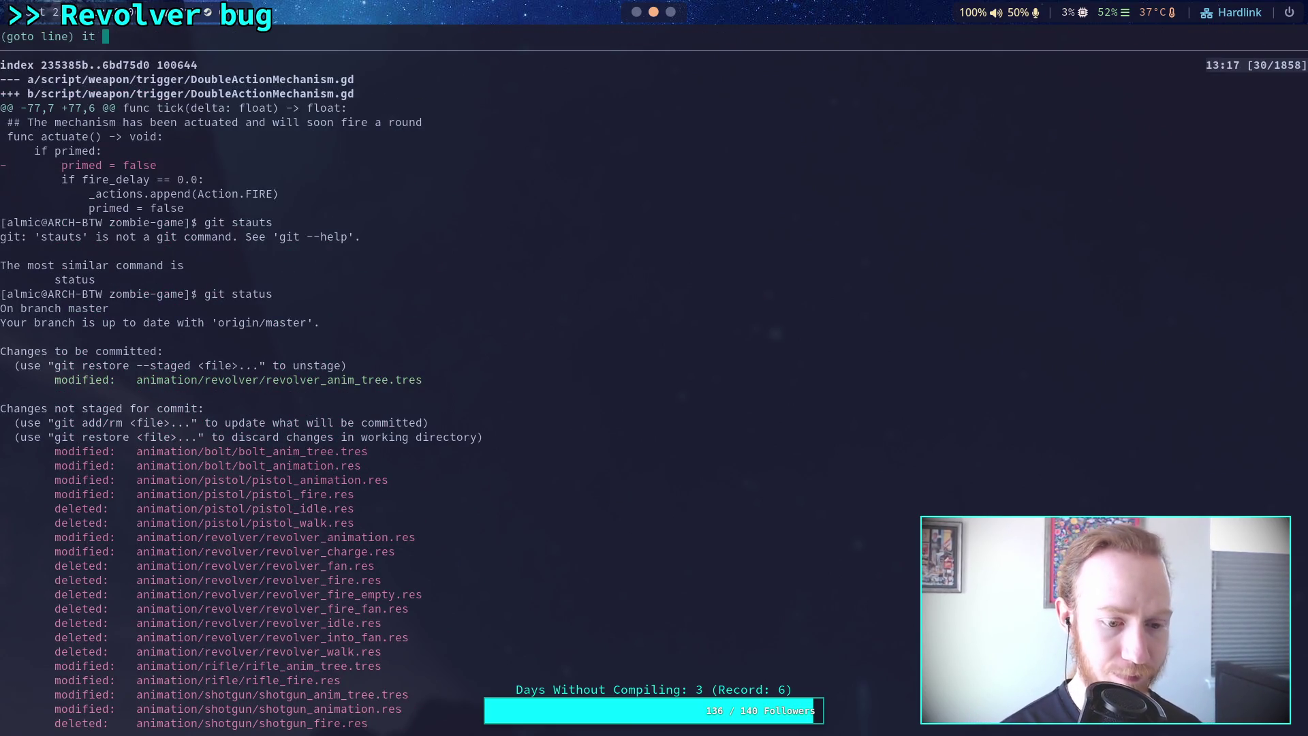
key(Escape)
text(q)
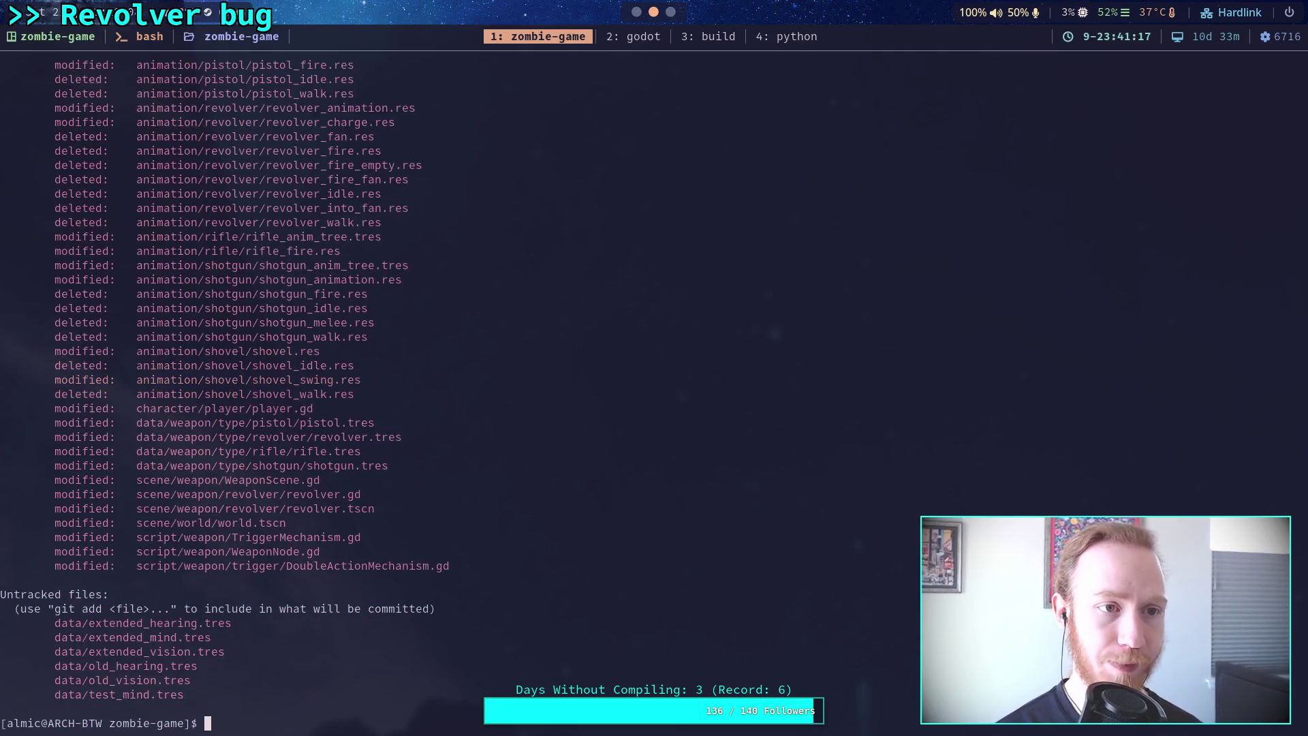
text(git)
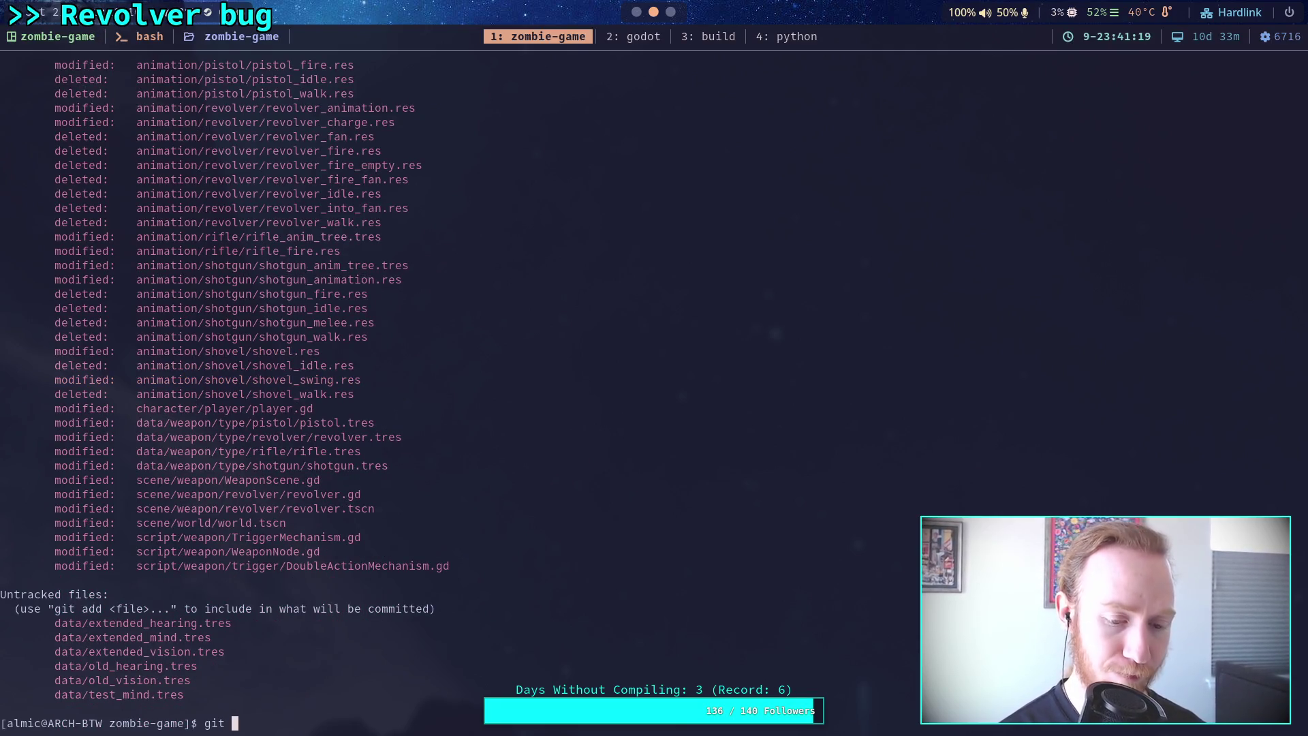
text(ff)
key(Return)
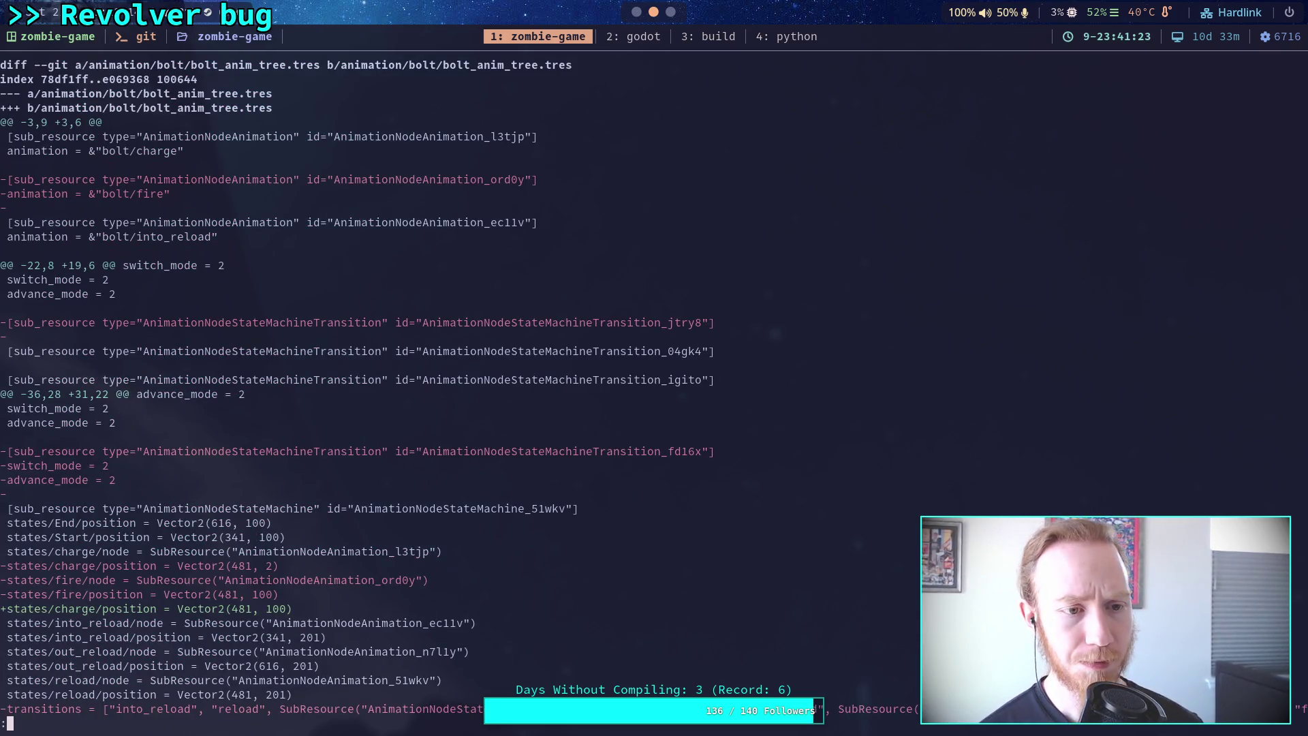
scroll(654, 395, down, 7)
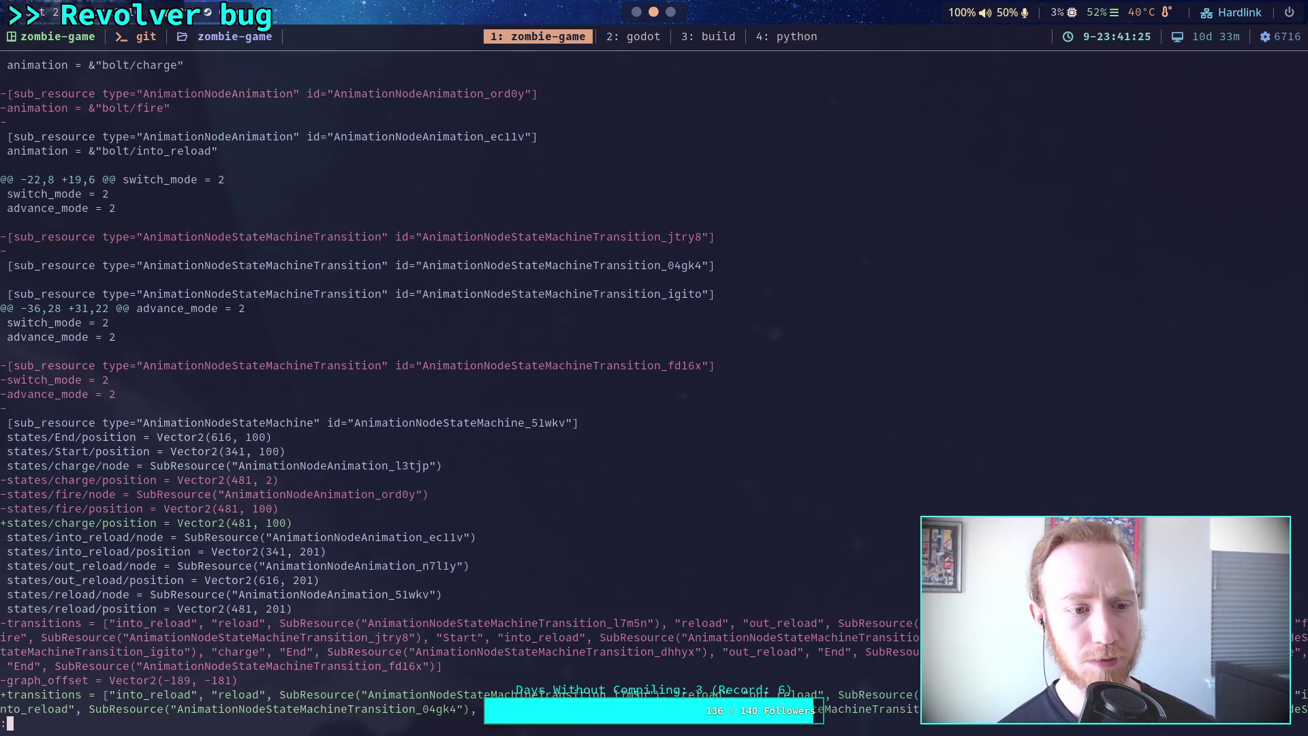
scroll(654, 395, down, 5)
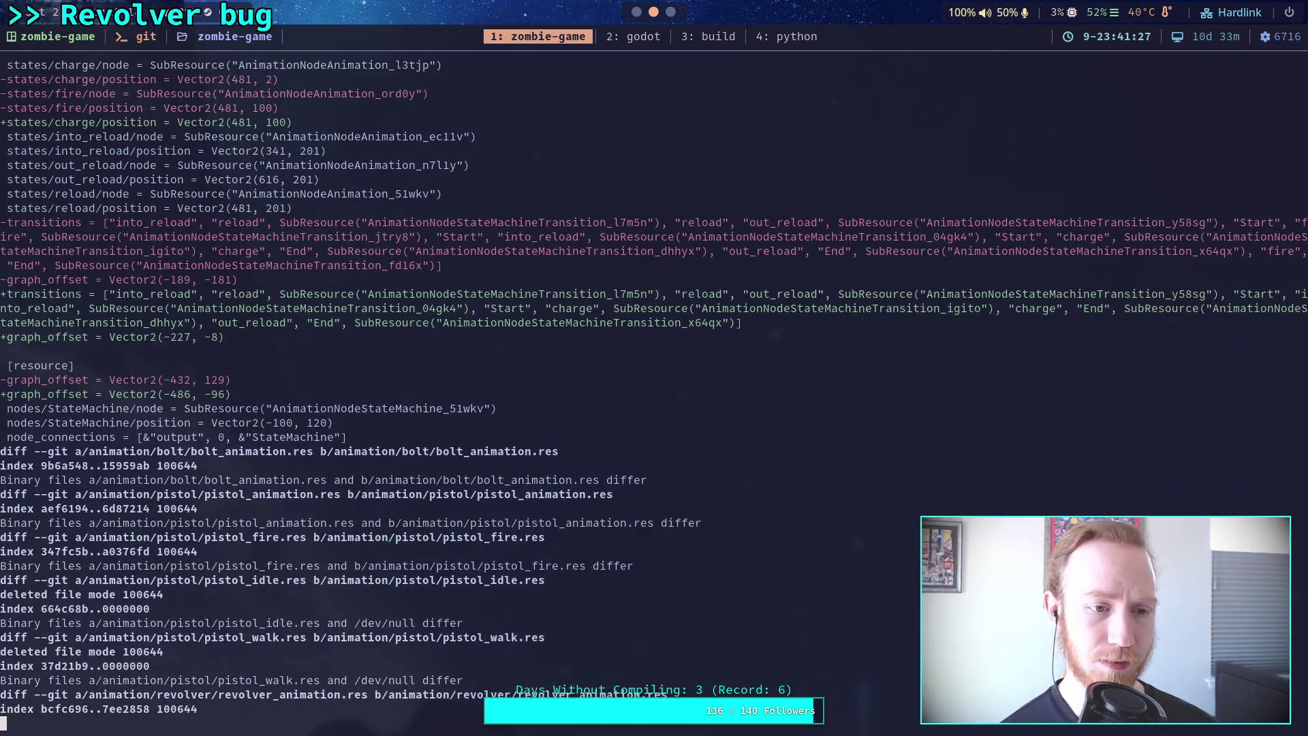
scroll(654, 395, down, 11)
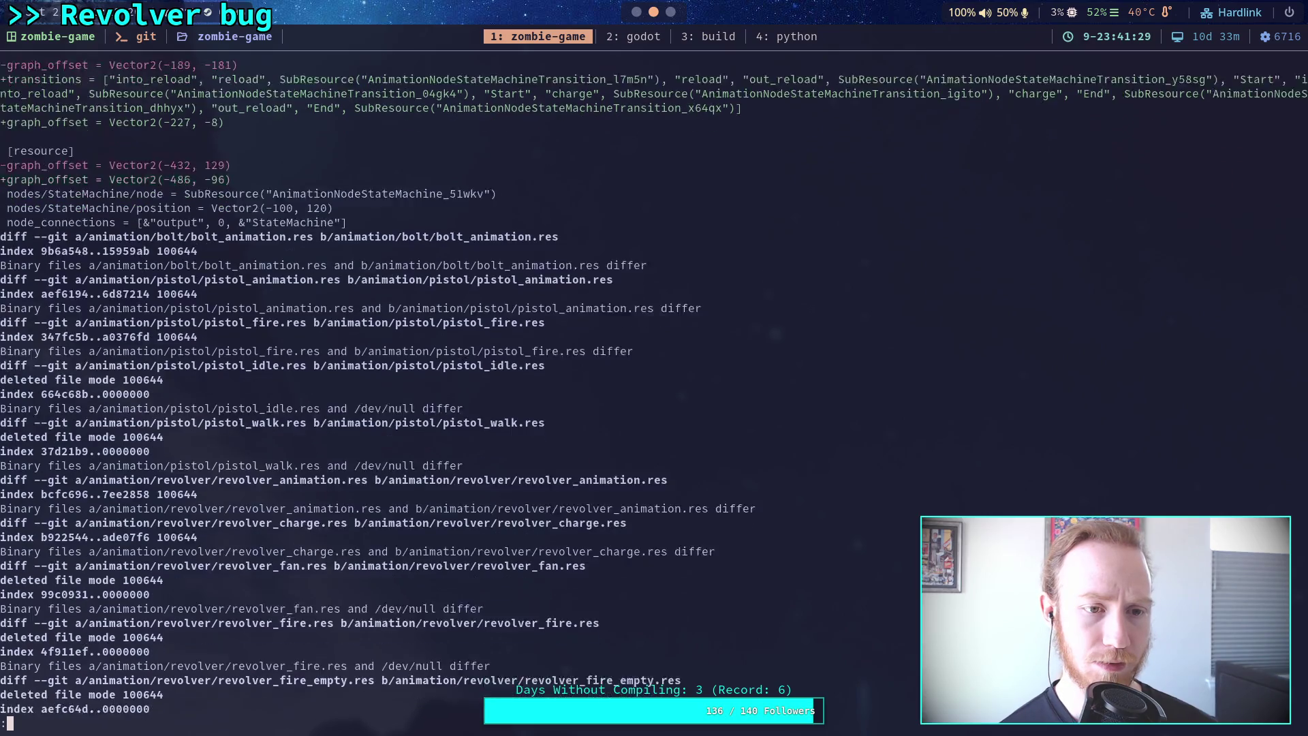
scroll(654, 395, down, 4)
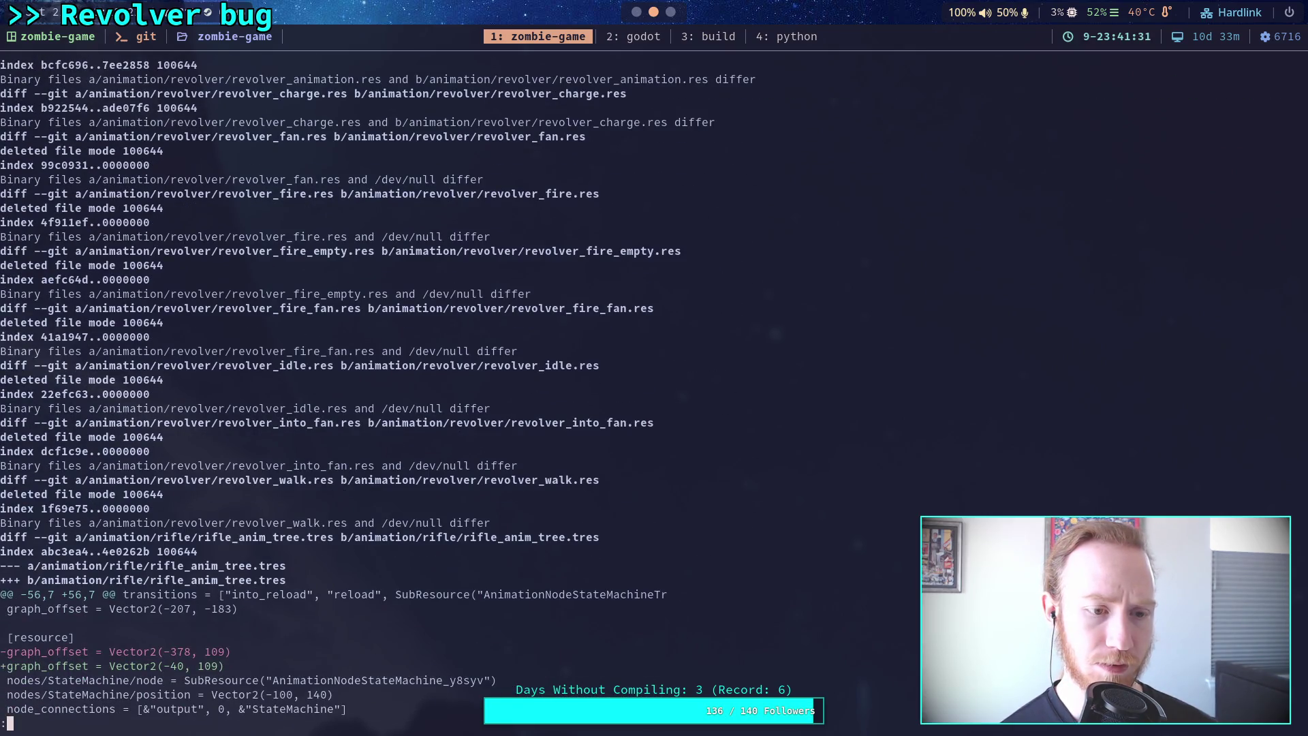
scroll(654, 395, down, 5)
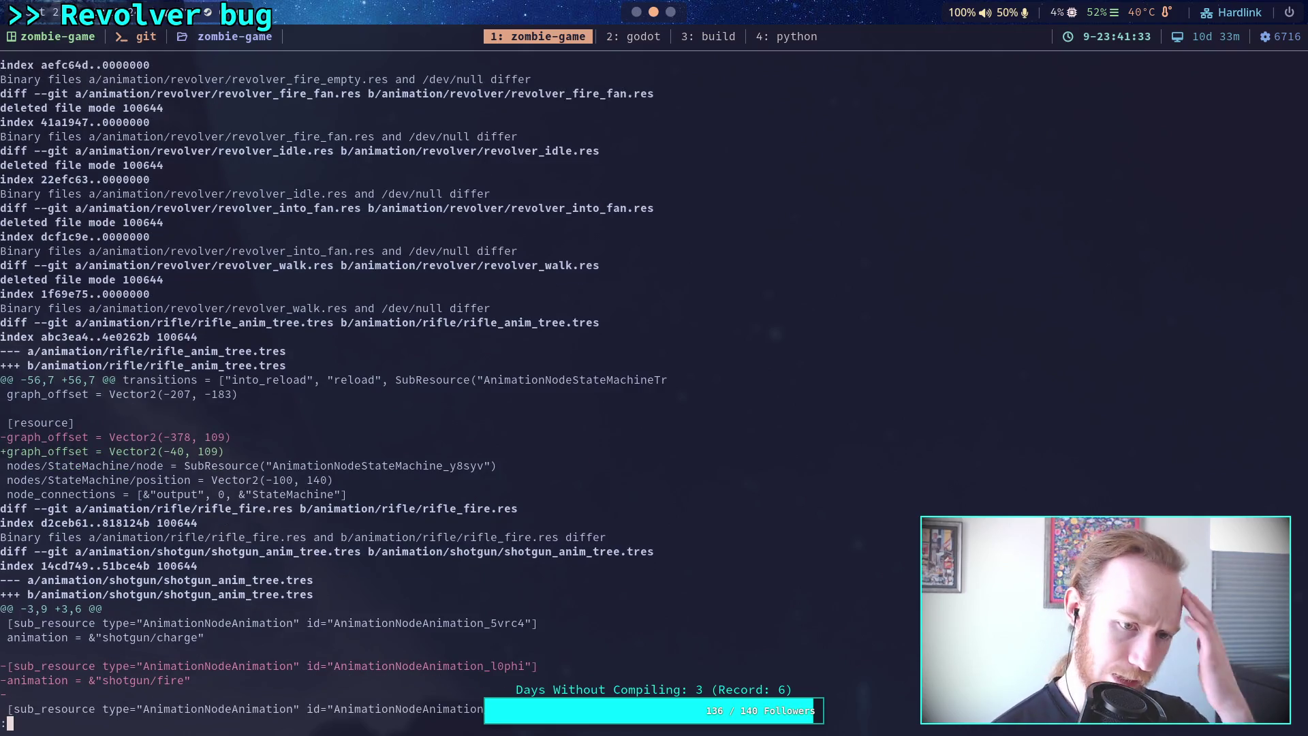
key(q)
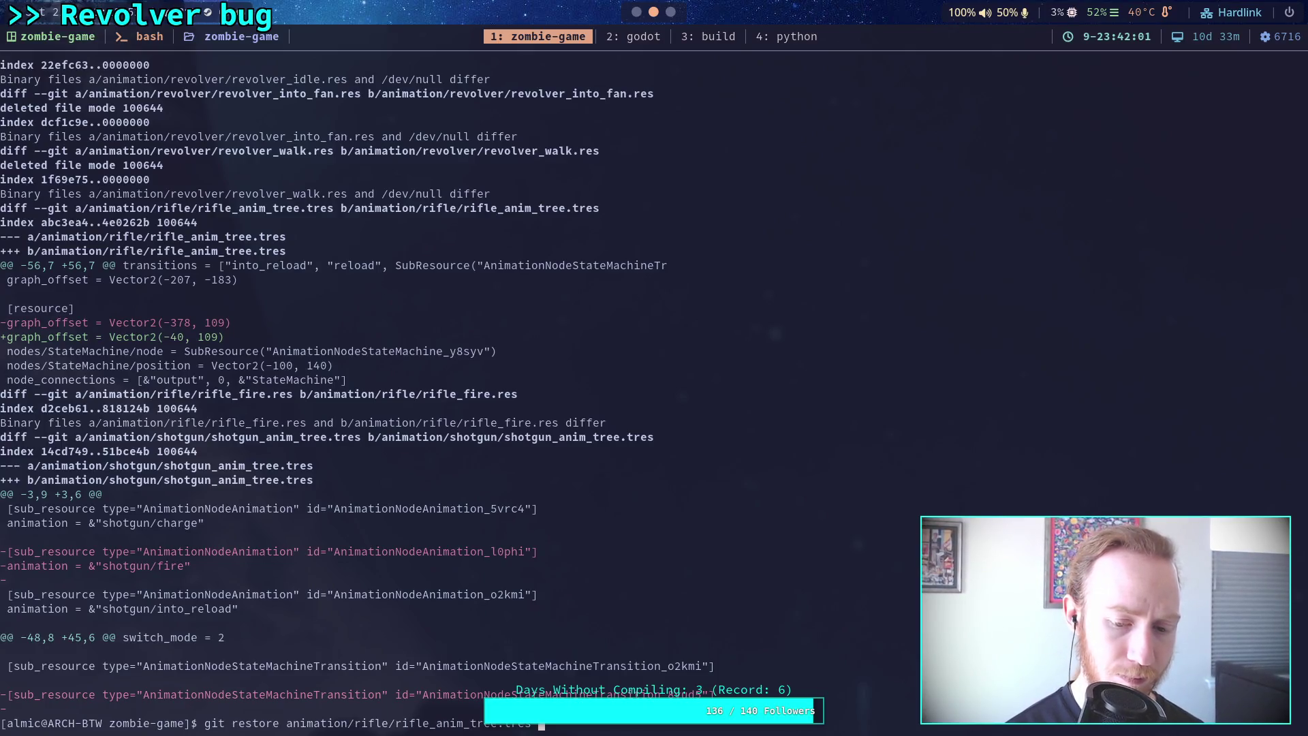
Show the unstaged diff and stage animation/bolt/bolt_anim_tree.tres.
text(git diff)
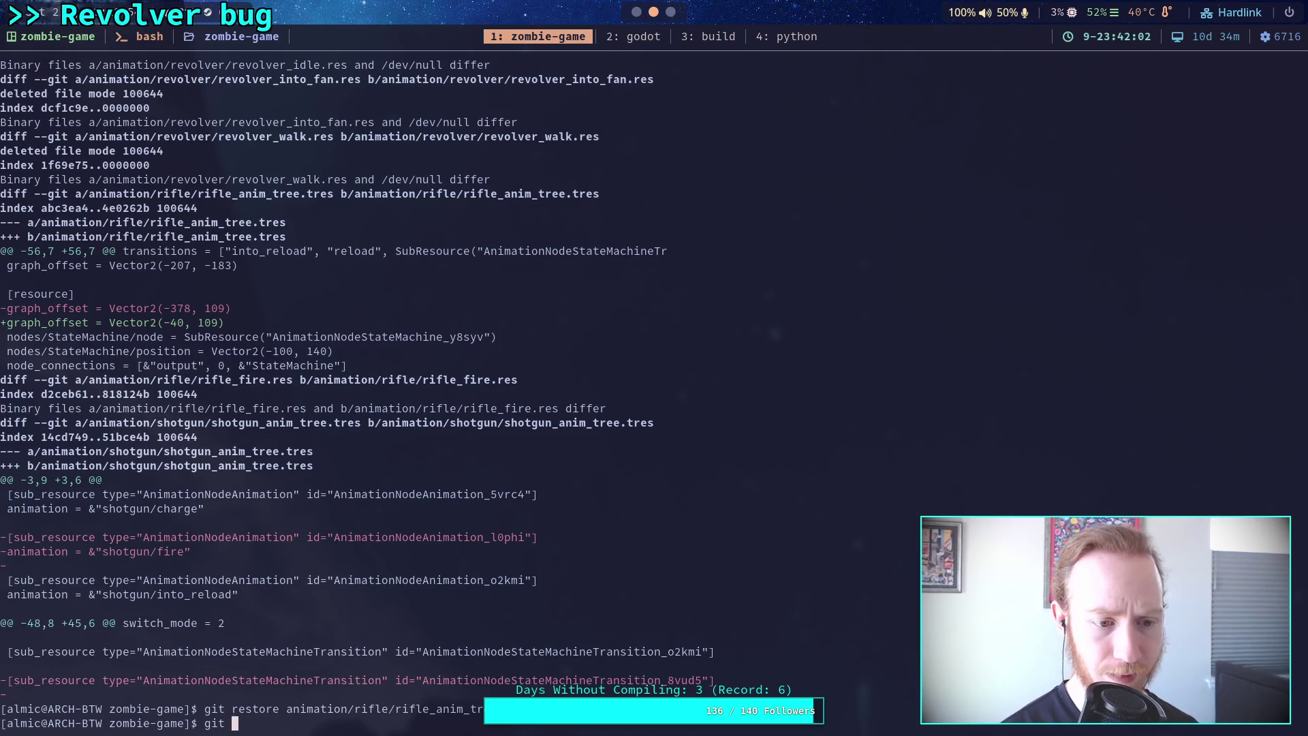
key(Return)
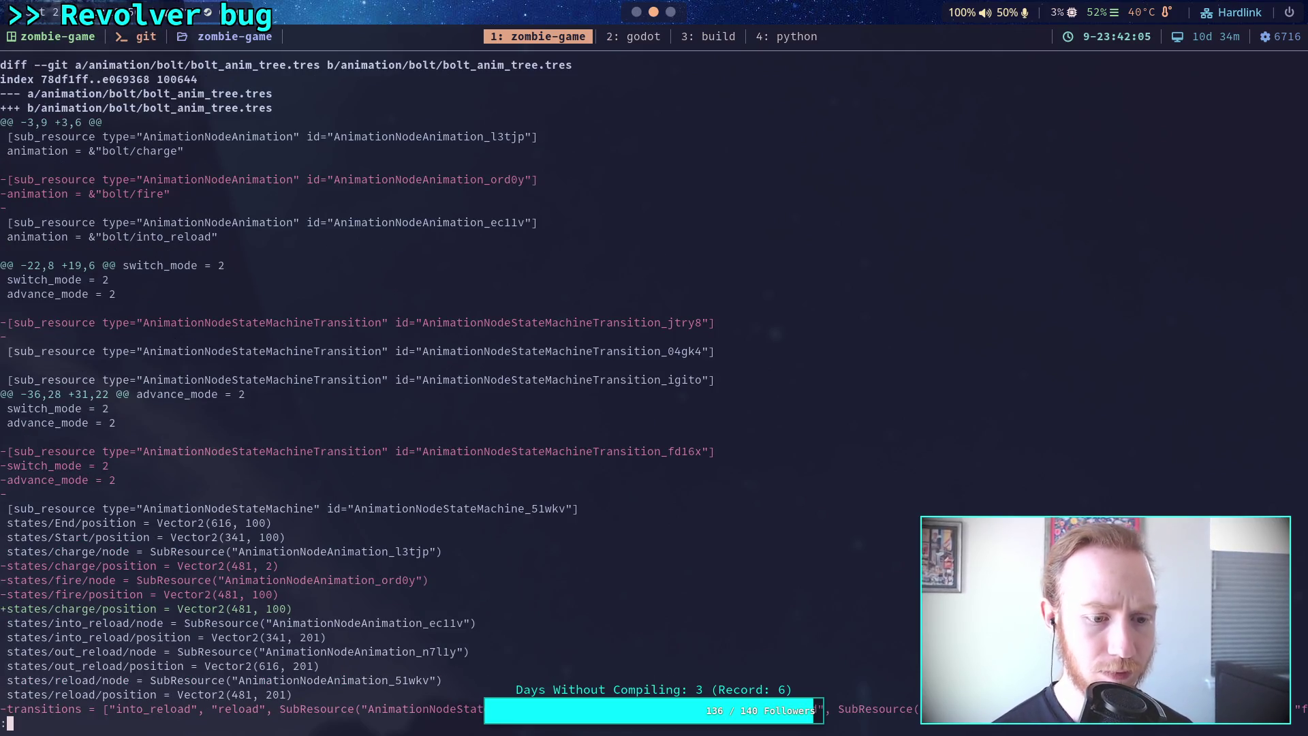
text(q)
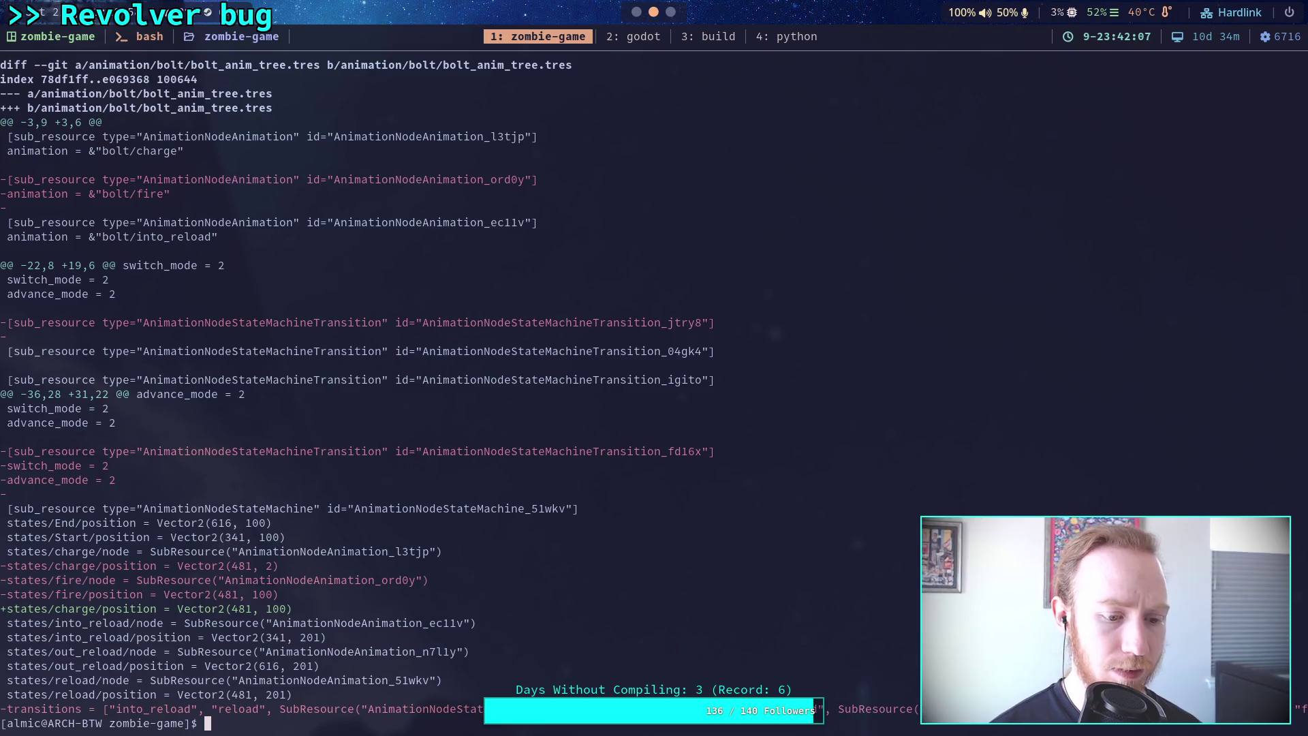
text(it add animation/)
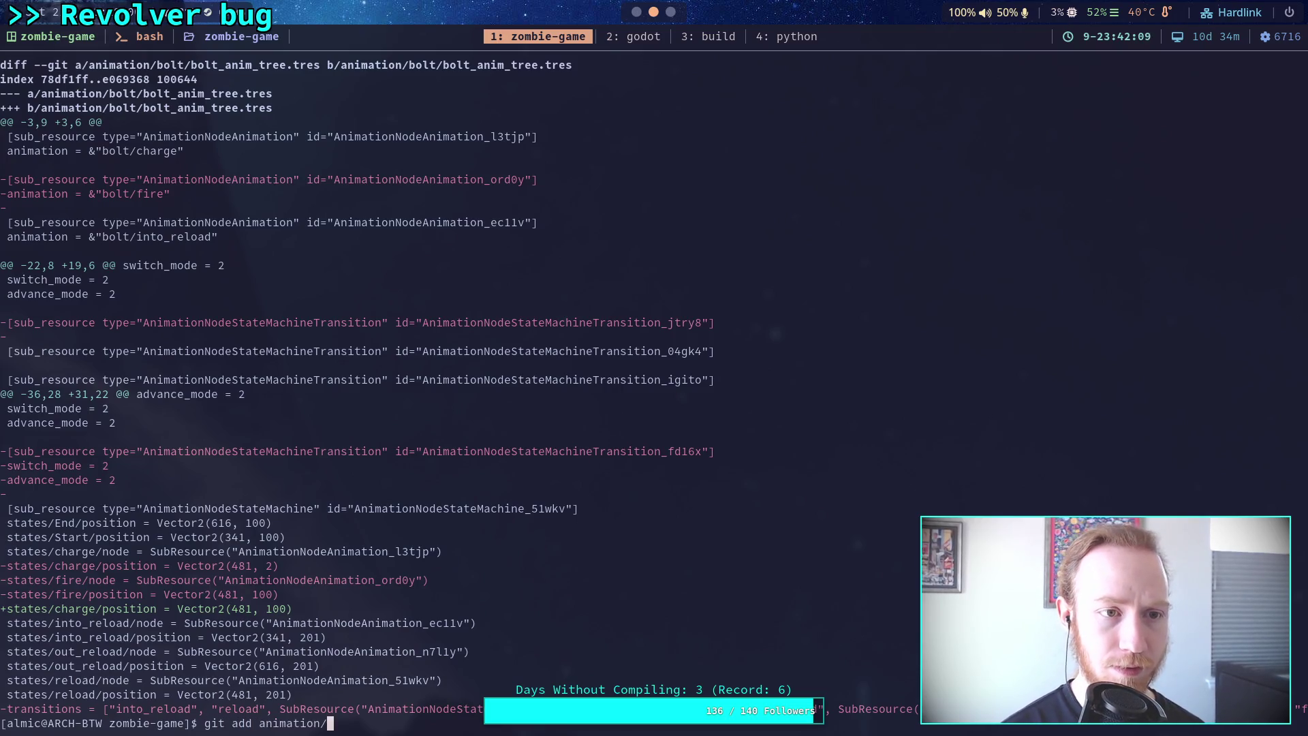
text(lt/bolt_)
text(anim_tree.tres)
key(Return)
Recheck the diff and stage the bolt animation resource using tab completion.
text(git diff)
key(Return)
text(git add animation/bolt/)
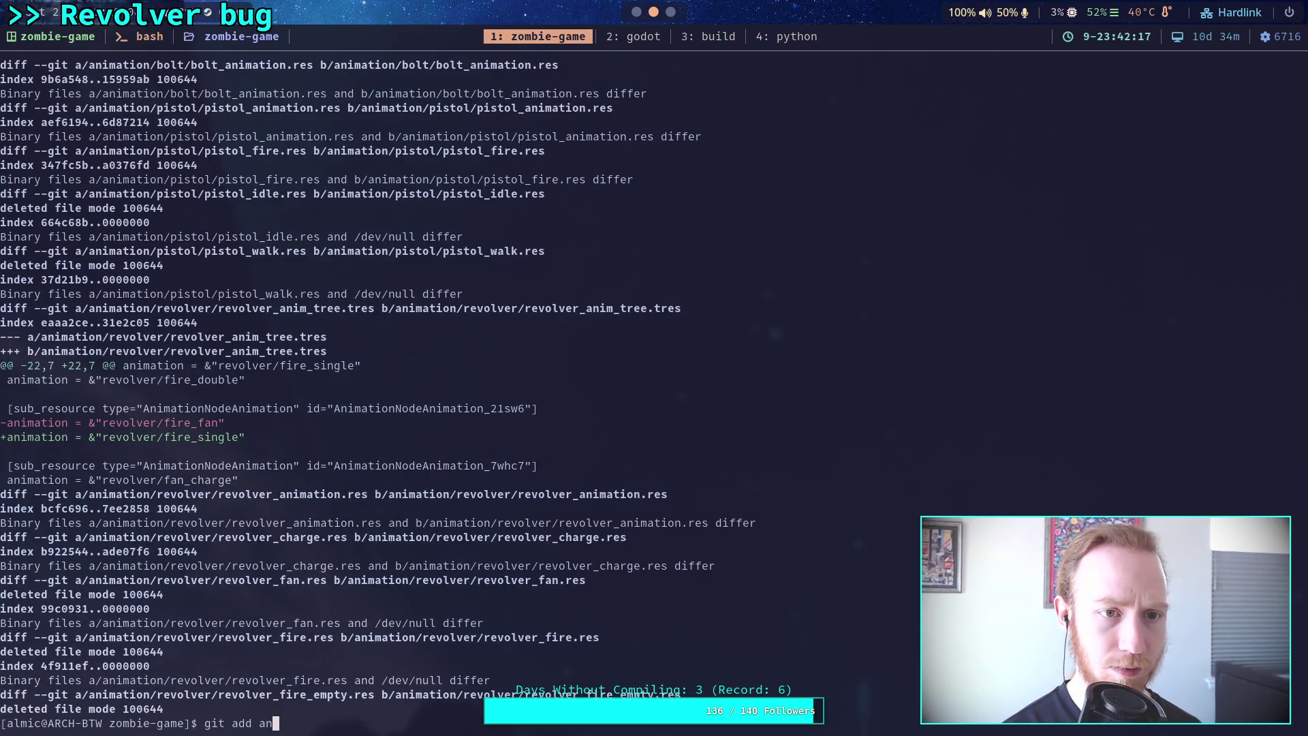
text(bolt_)
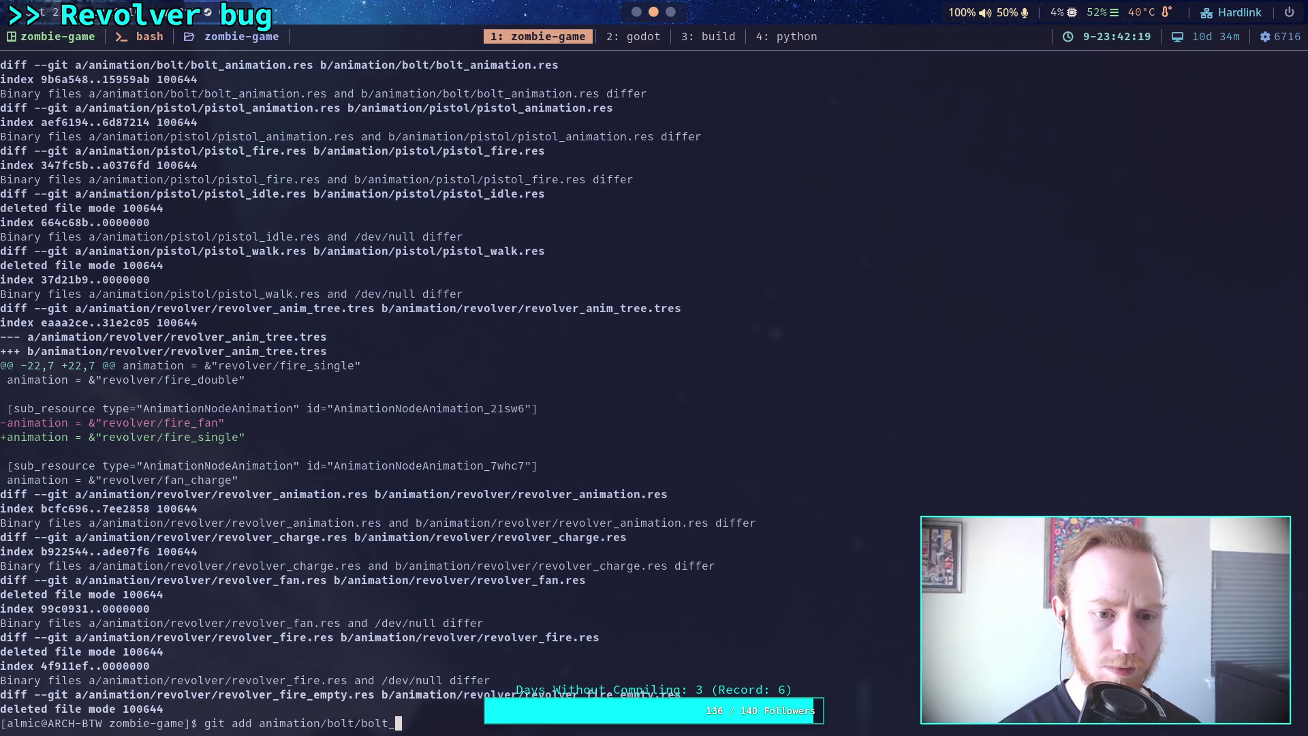
text(anim)
key(Tab)
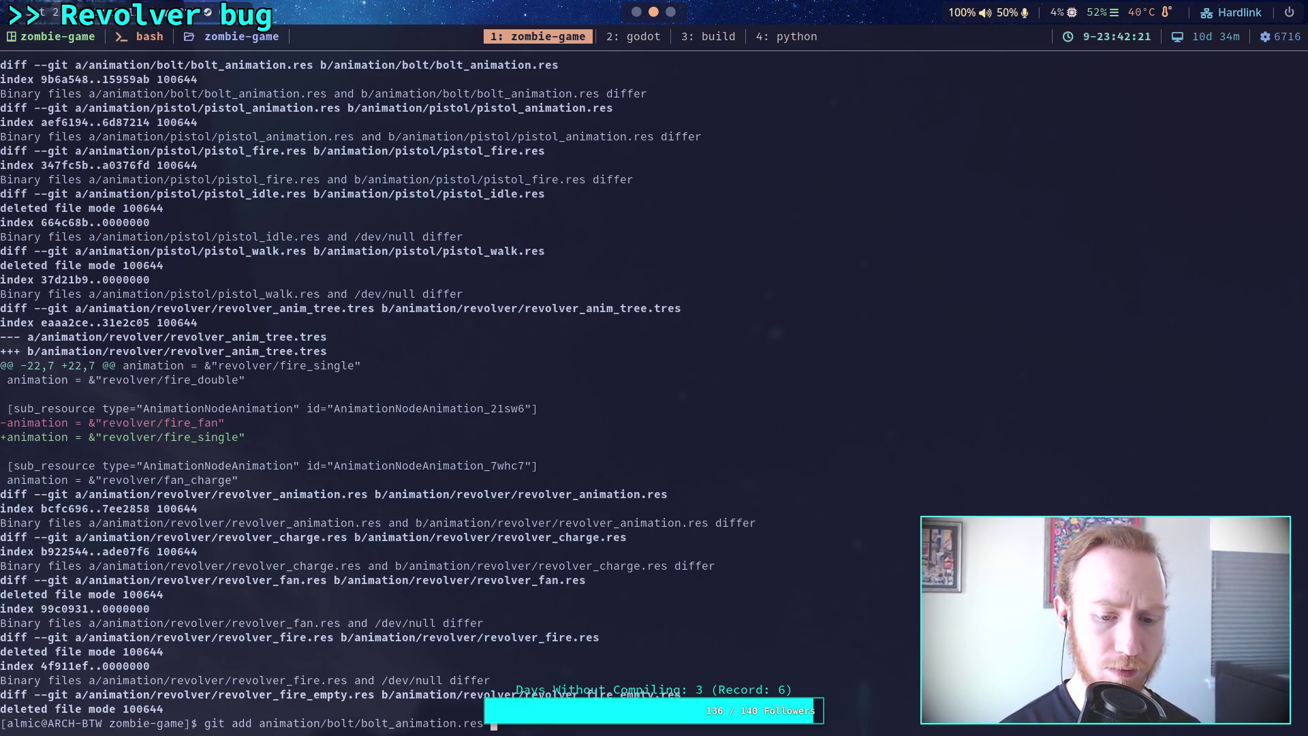
key(Return)
Abandon a half-typed git add command, rerun git diff and page forward.
text(t add a)
key(Tab)
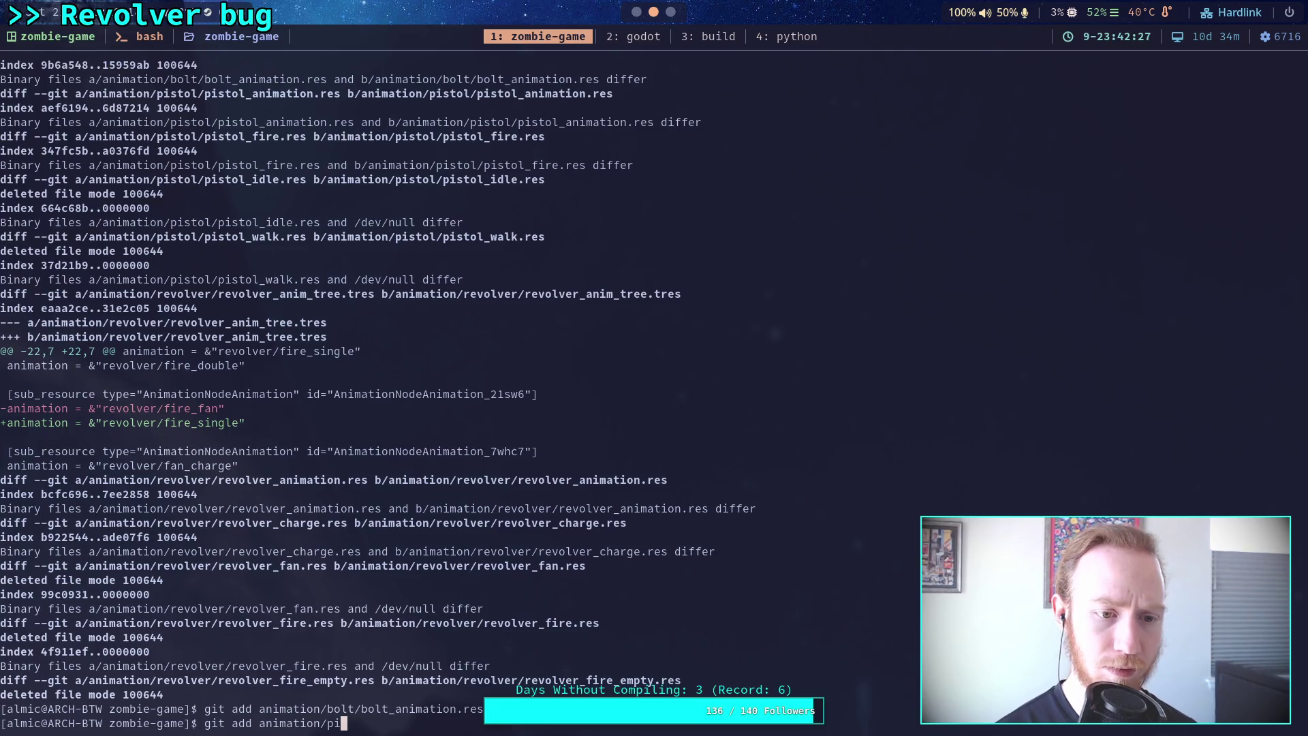
key(BackSpace)
key(BackSpace)
key(BackSpace)
text(diff)
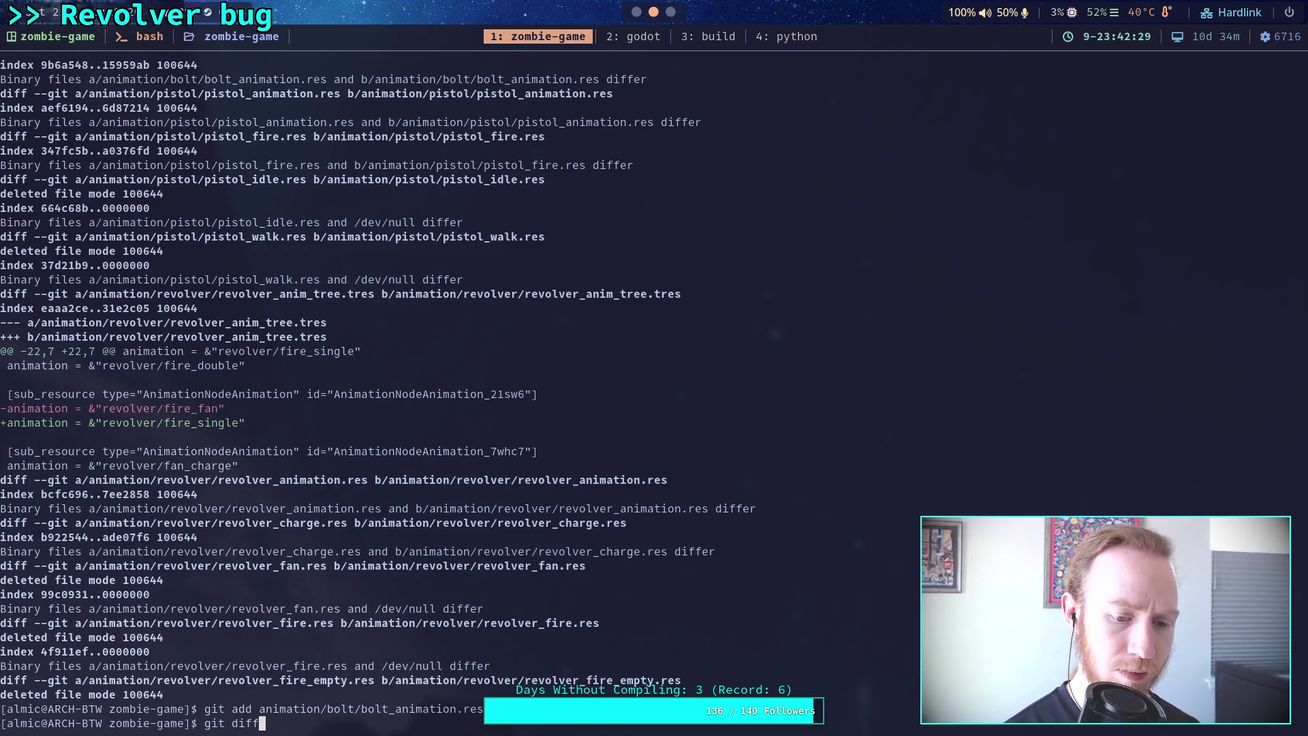
key(Return)
key(space)
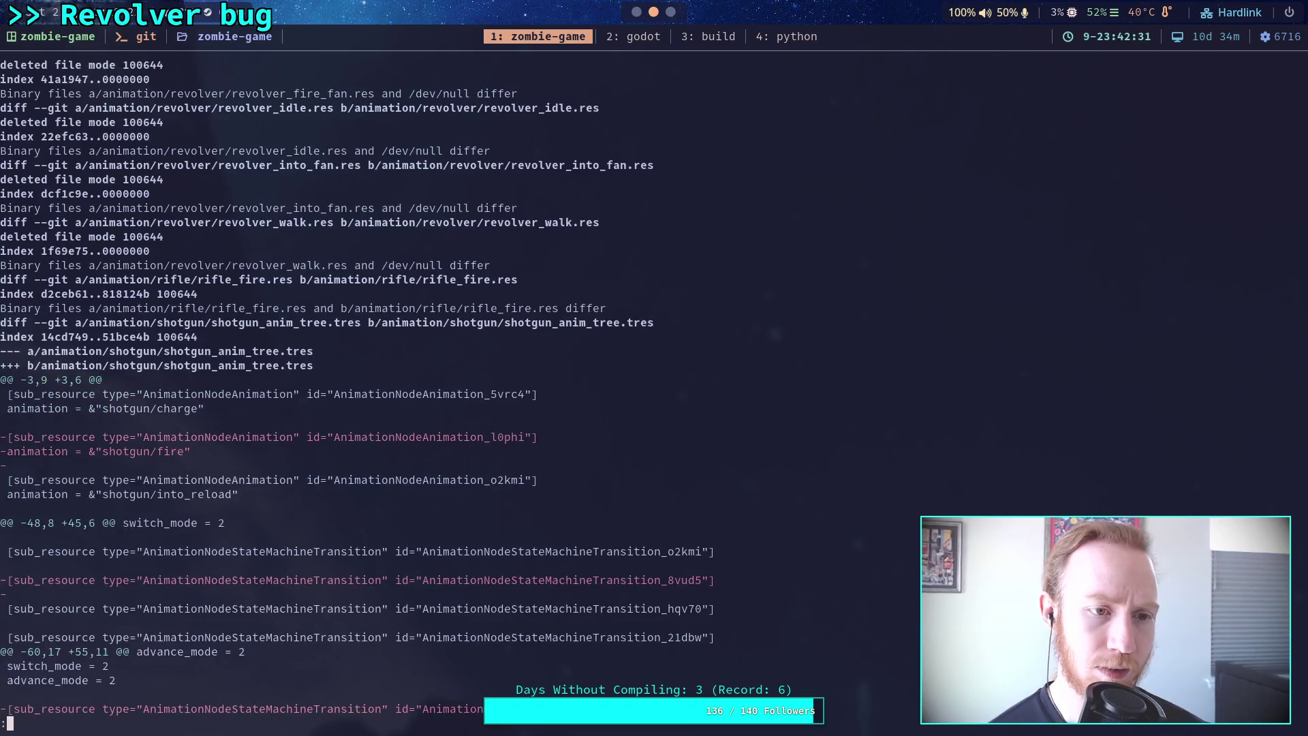
Page through weapon data, WeaponScene.gd, revolver and world scene diffs, then start typing git restore scene/weapon/.
key(space)
key(space)
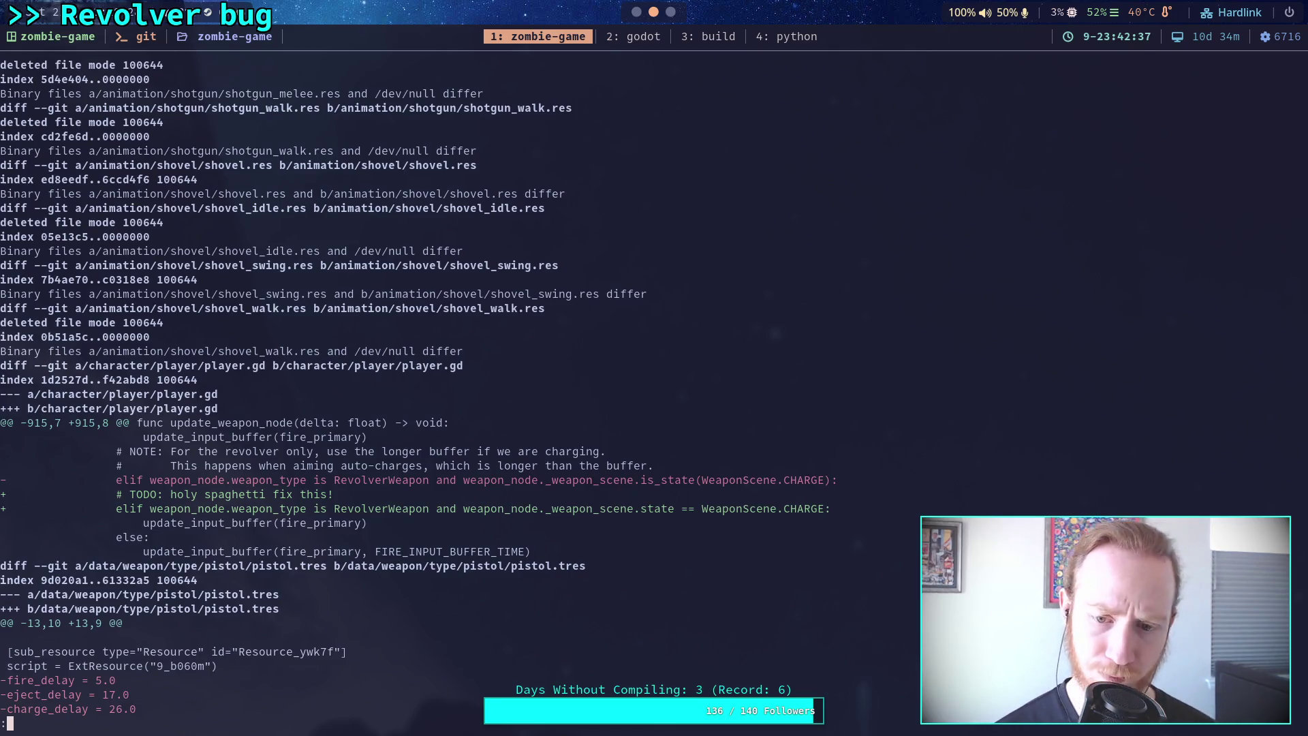
key(space)
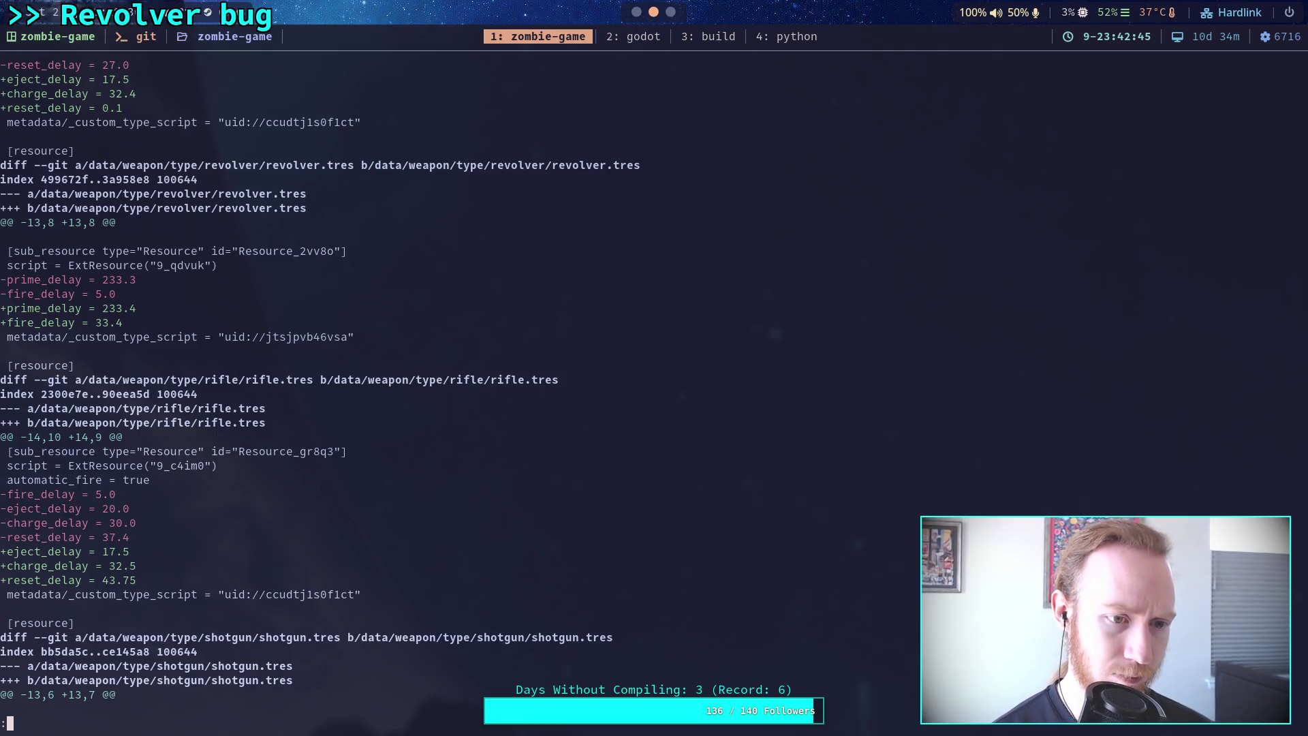
key(space)
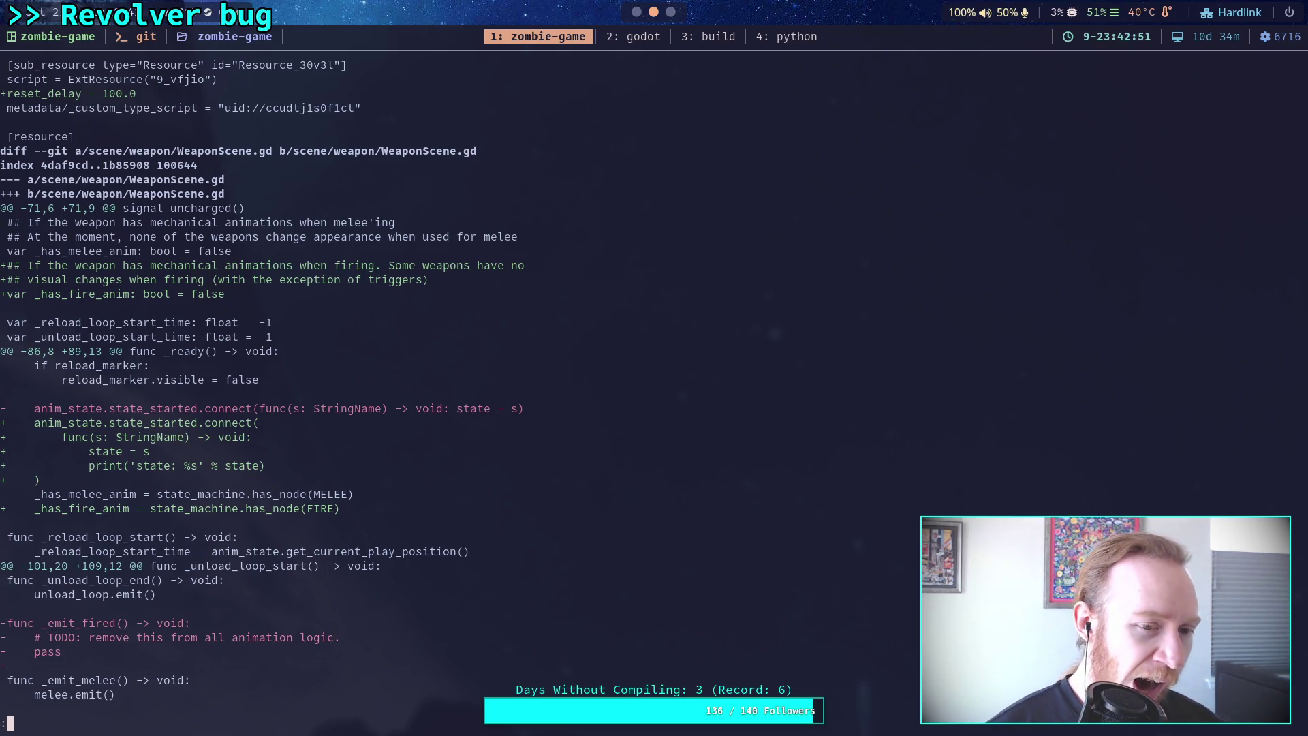
scroll(262, 387, down, 6)
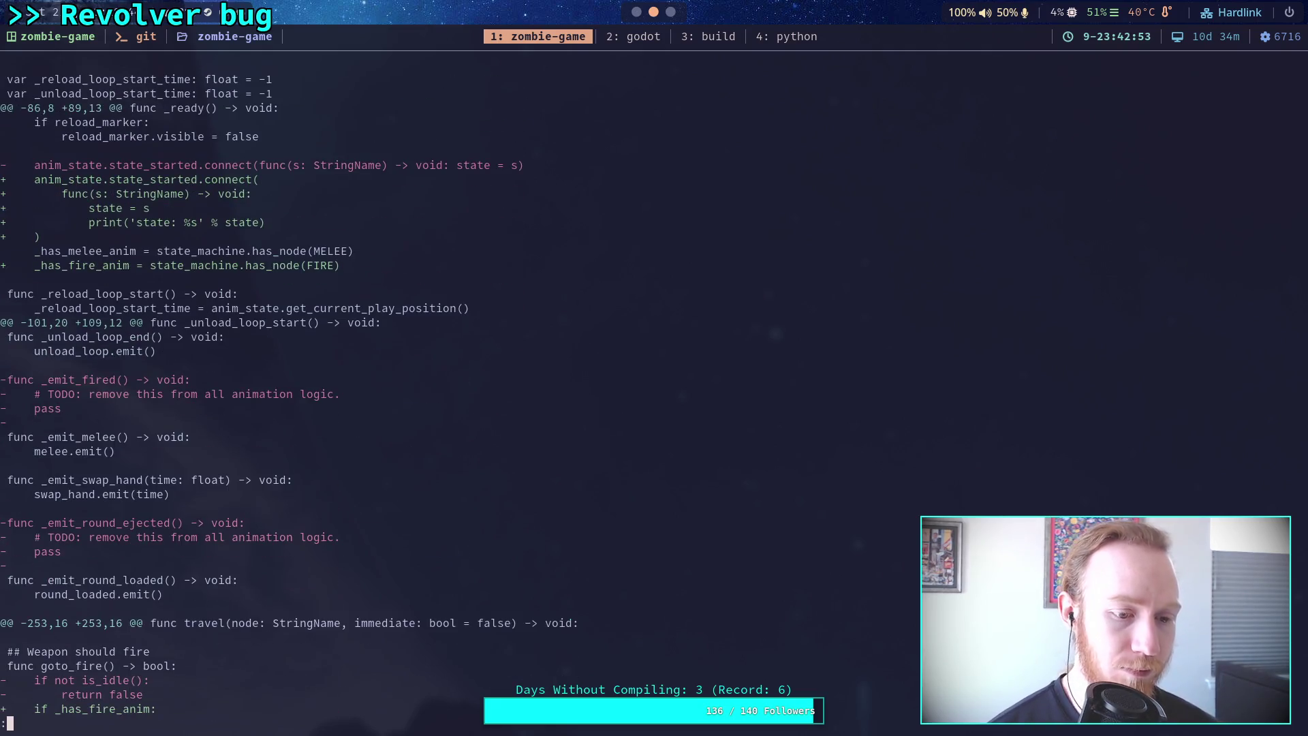
key(space)
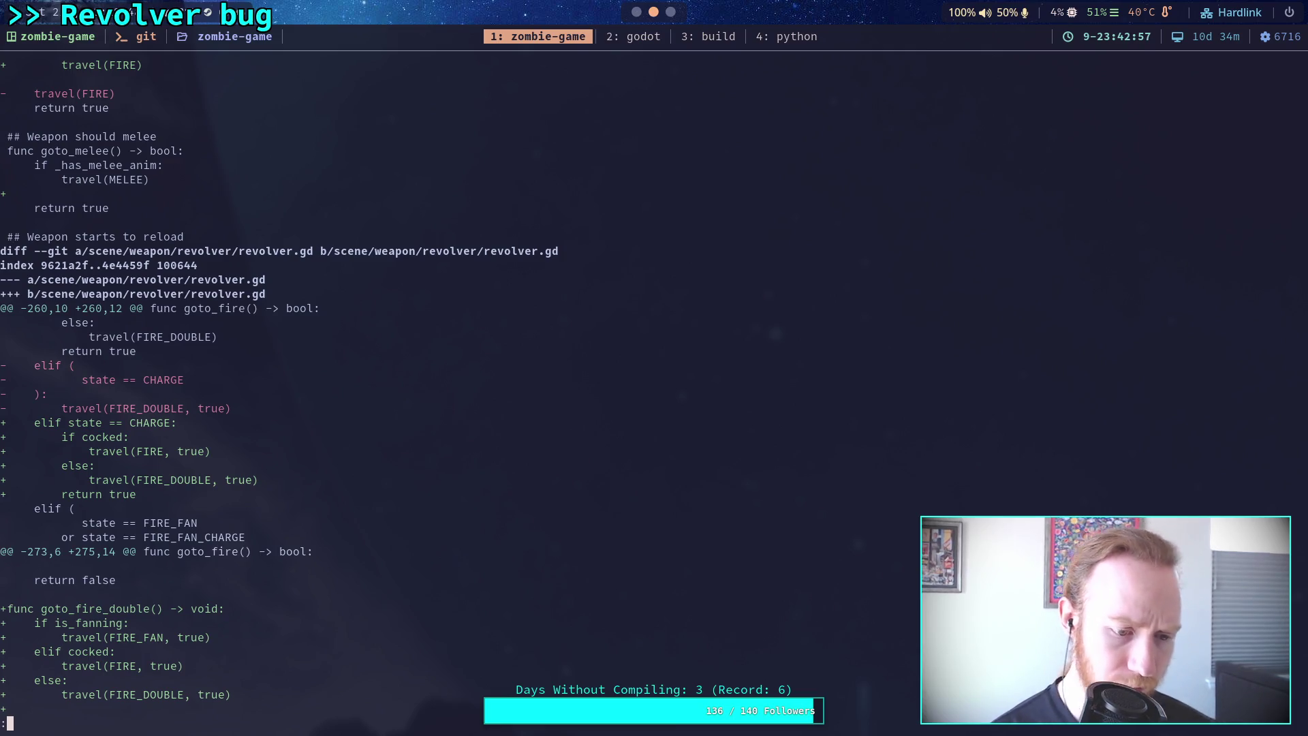
key(space)
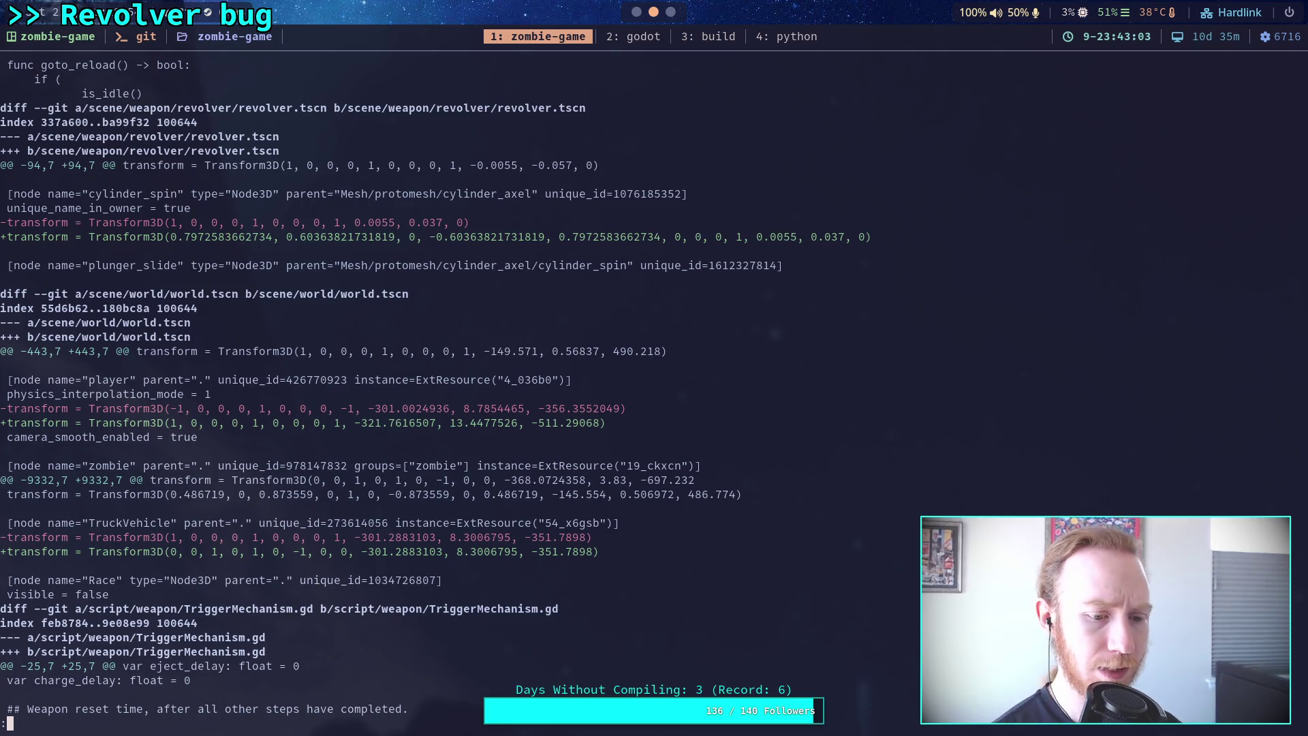
text(qgit restore scene/weapon/r)
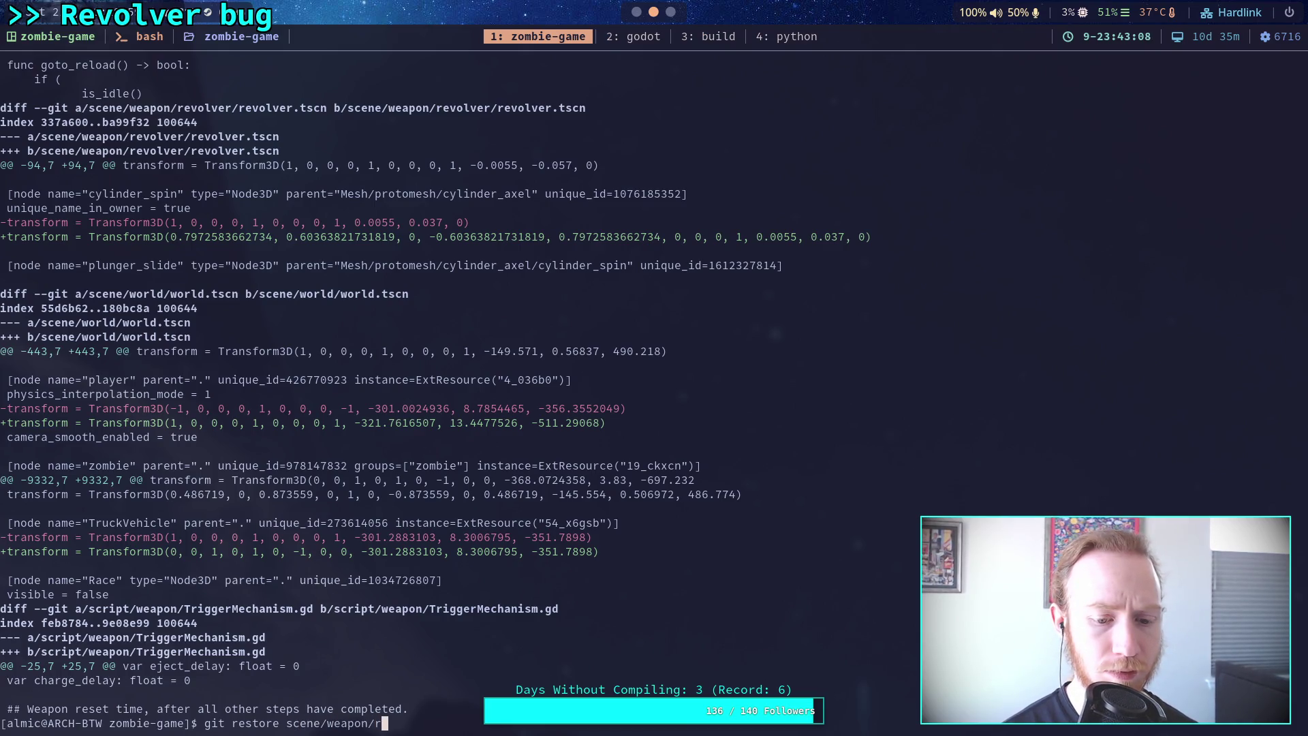
Discard the changes to scene/weapon/revolver/revolver.tscn with git restore.
key(Tab)
text(rev)
key(Tab)
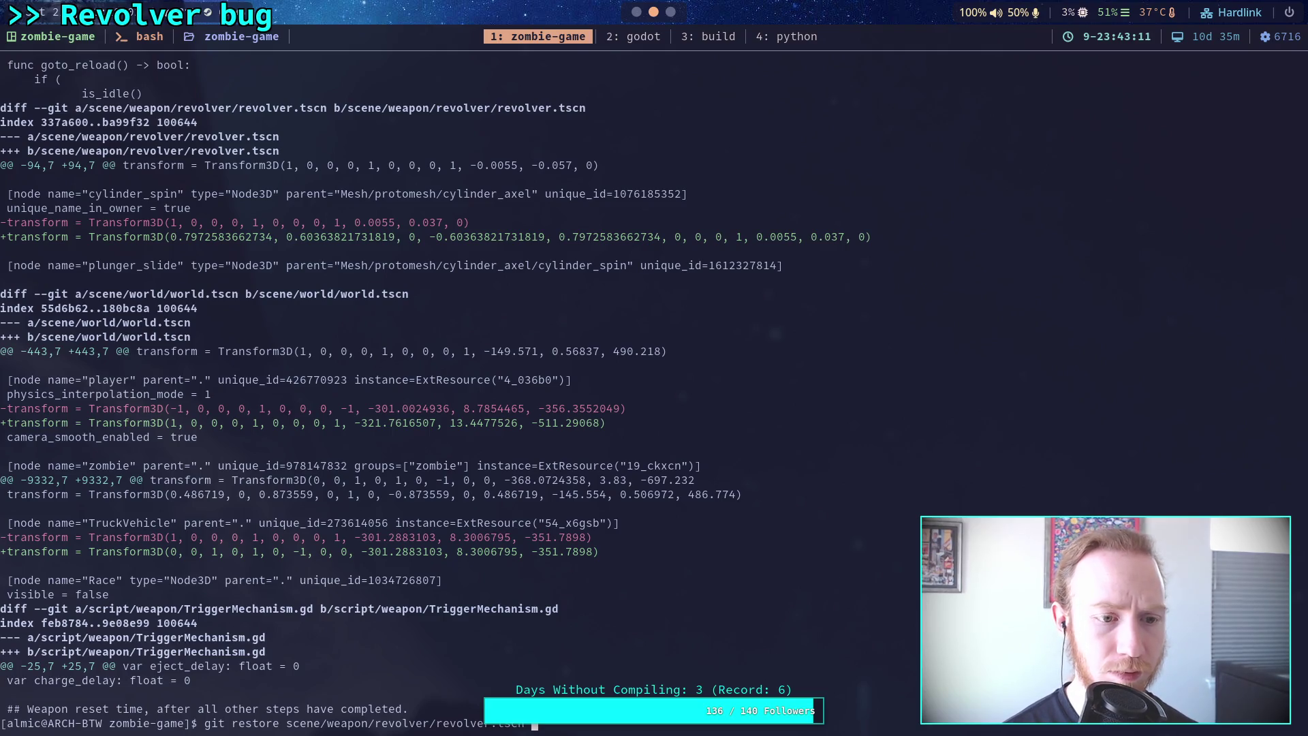
key(Return)
Rerun git diff, page through to the DoubleActionMechanism.gd changes, then quit to type git status.
text(it diff)
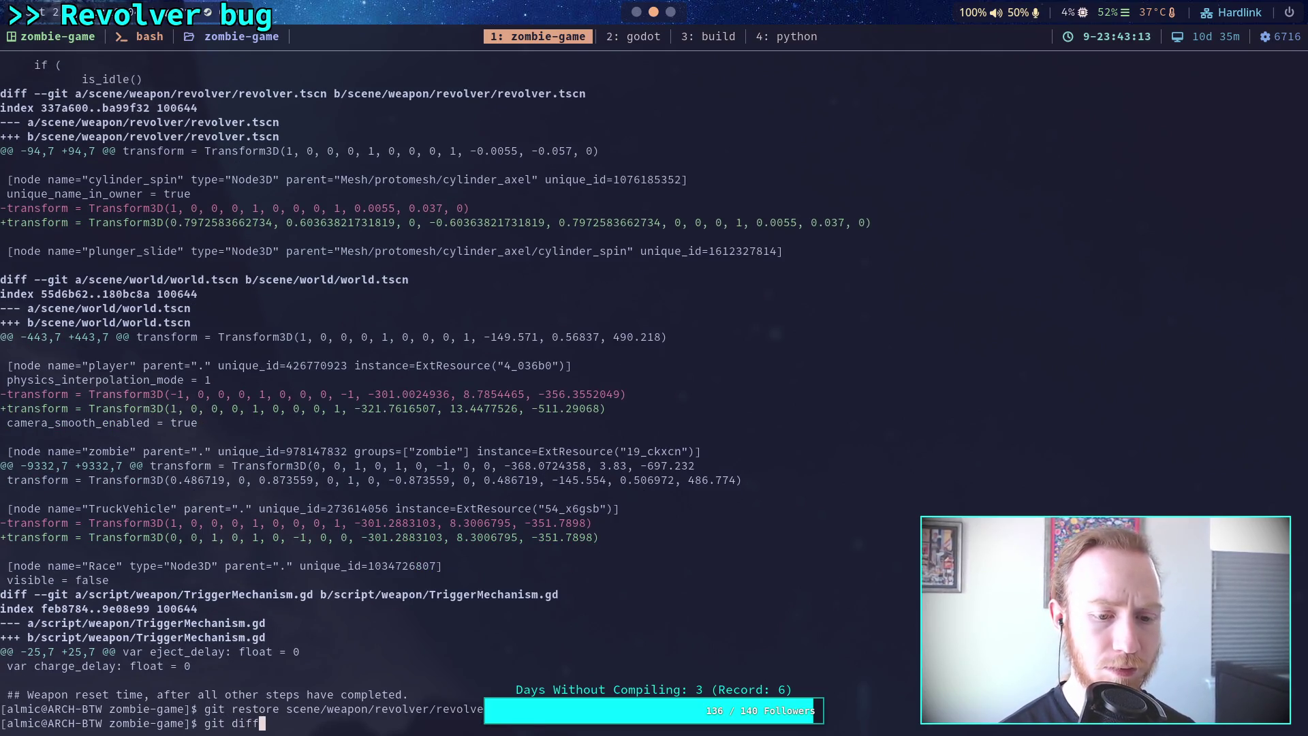
key(Return)
key(space)
key(space)
key(space)
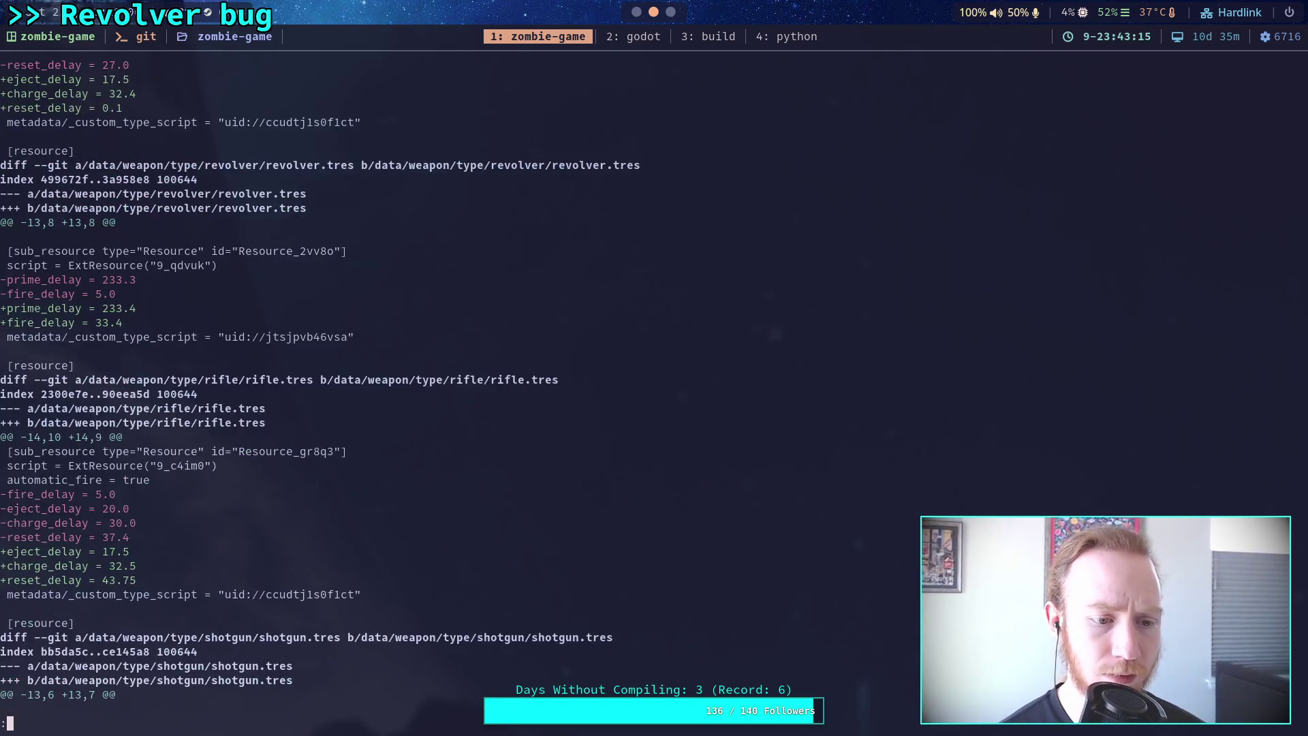
key(space)
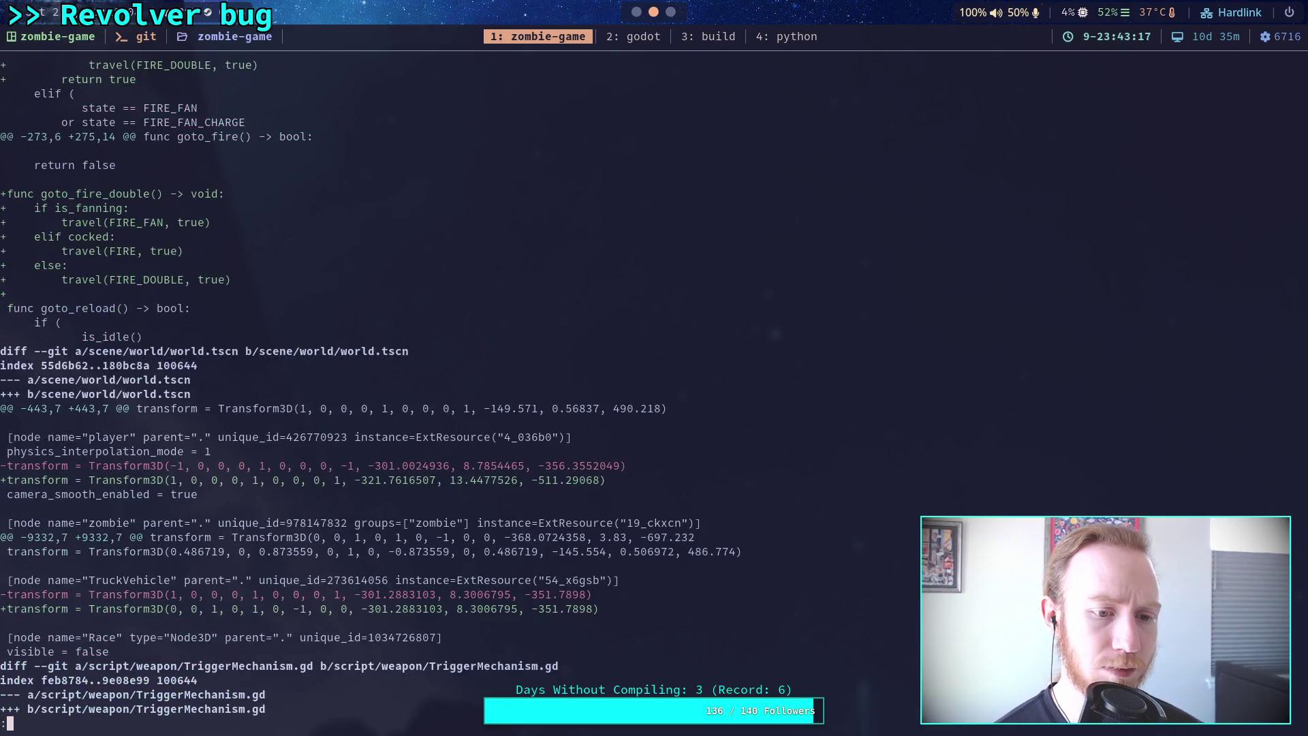
key(space)
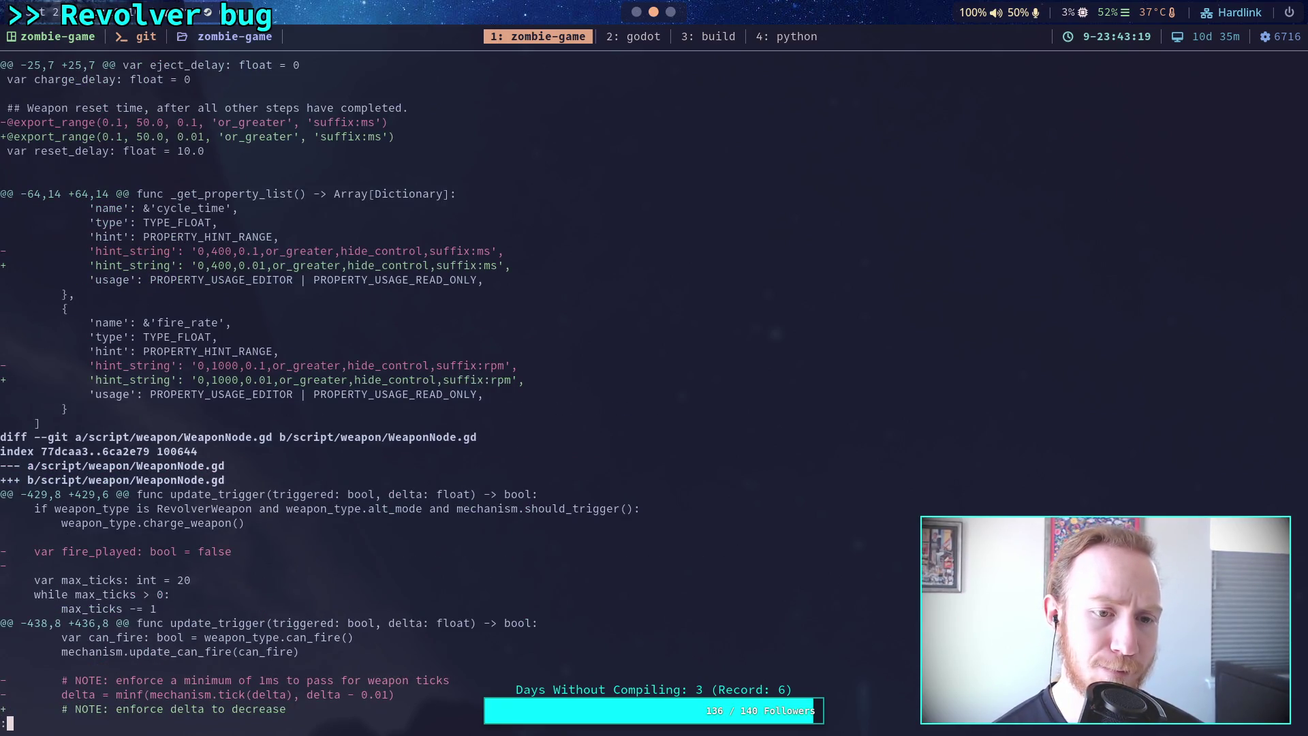
key(space)
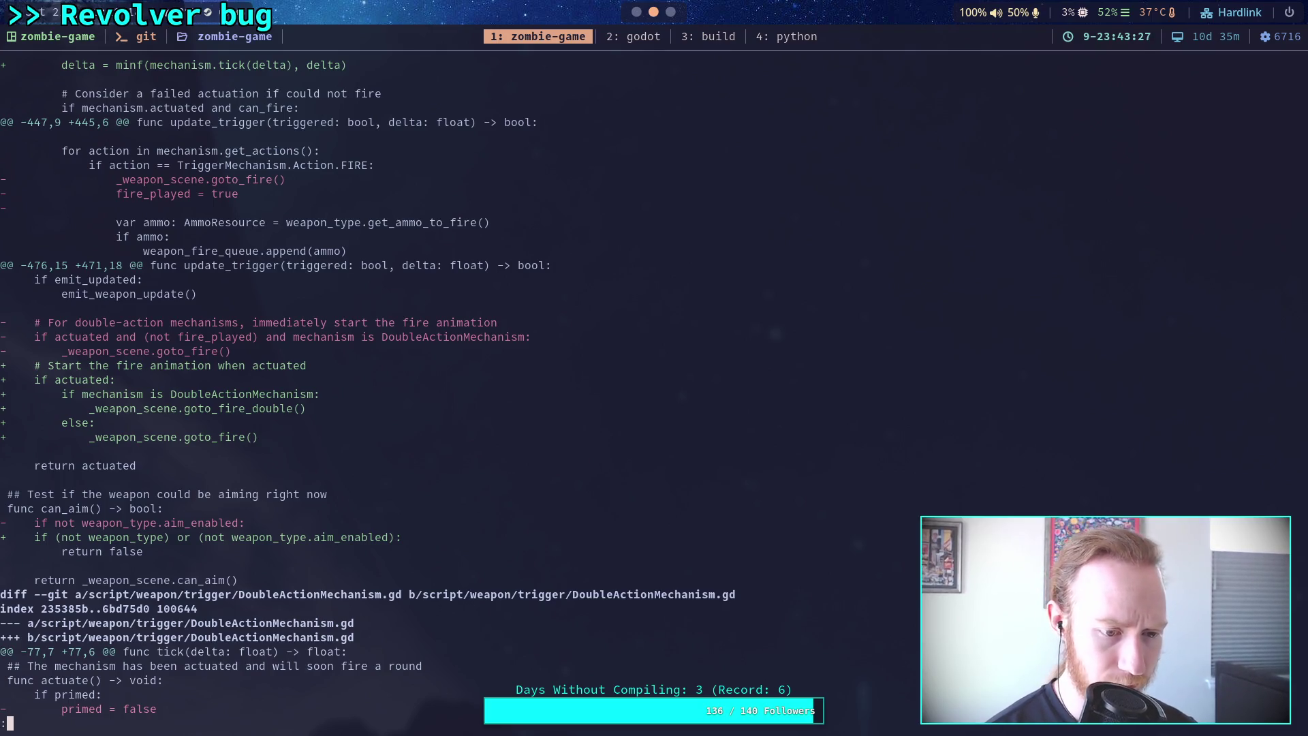
key(Page_Down)
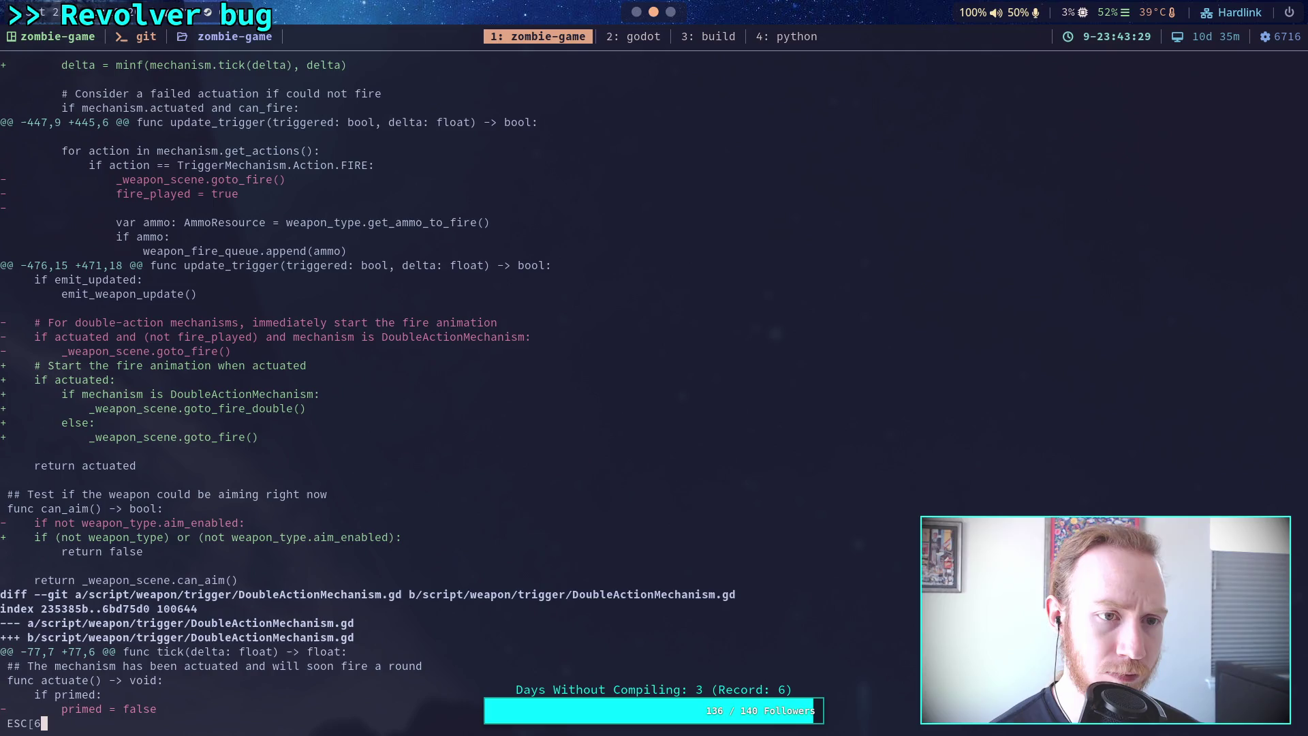
scroll(368, 395, down, 1)
scroll(368, 395, up, 3)
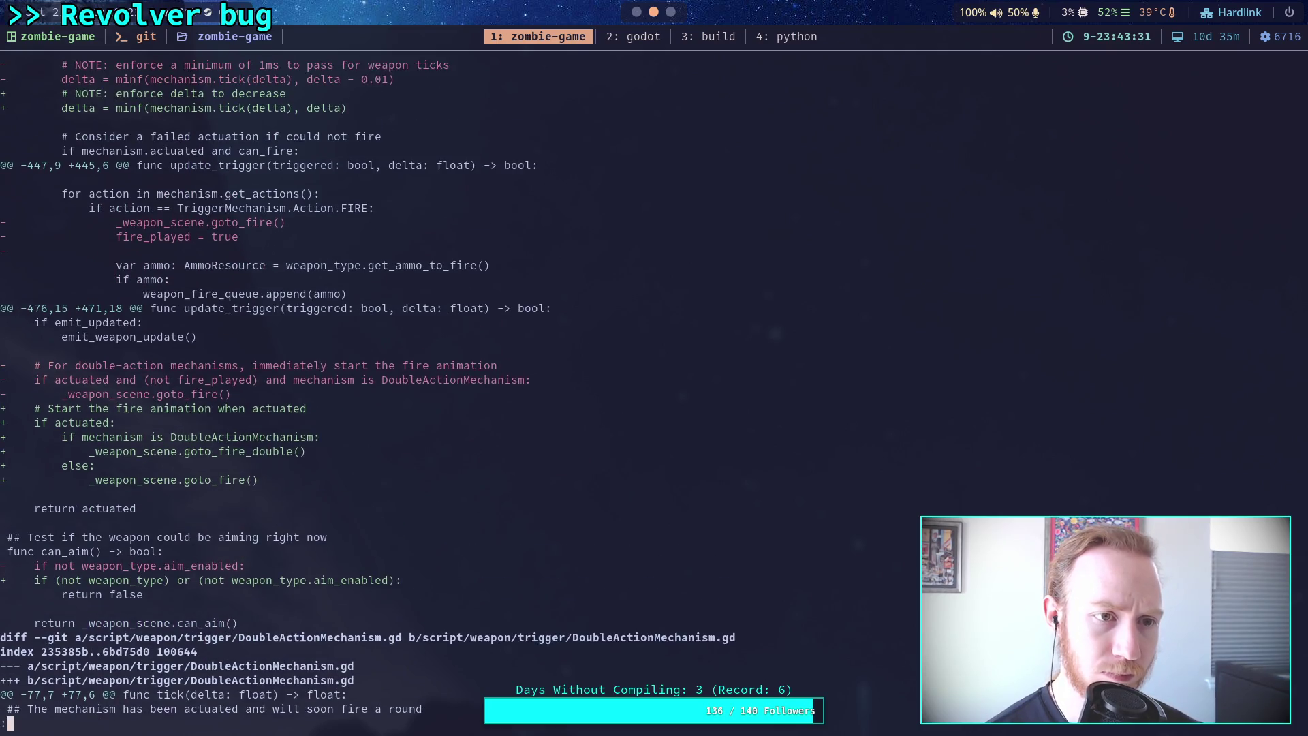
scroll(368, 395, up, 4)
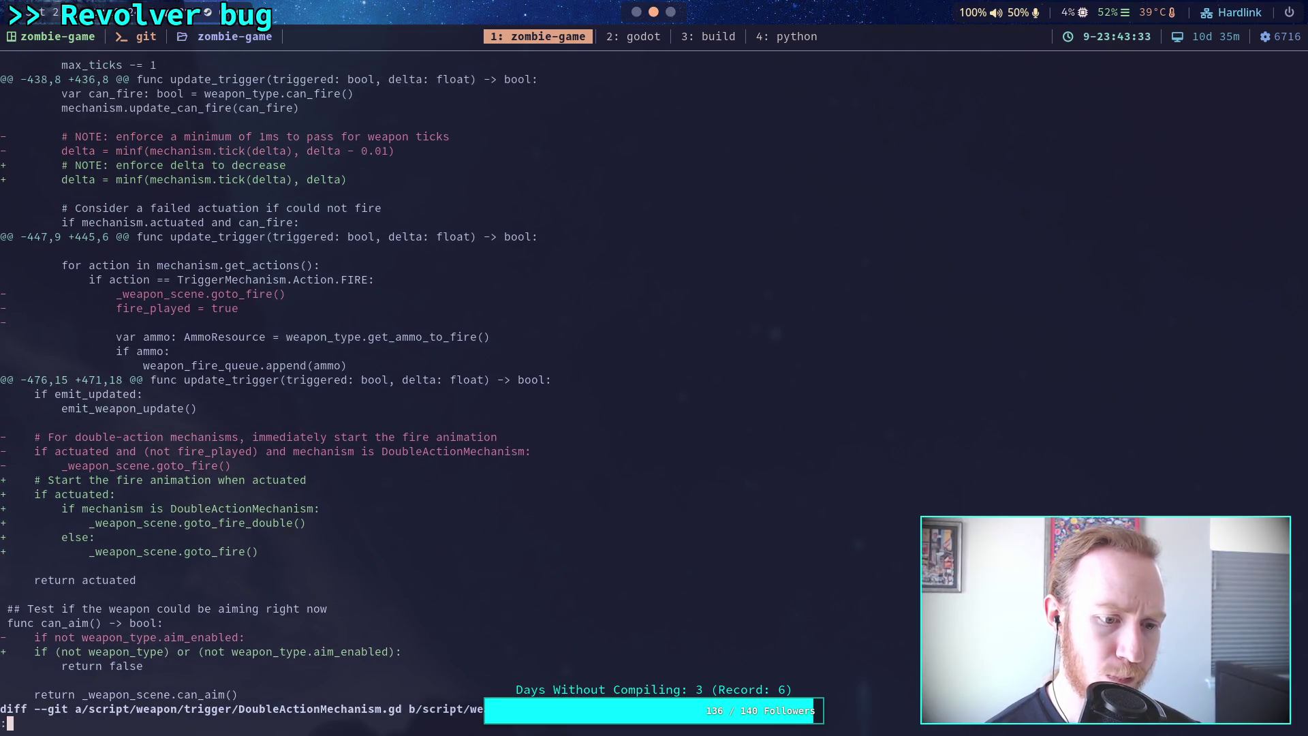
scroll(368, 395, down, 6)
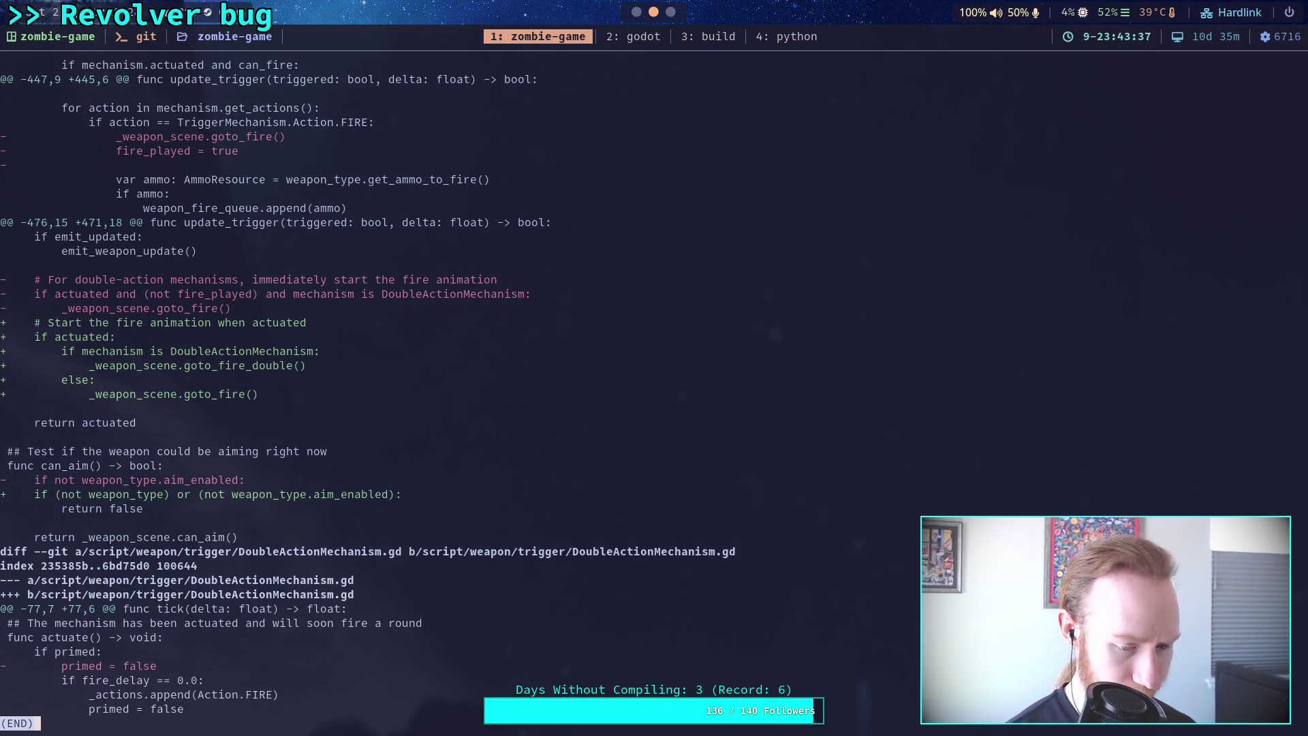
text(qgit statut)
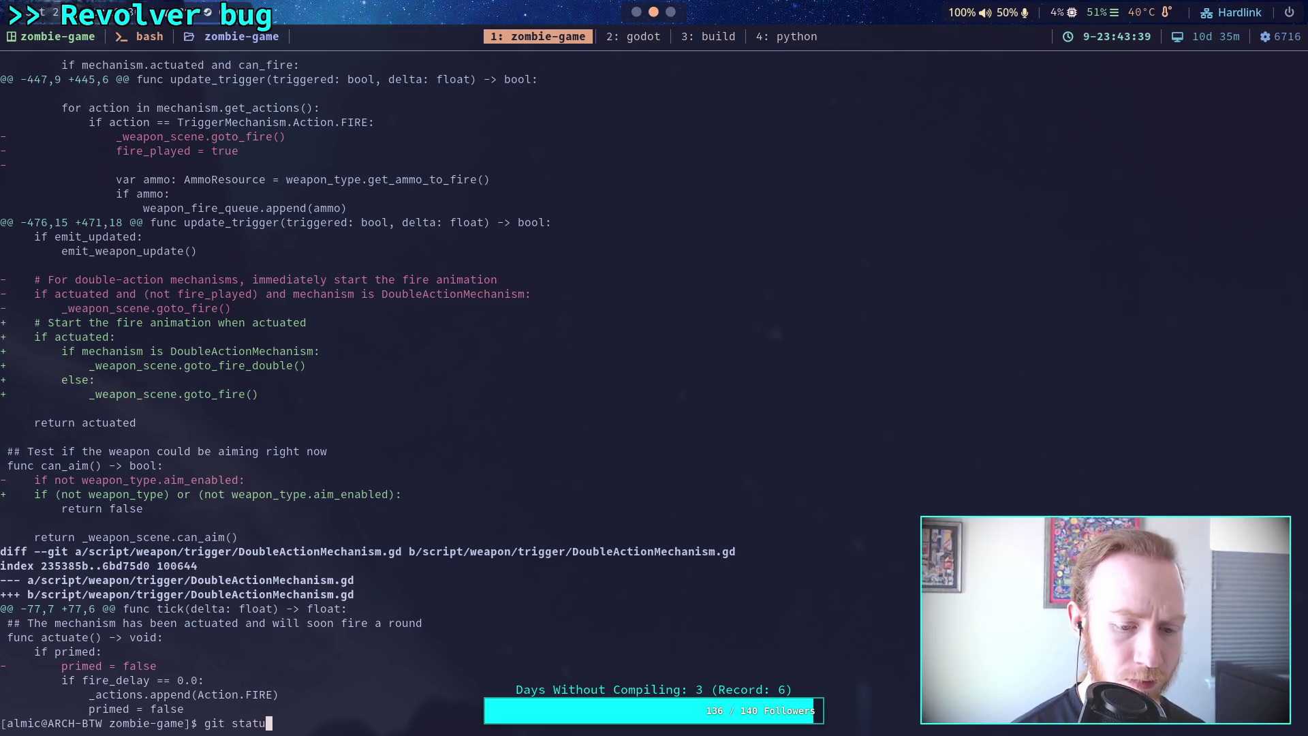
Run git status, stage animation/, check status, and stage character/.
key(Return)
text(git add animation/)
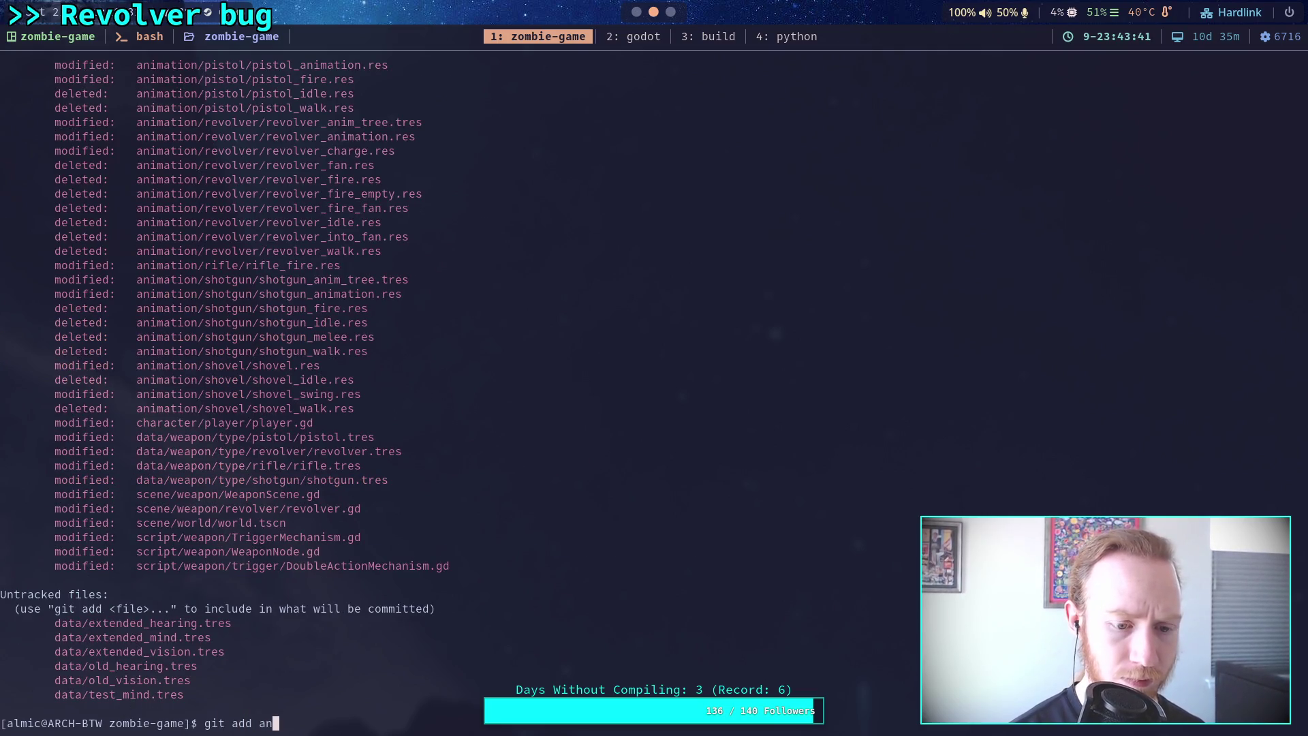
key(Return)
text(git status)
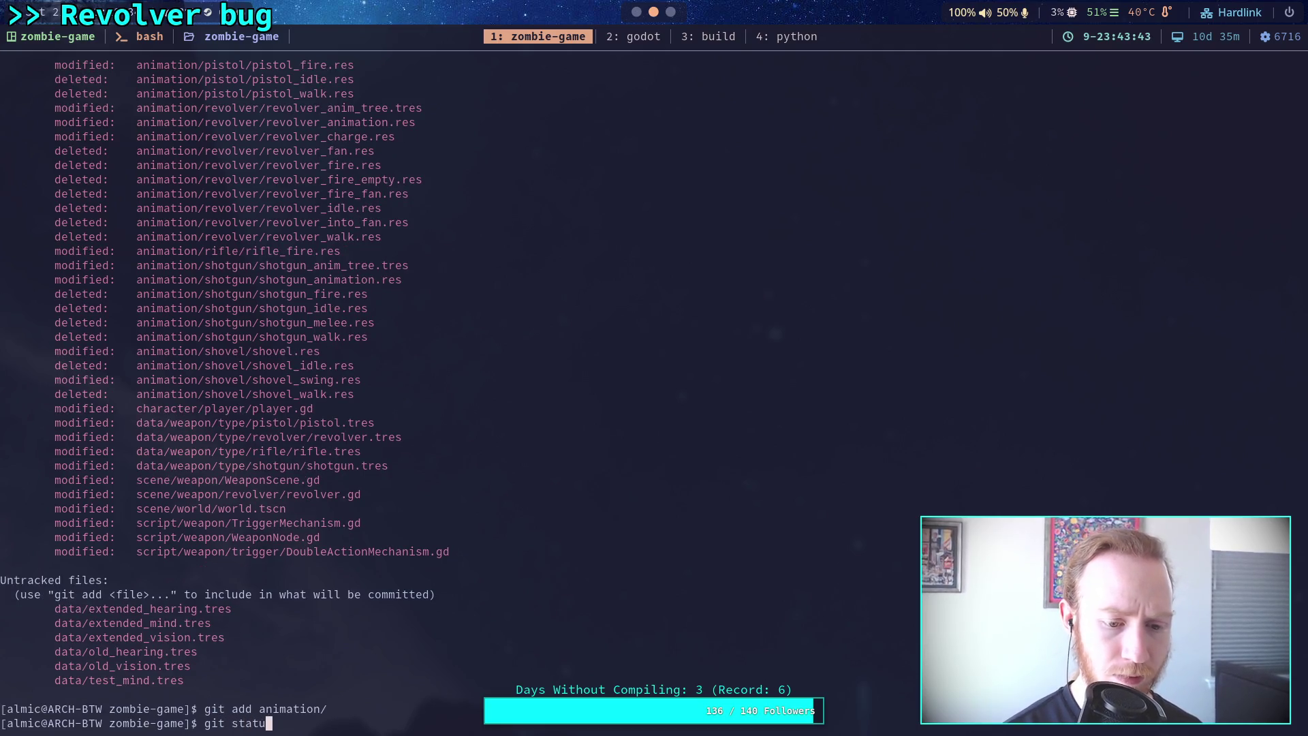
key(Return)
text(git add character/)
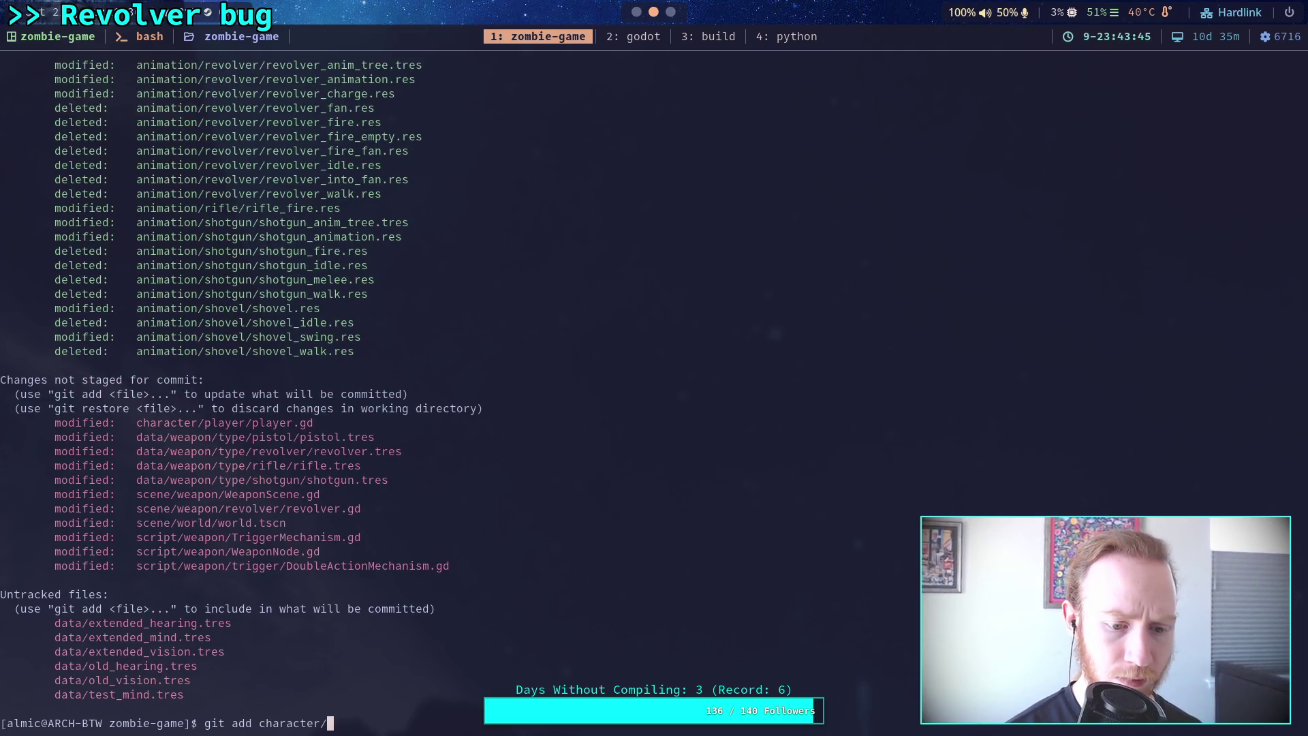
key(Return)
Stage the data/weapon/, scene/weapon/ and script/weapon/ folders with git add.
text(git add da)
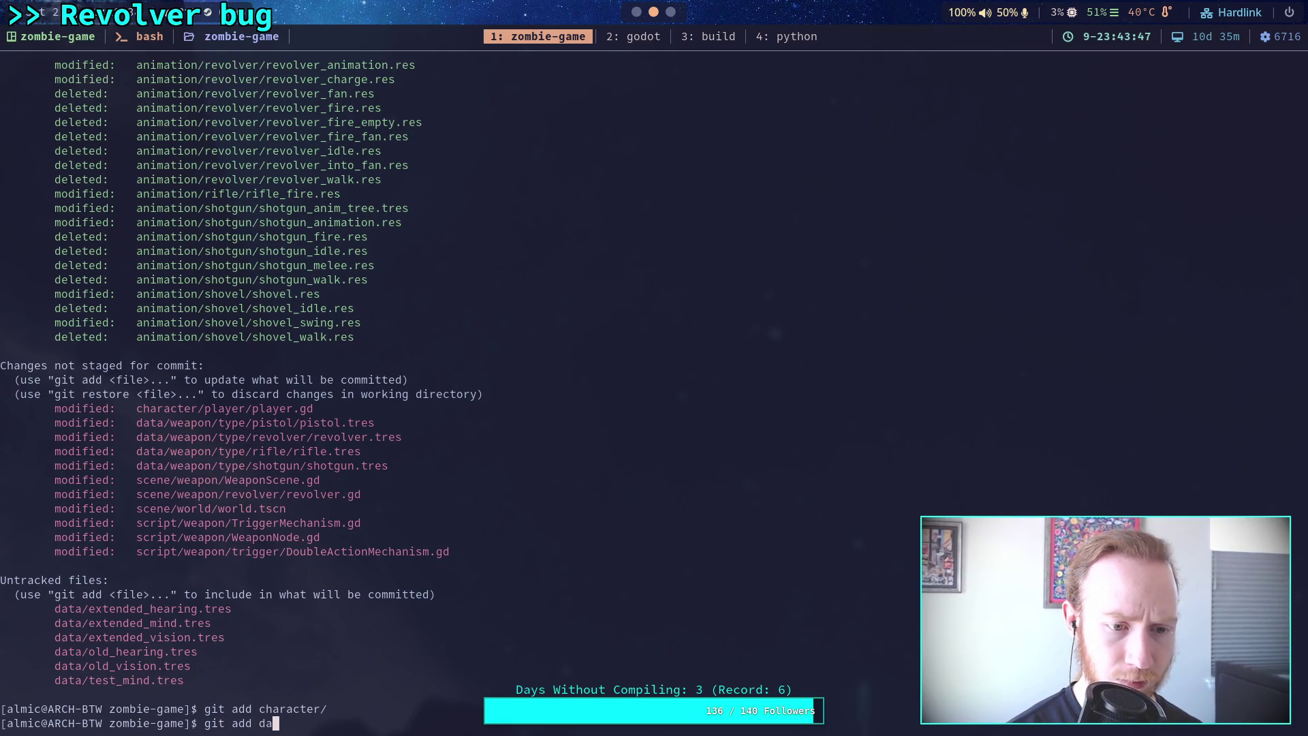
text(ta/weapon/)
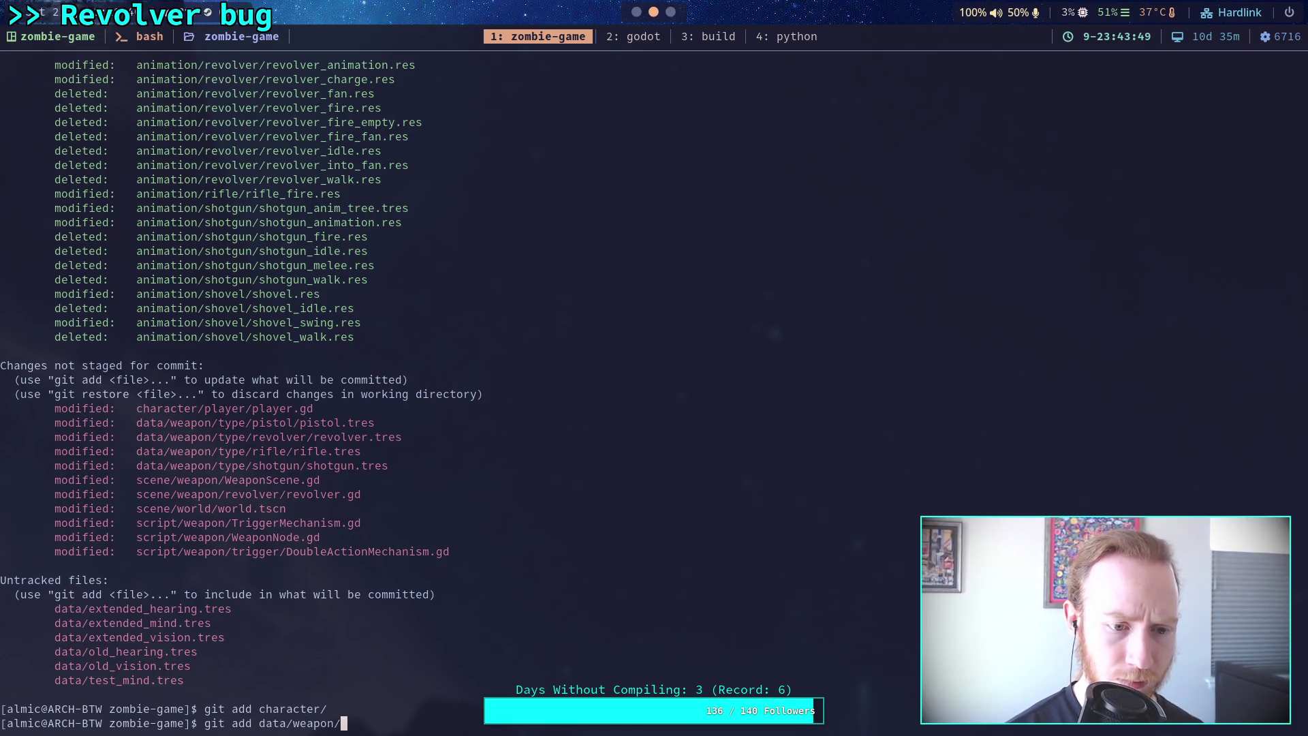
key(Return)
text(git ad)
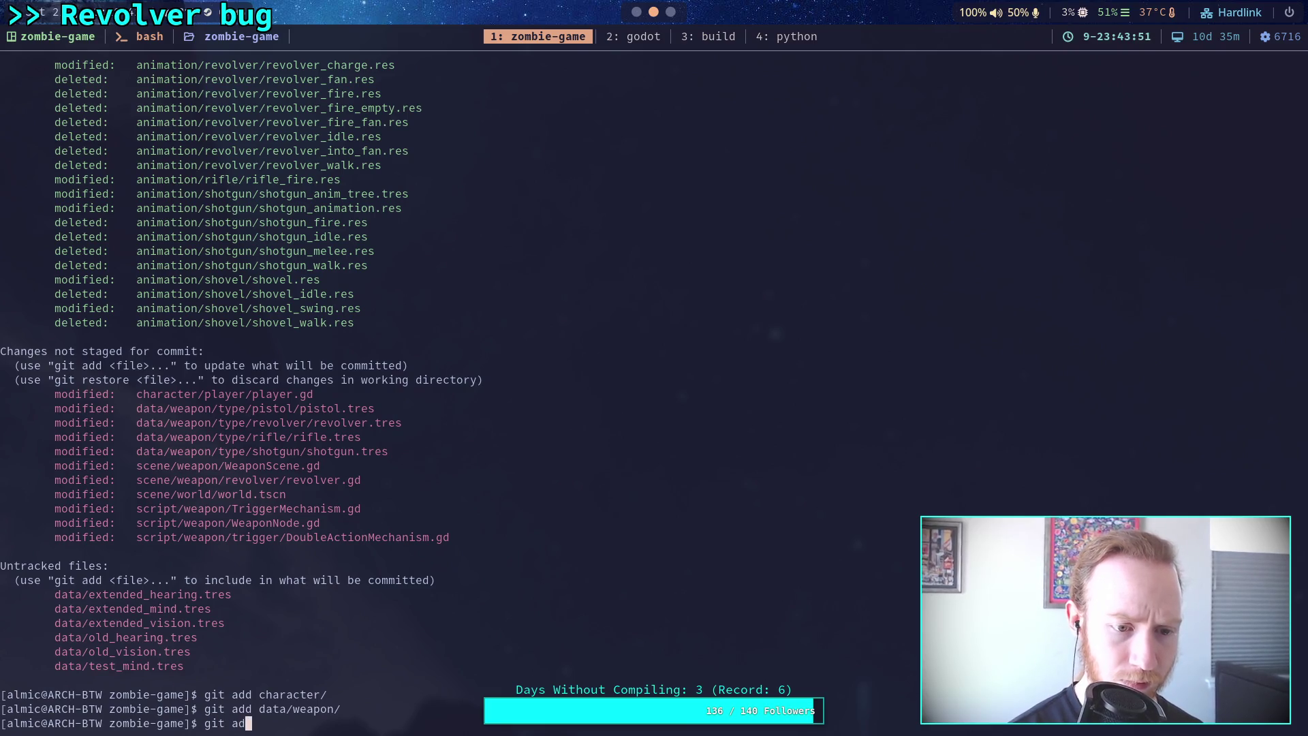
text(d scene/weapon/)
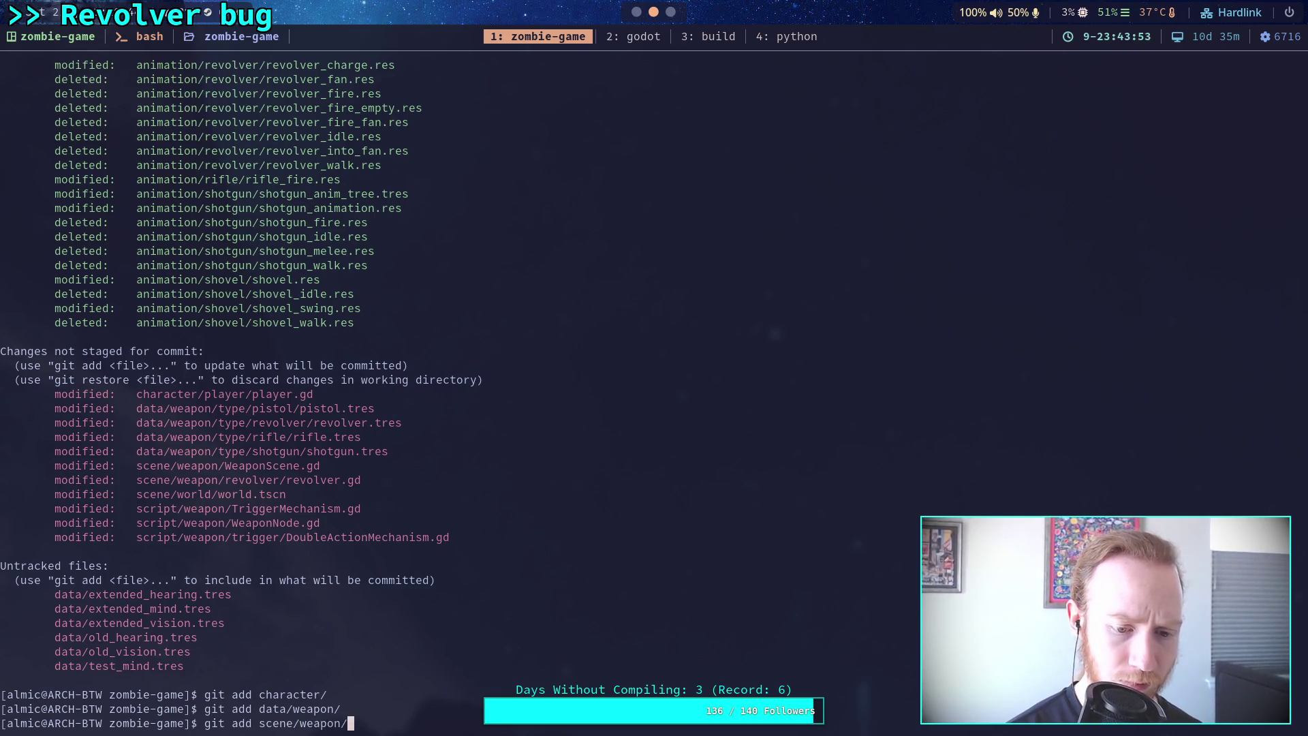
key(Return)
text(git ad script)
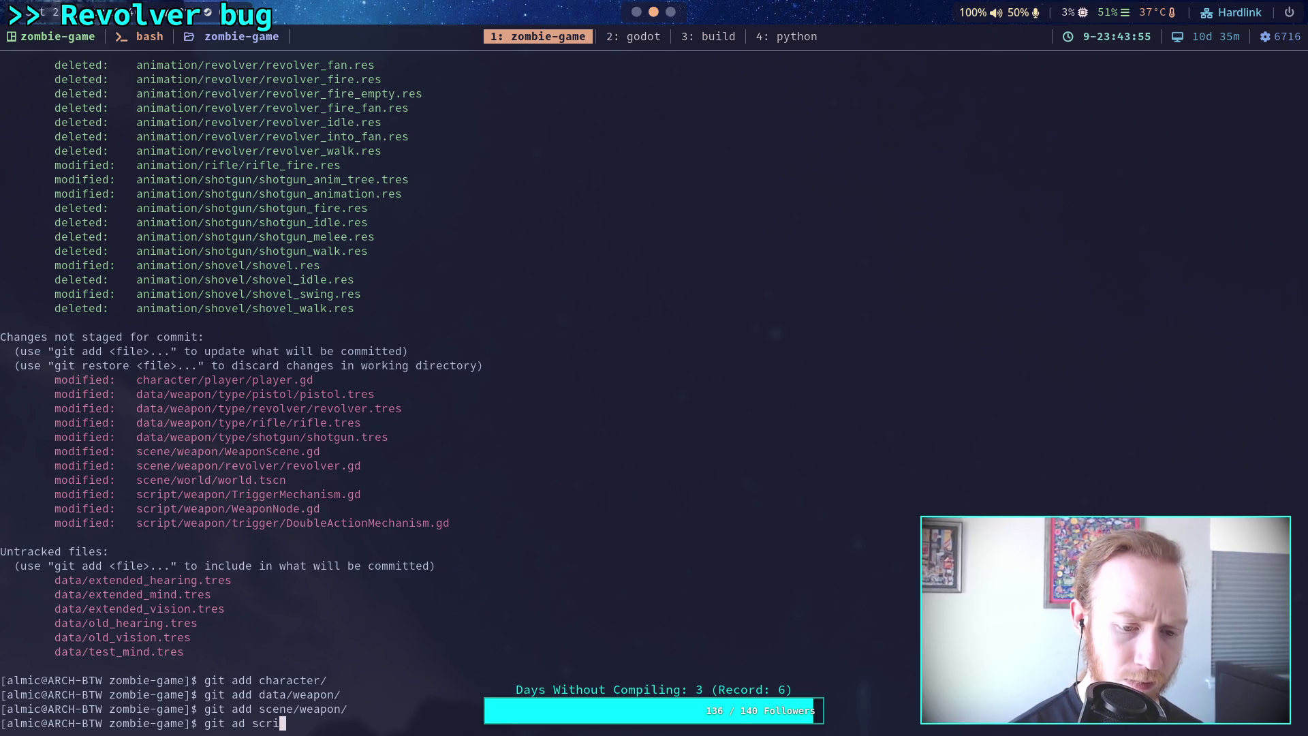
key(BackSpace)
key(BackSpace)
key(BackSpace)
text(dd)
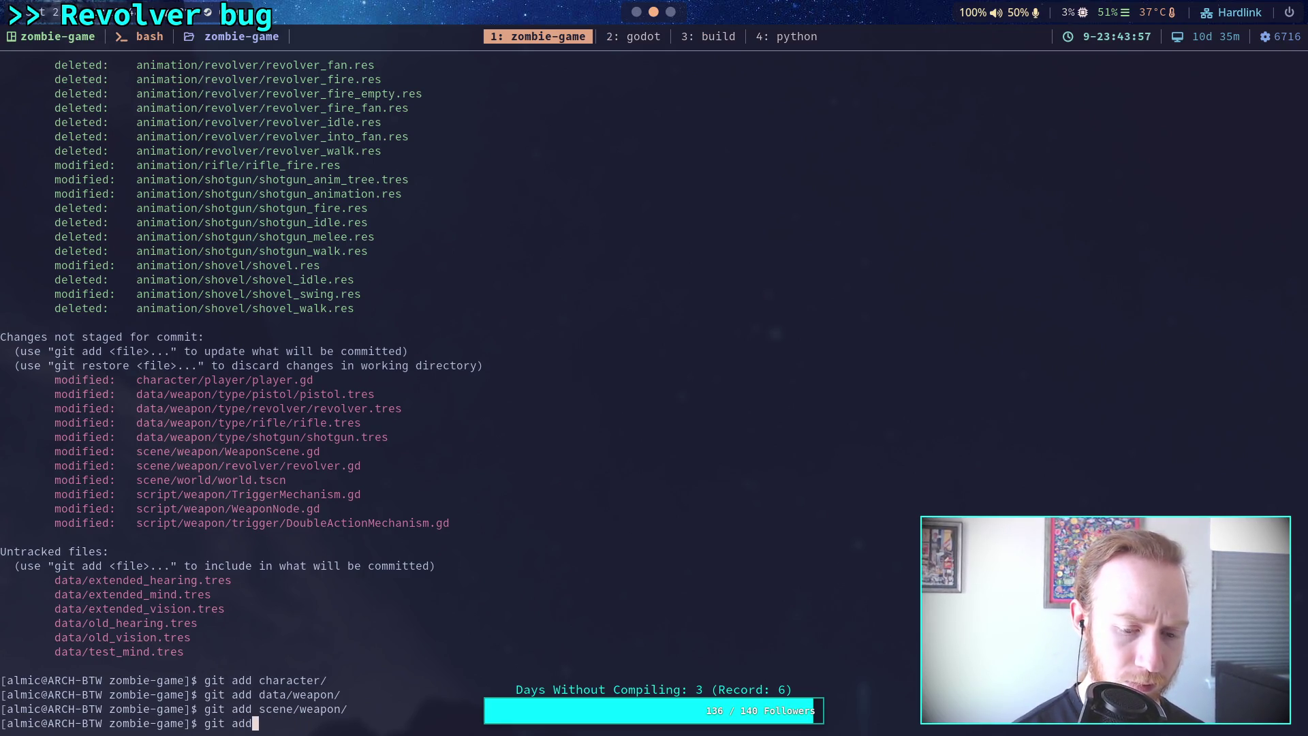
text( sccri)
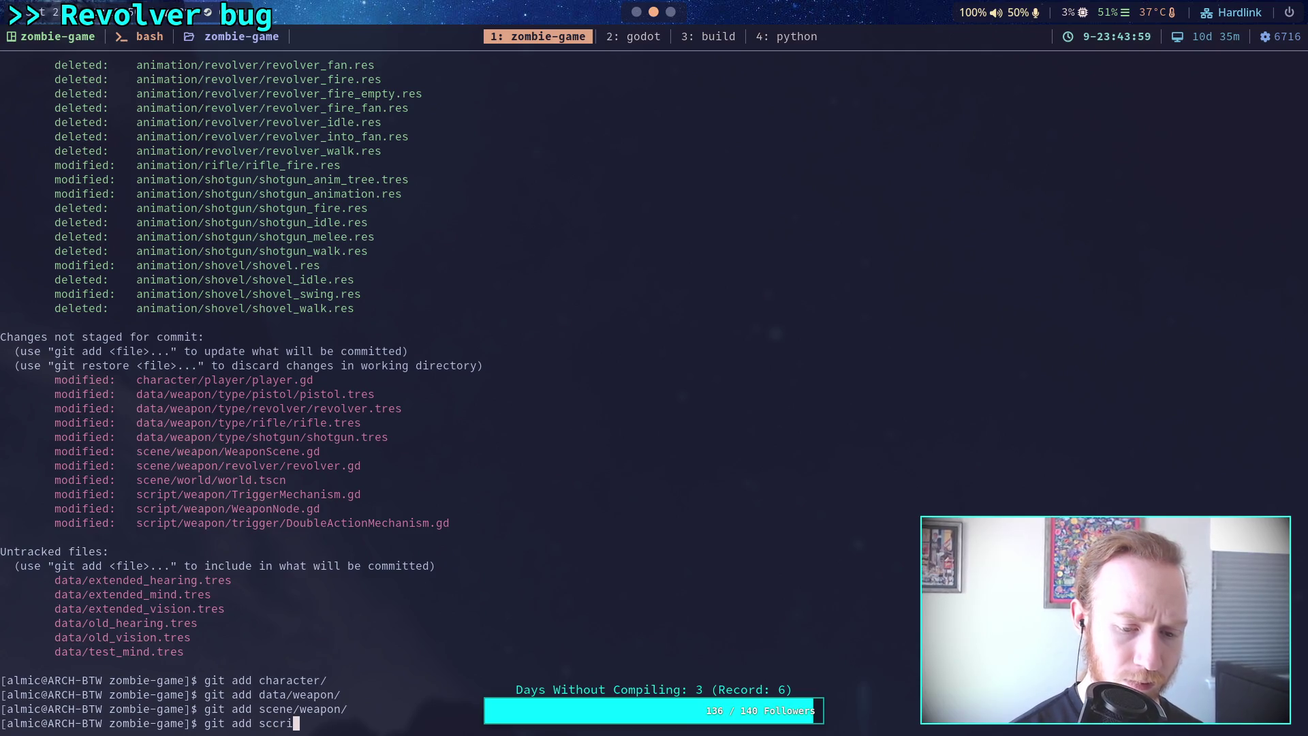
key(BackSpace)
key(BackSpace)
text(ri)
key(Tab)
key(Tab)
key(Return)
Confirm with git status that only world.tscn remains unstaged, then start git diff.
text(git status)
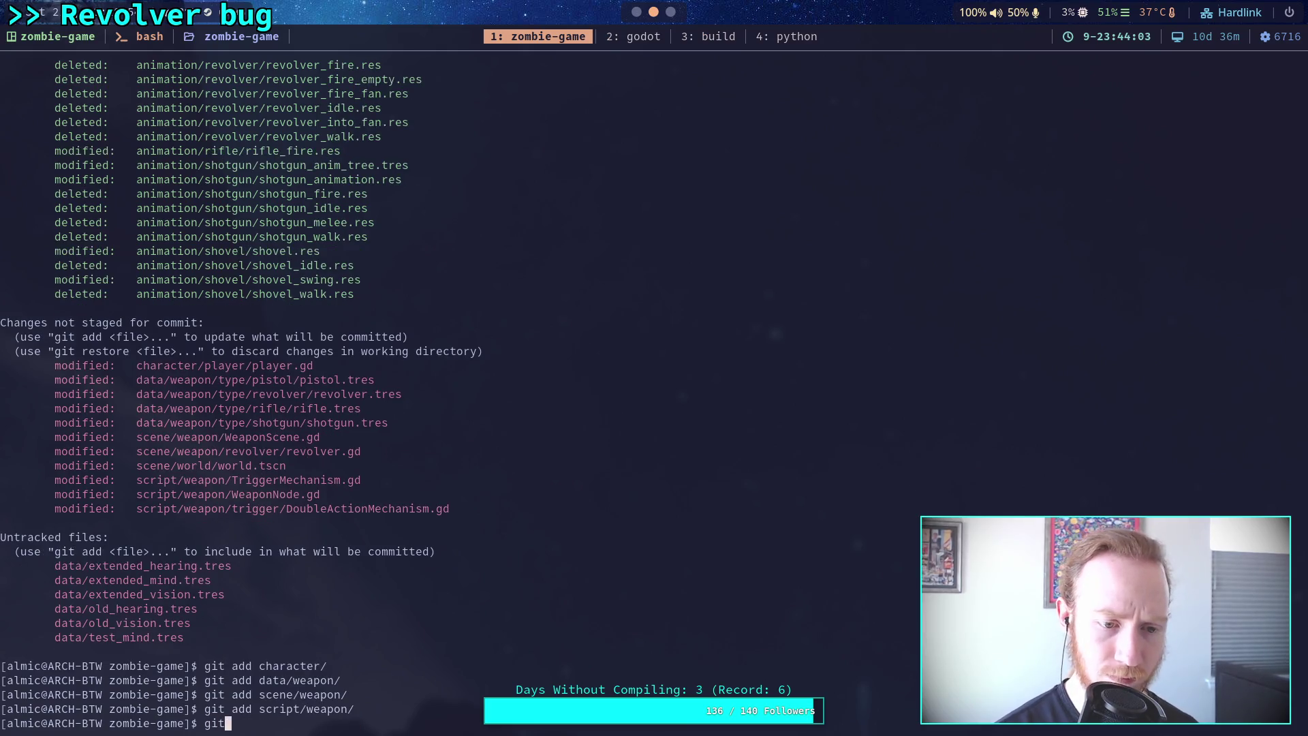
key(Return)
text(it diff)
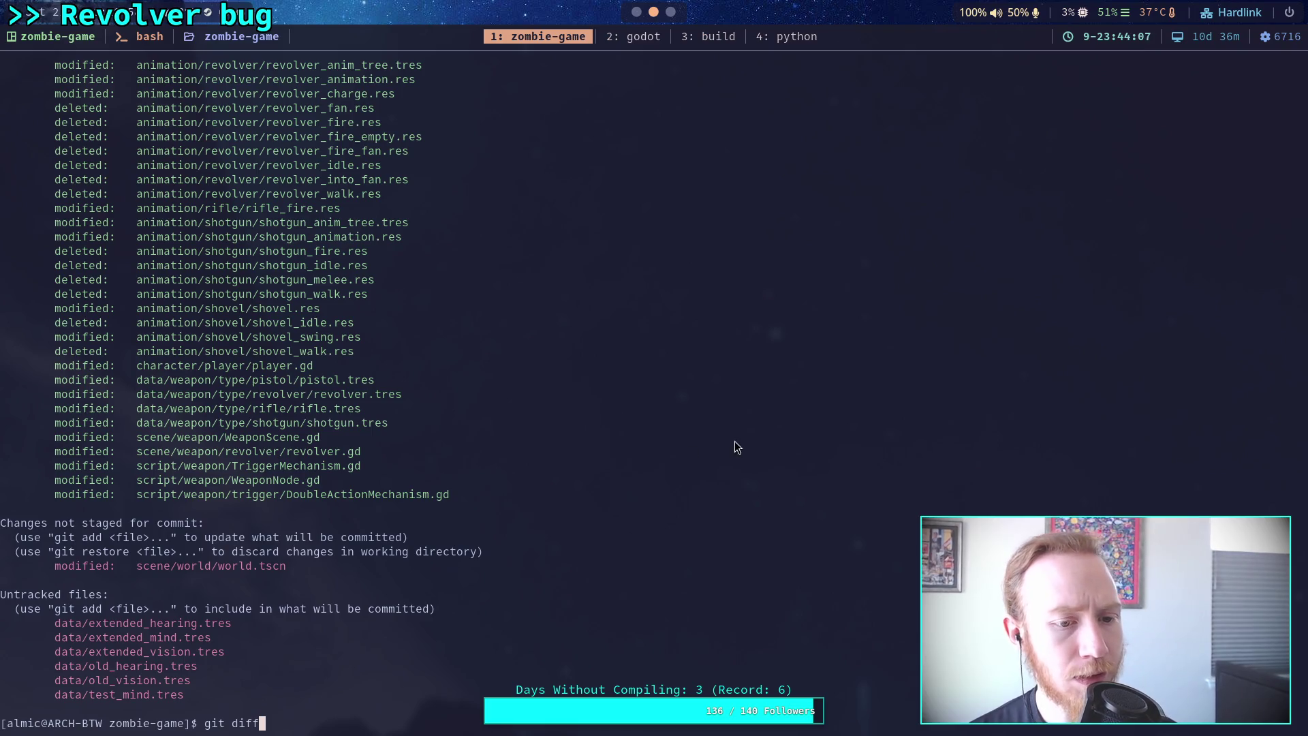
scroll(718, 439, up, 2)
scroll(718, 439, down, 2)
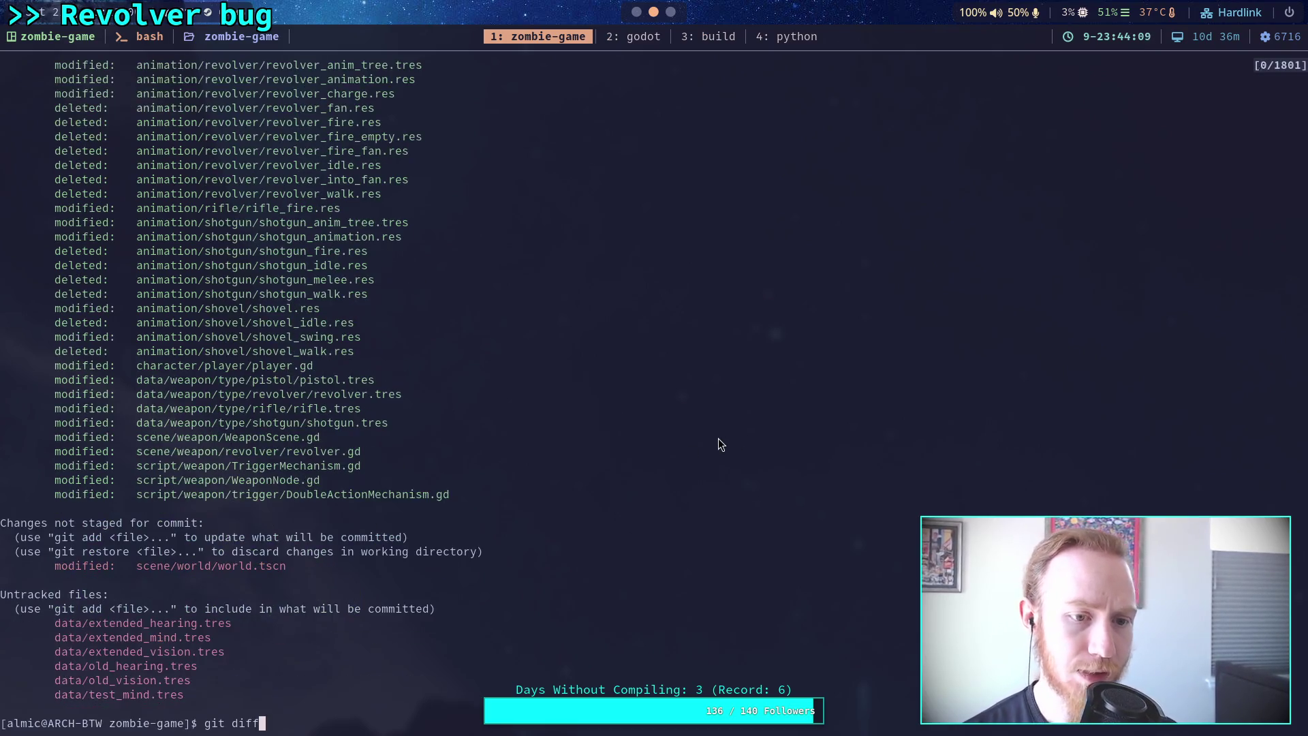
Start a git commit with the summary line 'Simplify weapon animations further'.
key(BackSpace)
key(BackSpace)
key(BackSpace)
key(BackSpace)
text(commit)
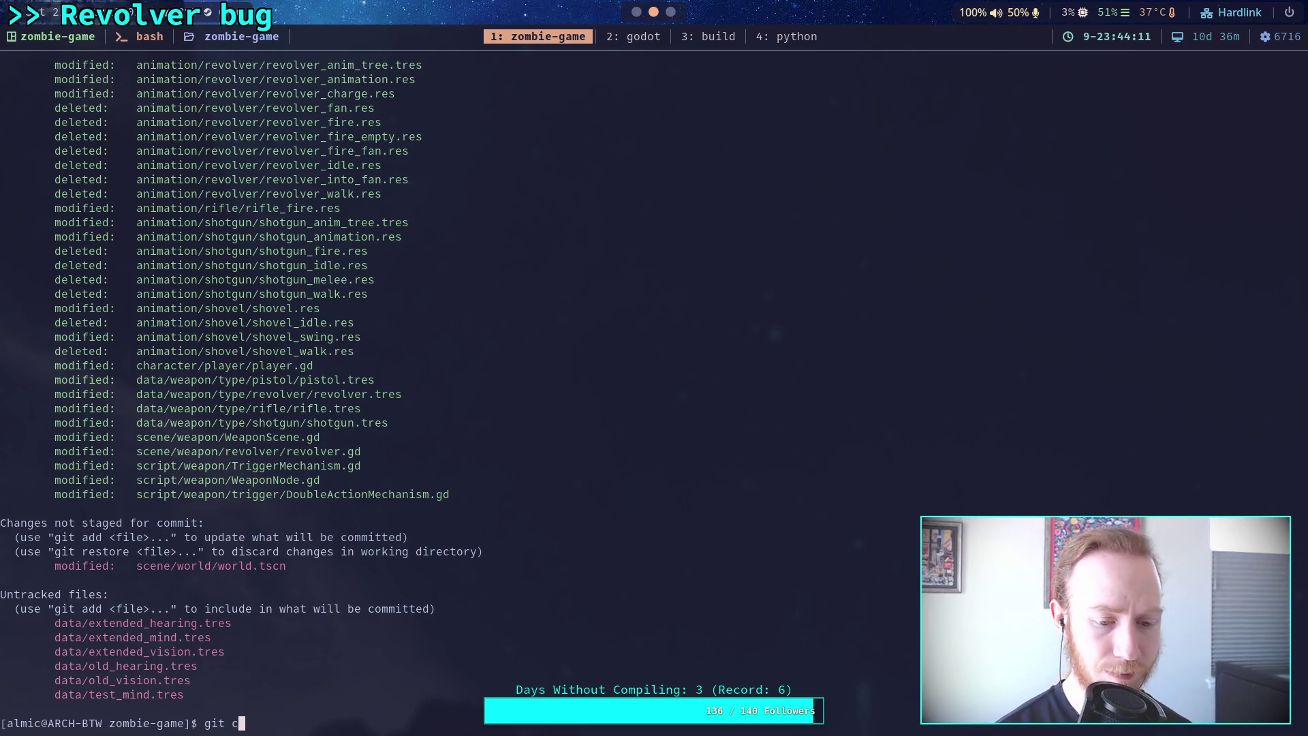
key(Return)
text(S)
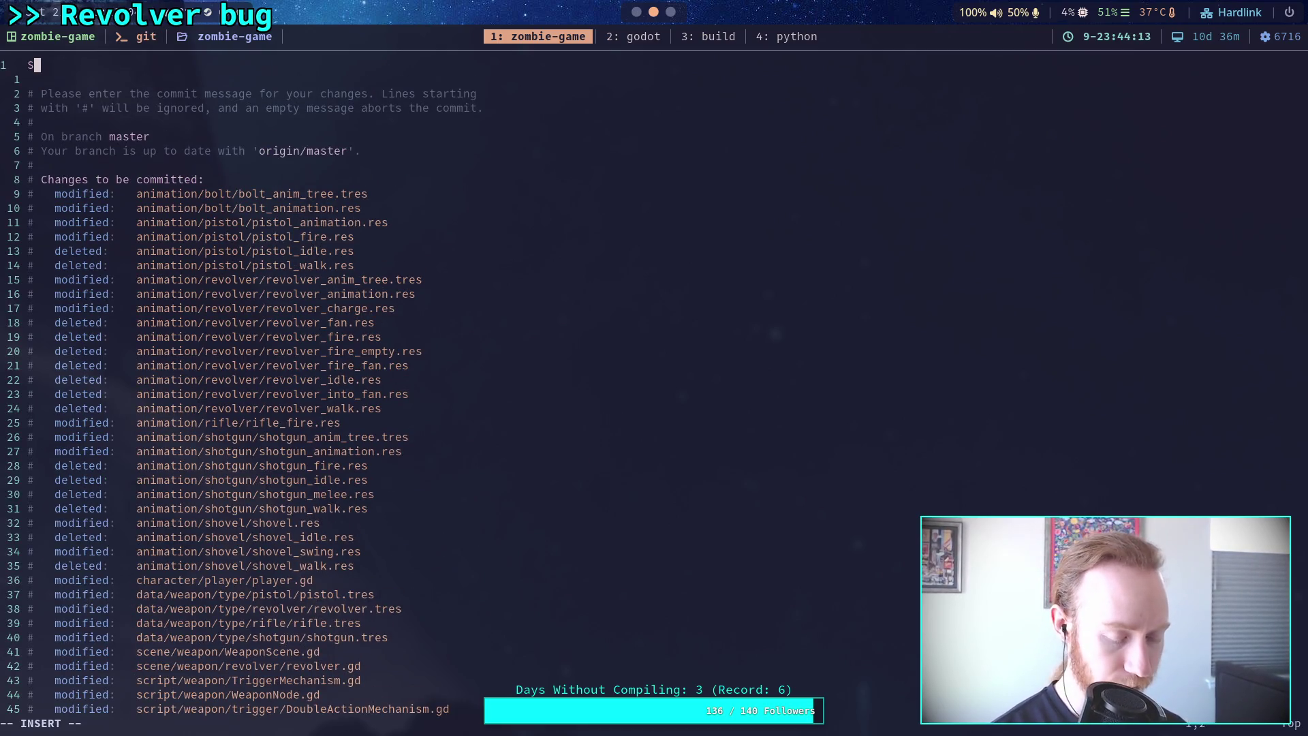
text(implify )
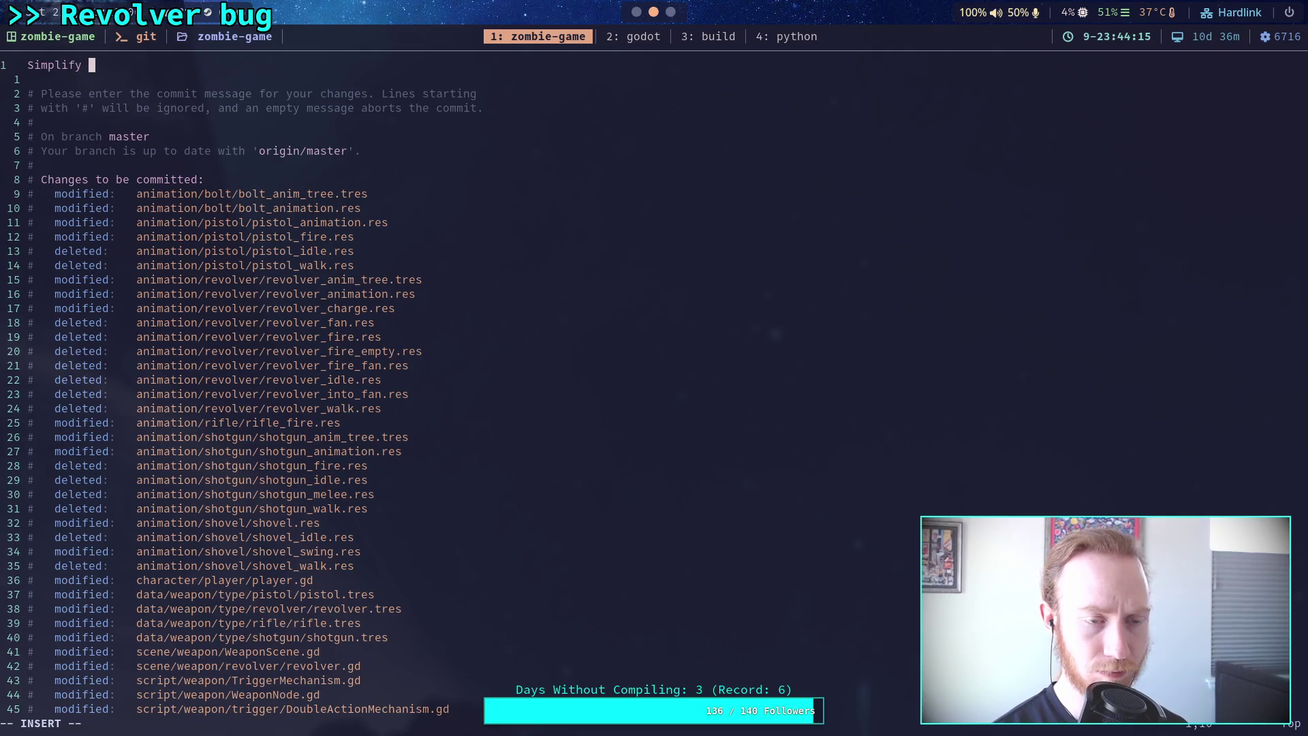
text(weapon anima)
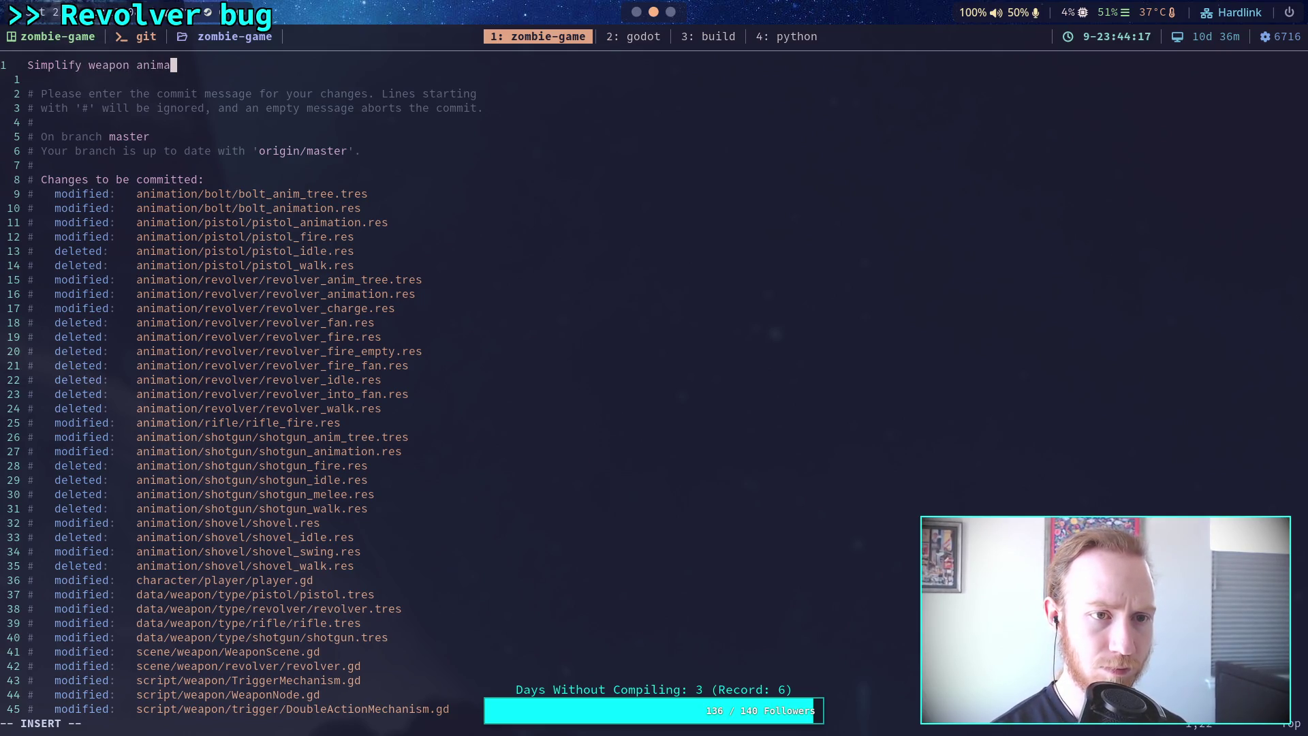
text(tions )
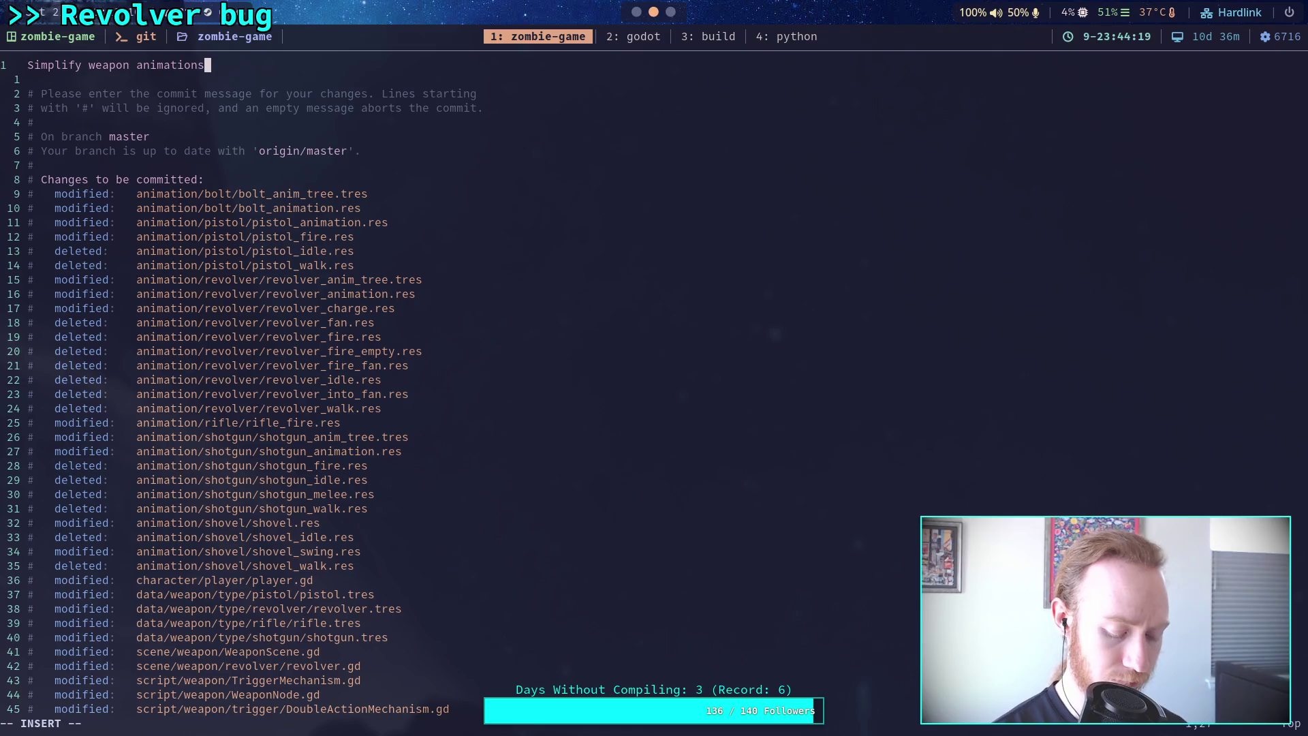
text(furthe)
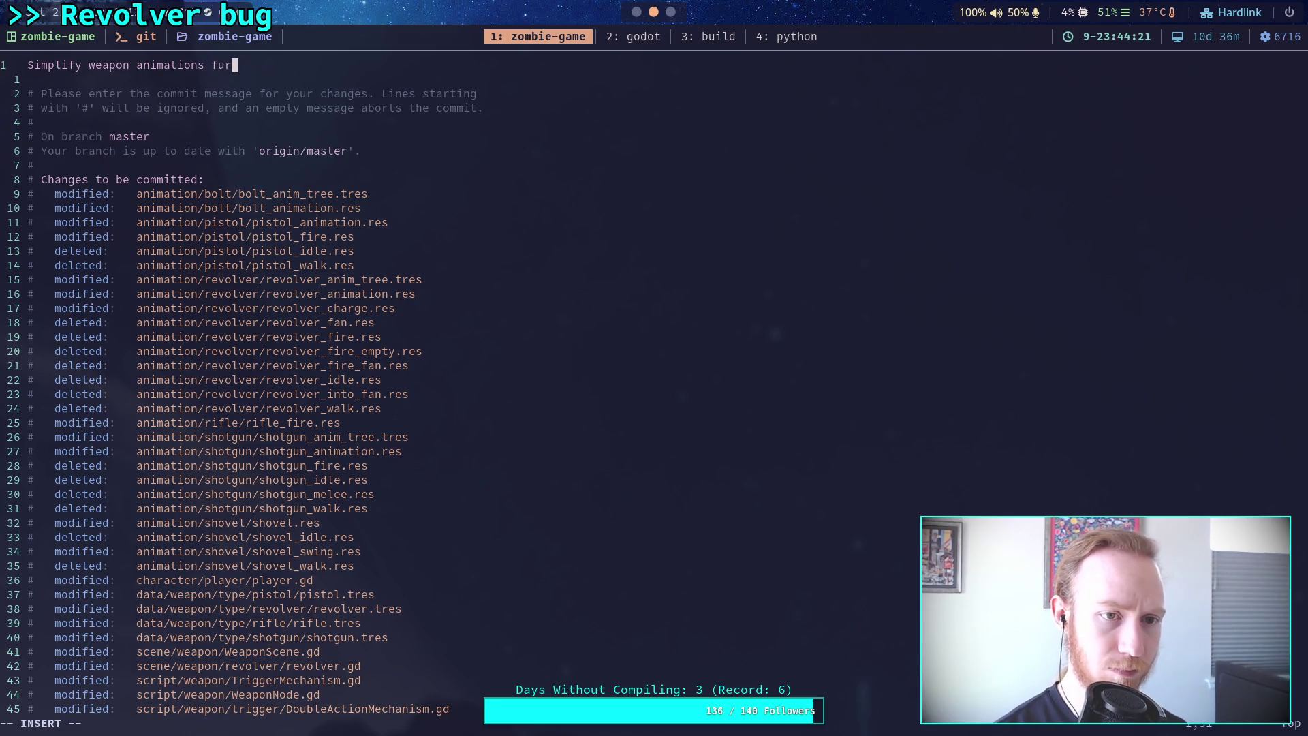
key(Return)
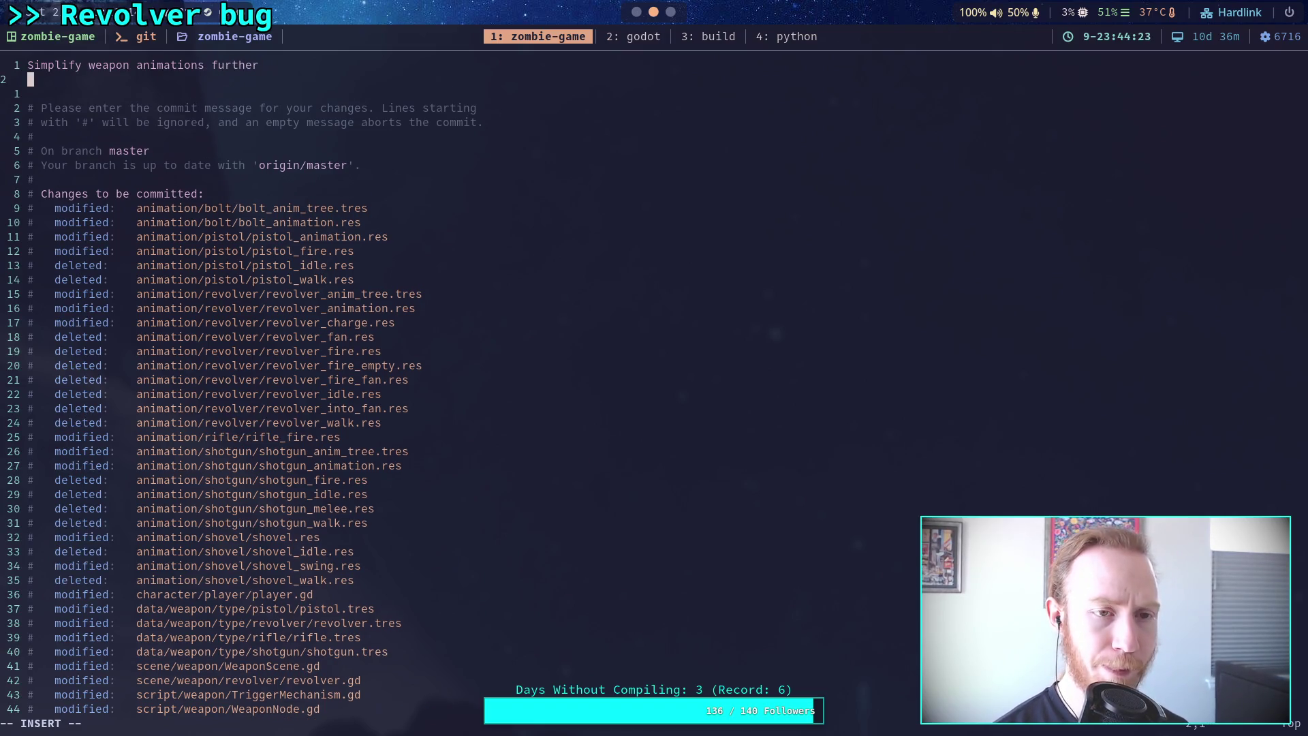
key(BackSpace)
text(, fix revolver)
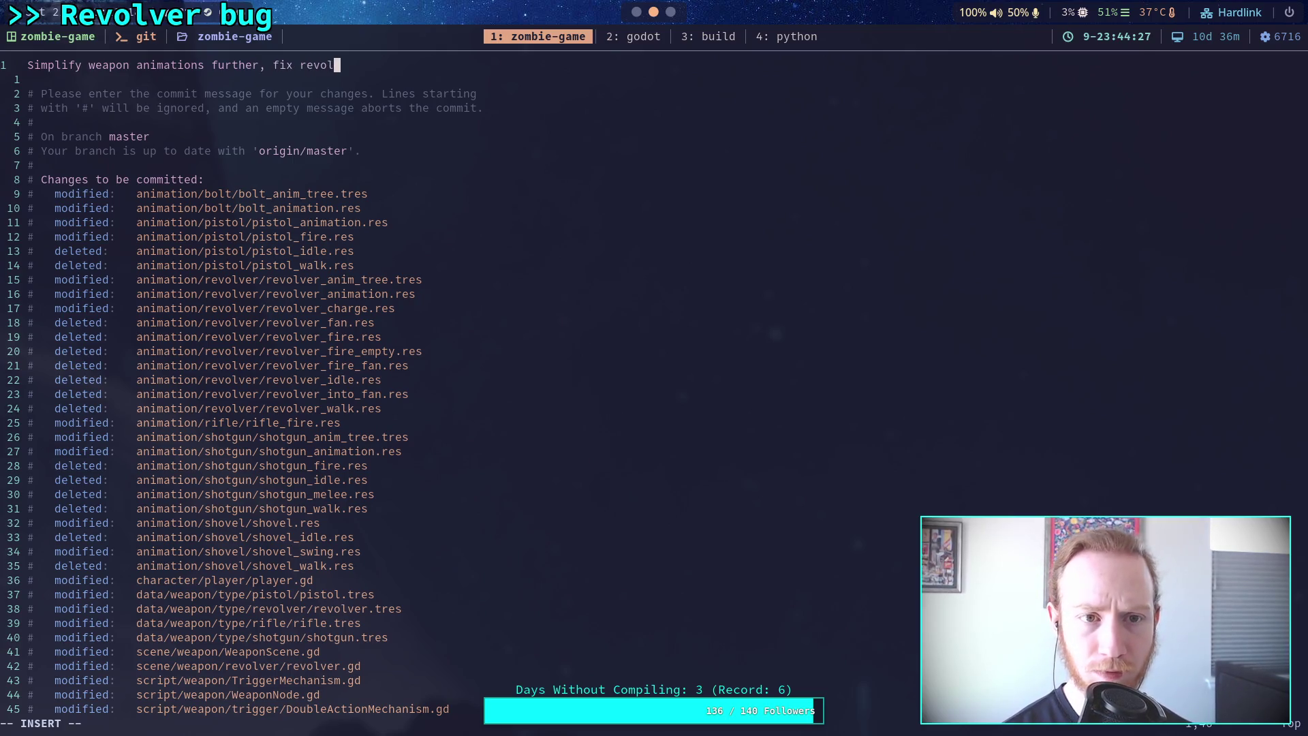
text( anims)
key(BackSpace)
key(BackSpace)
key(BackSpace)
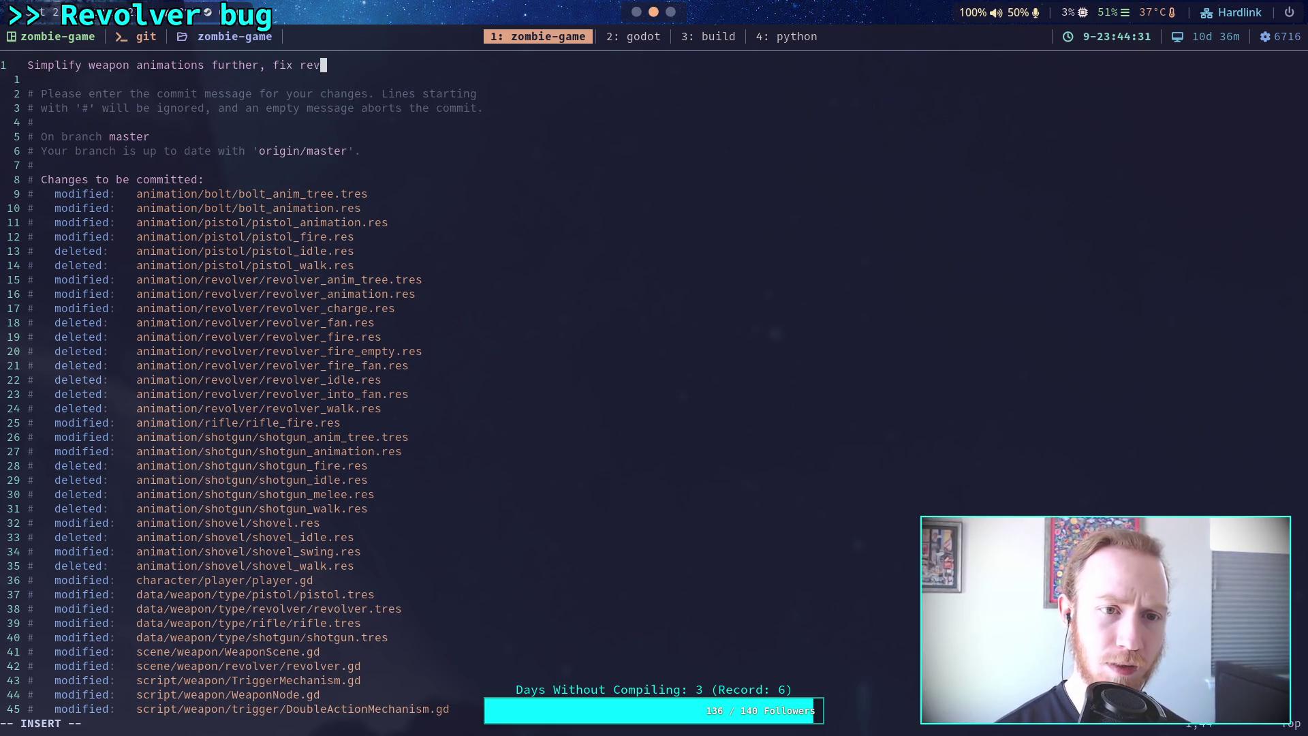
key(BackSpace)
key(BackSpace)
Add a bullet about fixing fire-animation playback, mostly the revolver animations, and begin another bullet.
key(Return)
key(Return)
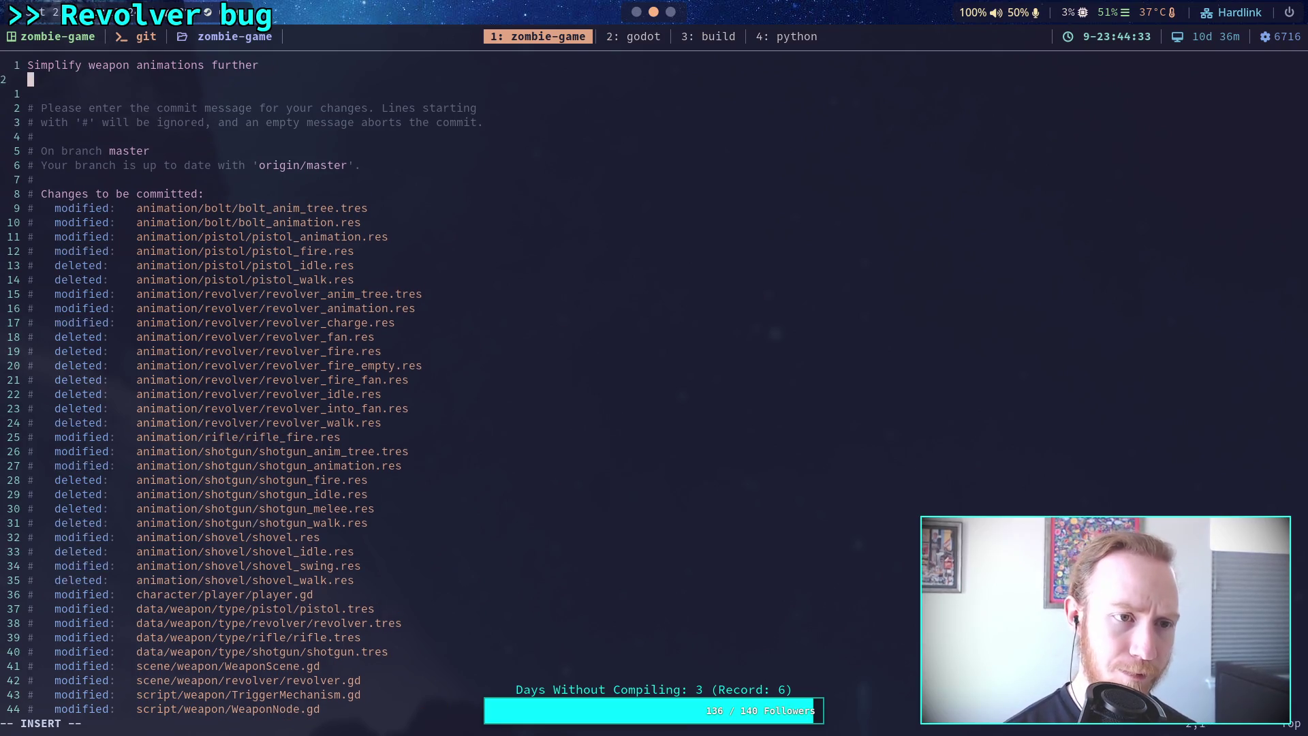
text(- Also fix some iss)
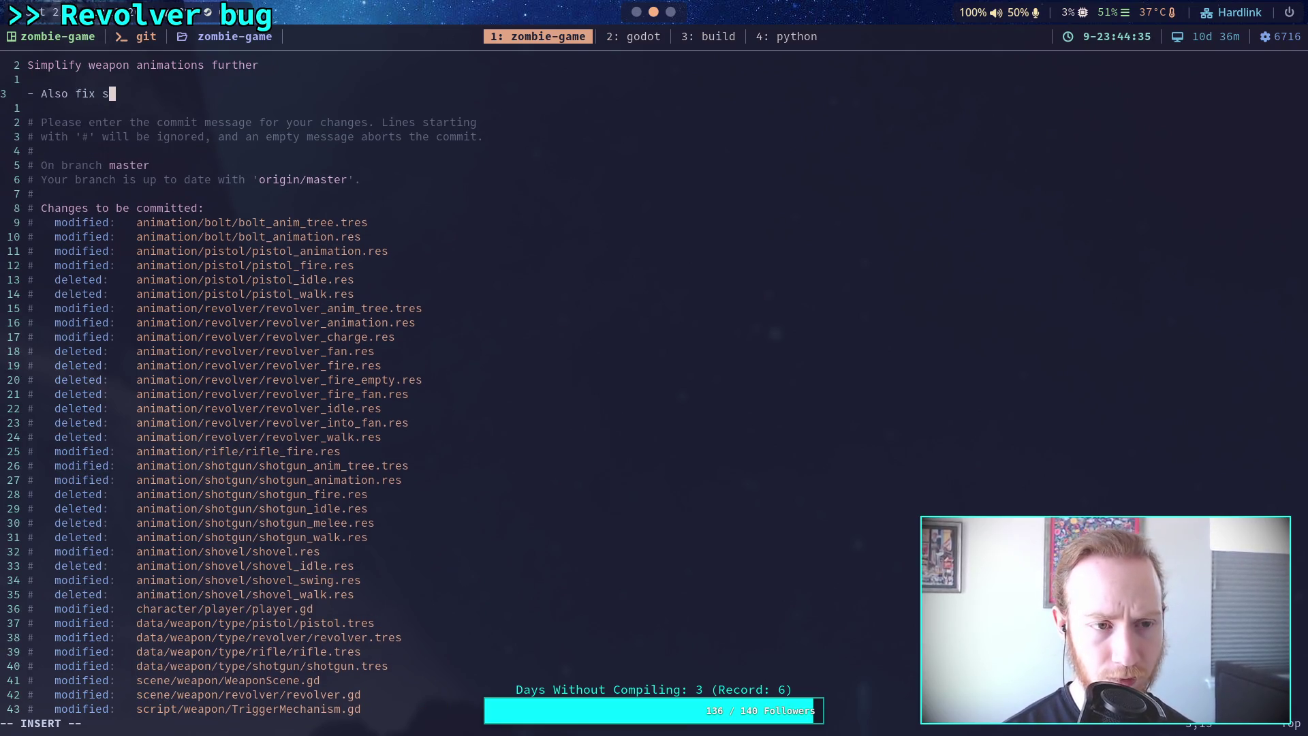
text(uen)
text(s with revolv)
text(er)
key(ctrl+w)
text(playing the fire animations)
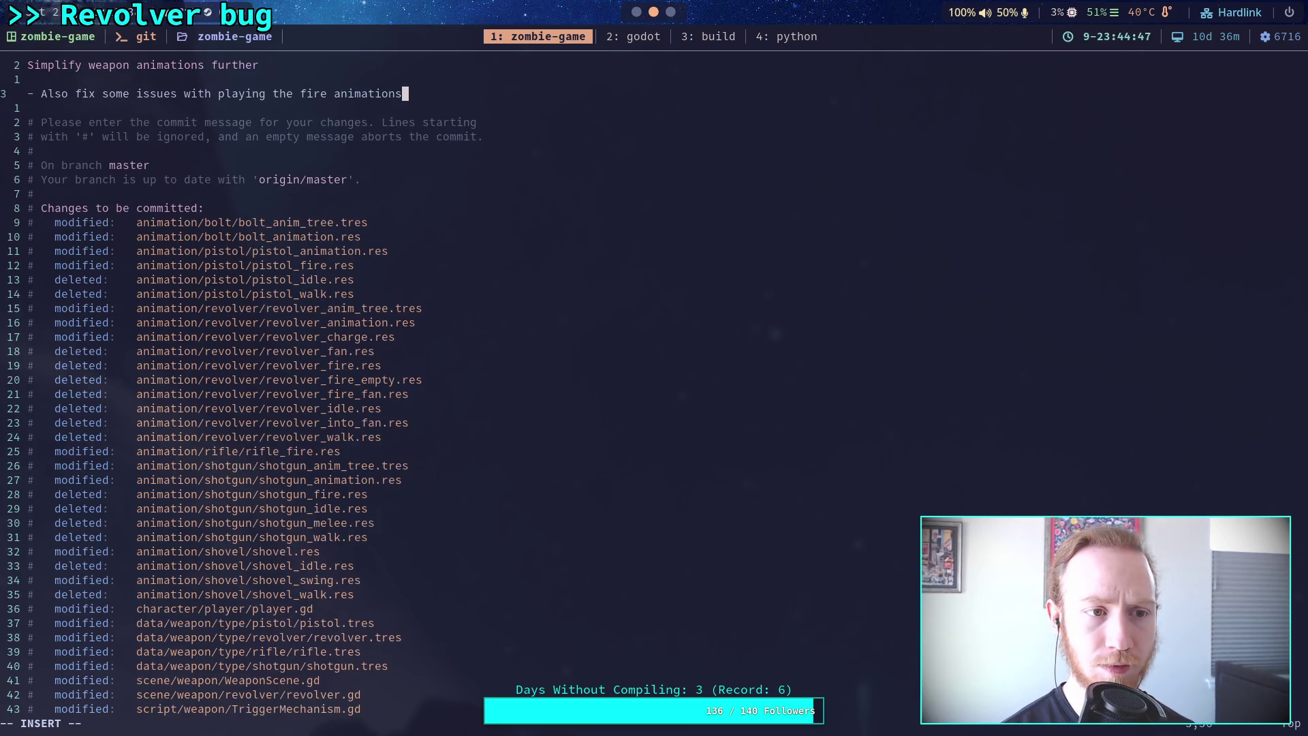
text( in)
key(Return)
text(geer)
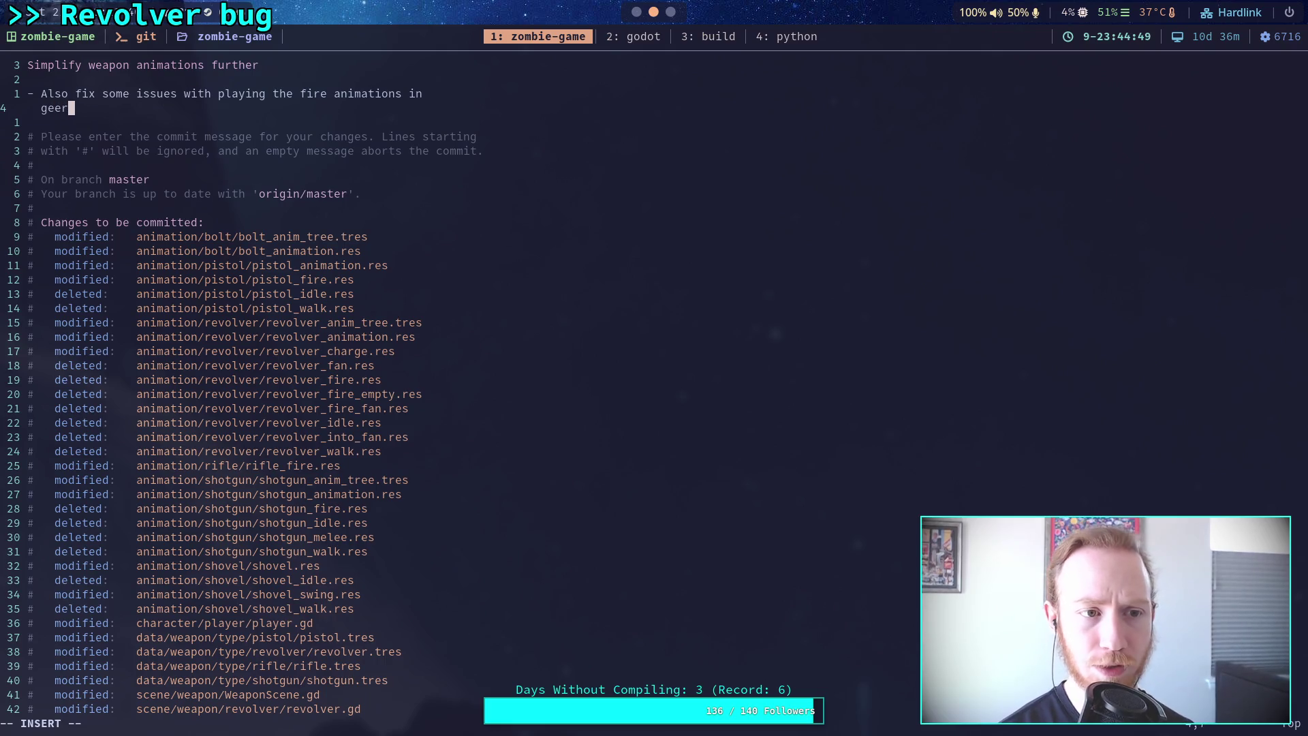
key(BackSpace)
key(BackSpace)
text(neral, )
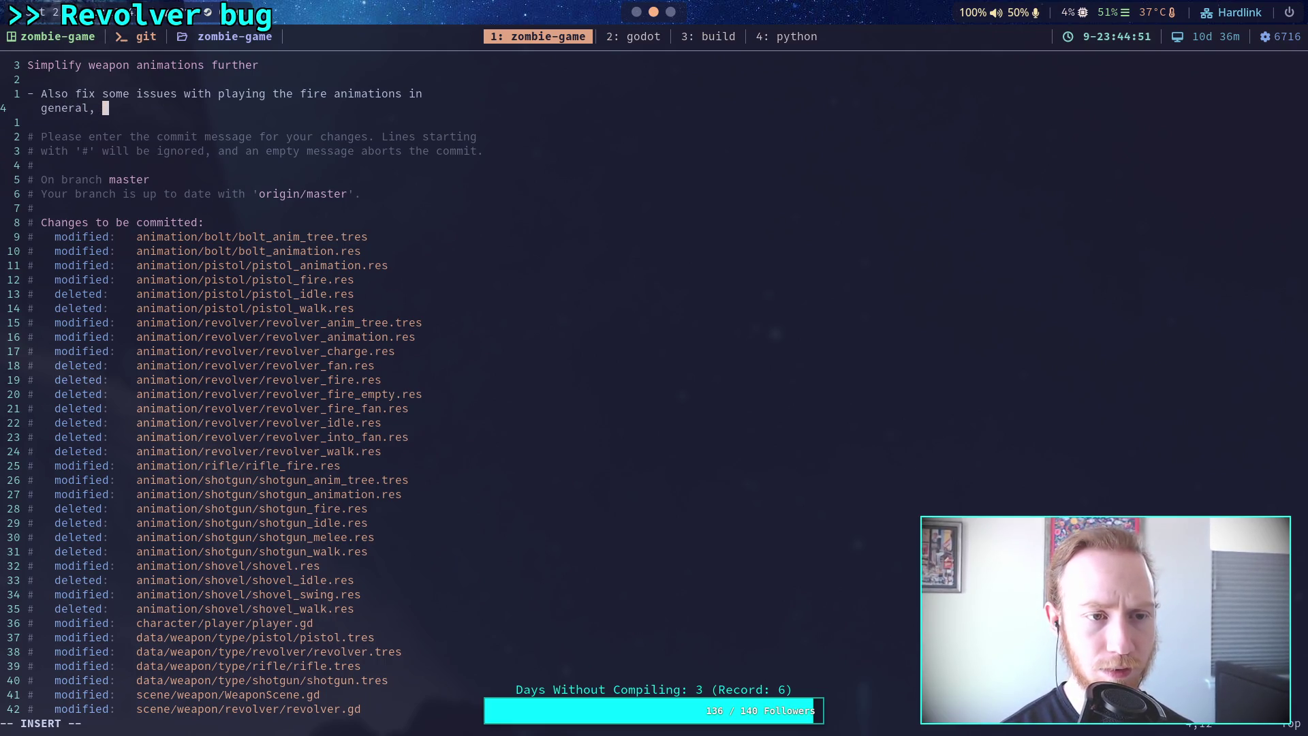
text(but mostly )
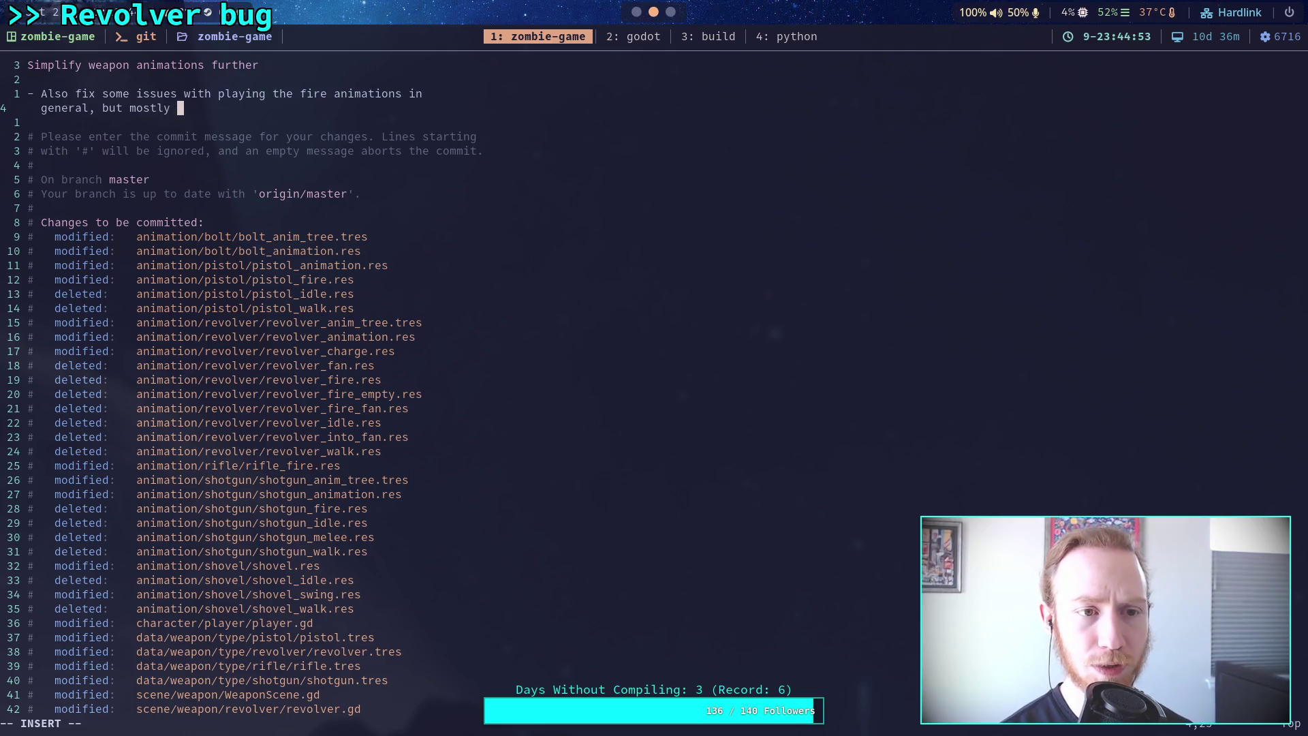
text(around the )
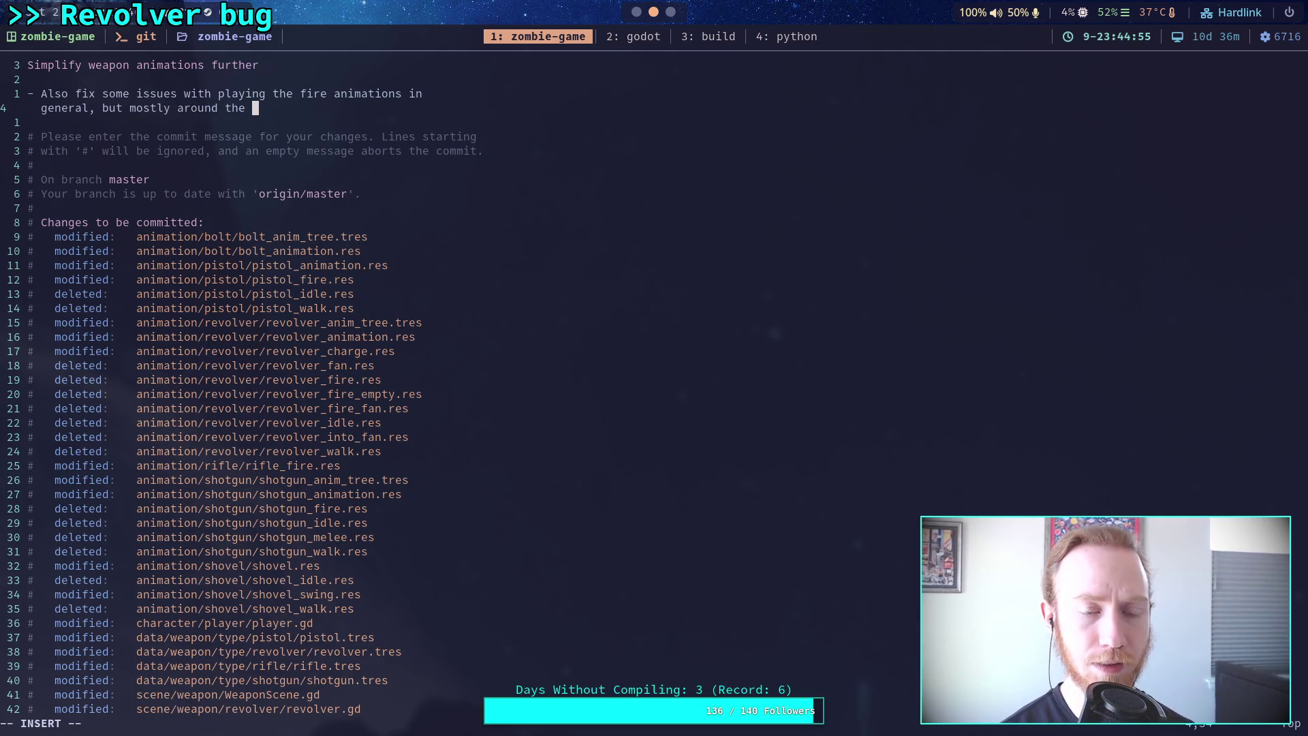
text(revolv)
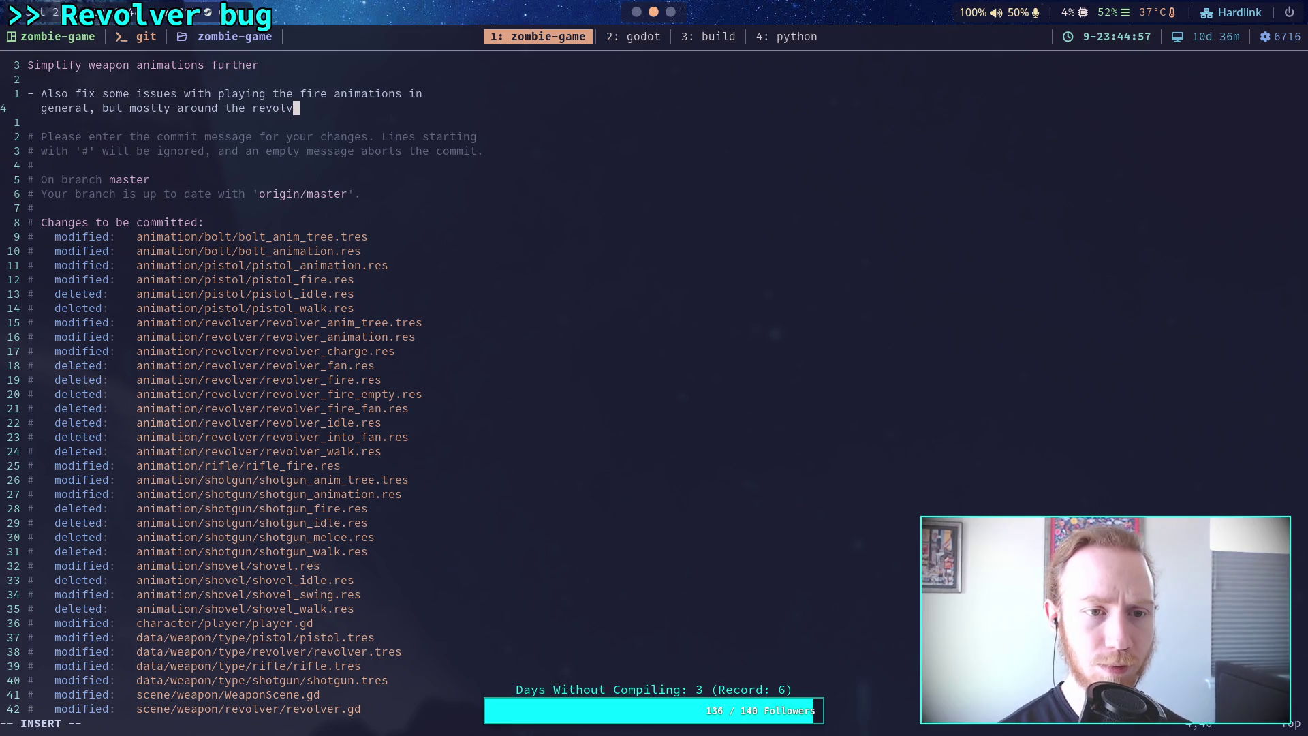
text(er animations)
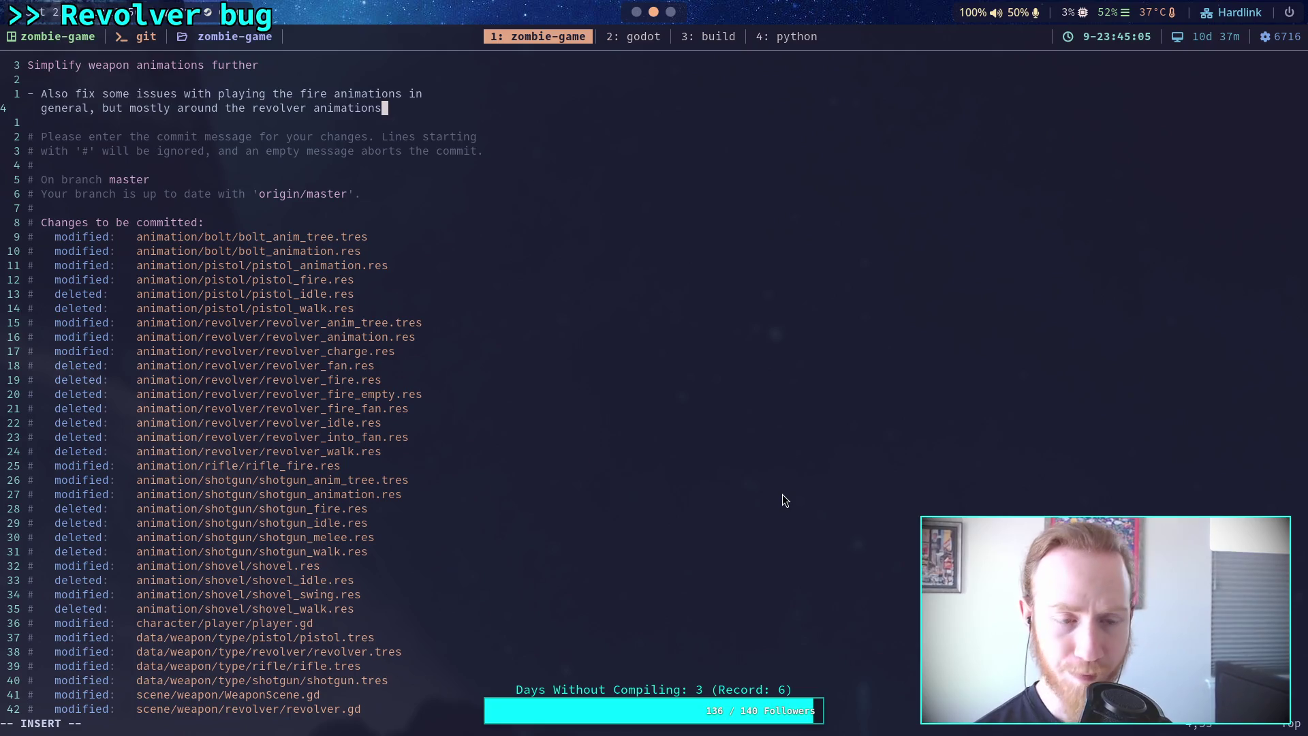
key(Return)
text(-)
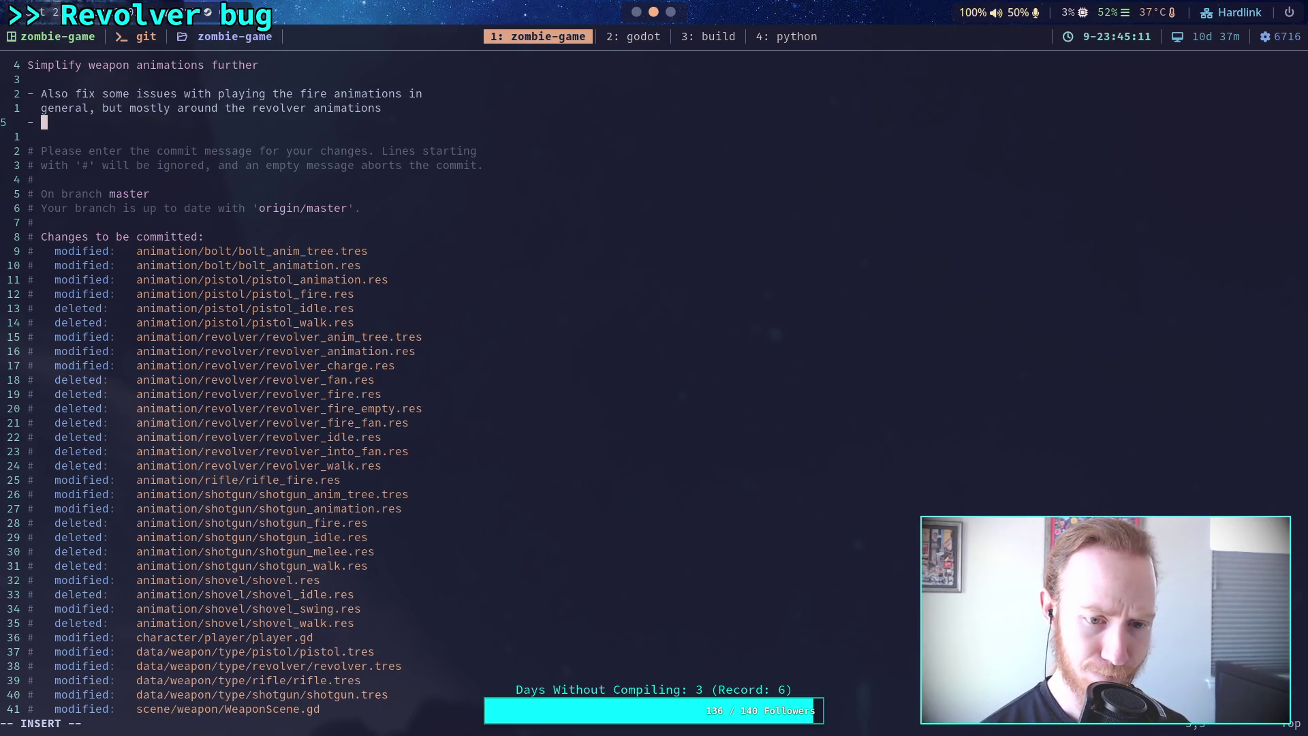
Add the bullets 'Fix some bugs' and 'Delete a lot of dead animation files' to the message.
scroll(816, 500, down, 3)
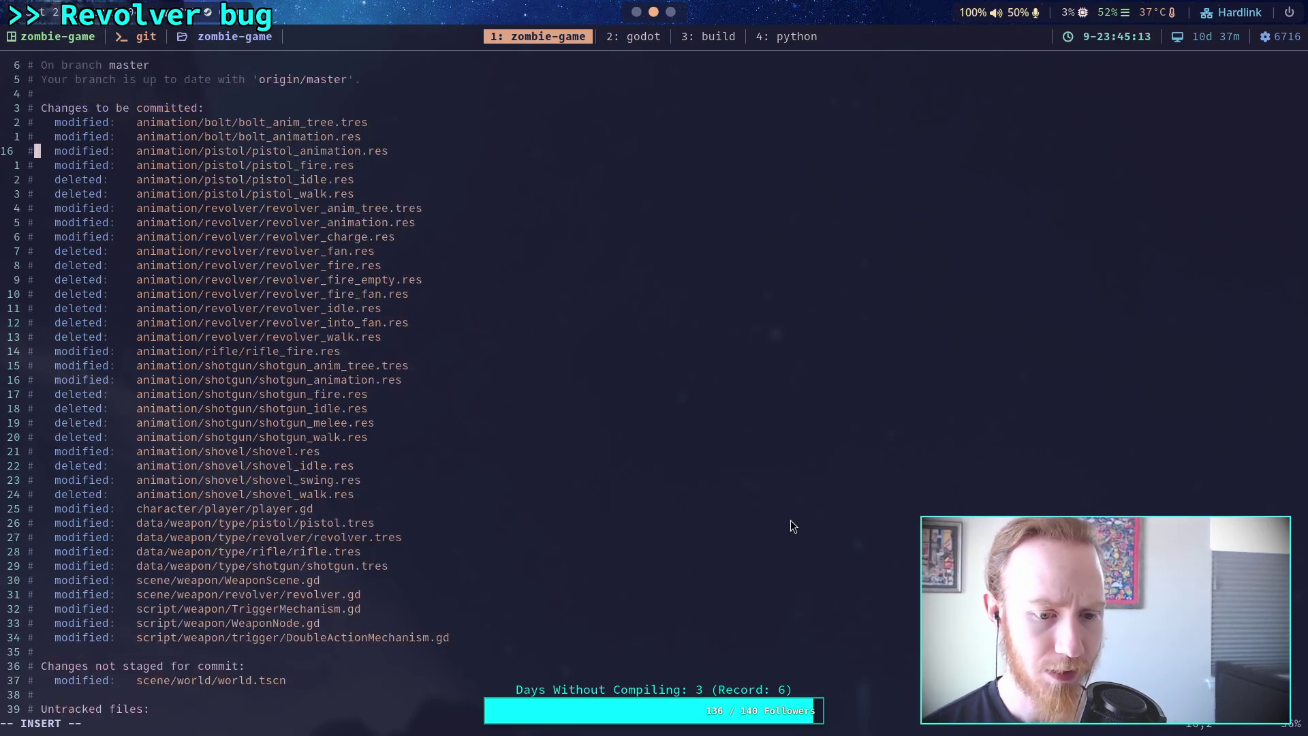
scroll(790, 521, up, 1)
scroll(722, 510, up, 2)
click(348, 126)
text(Fi)
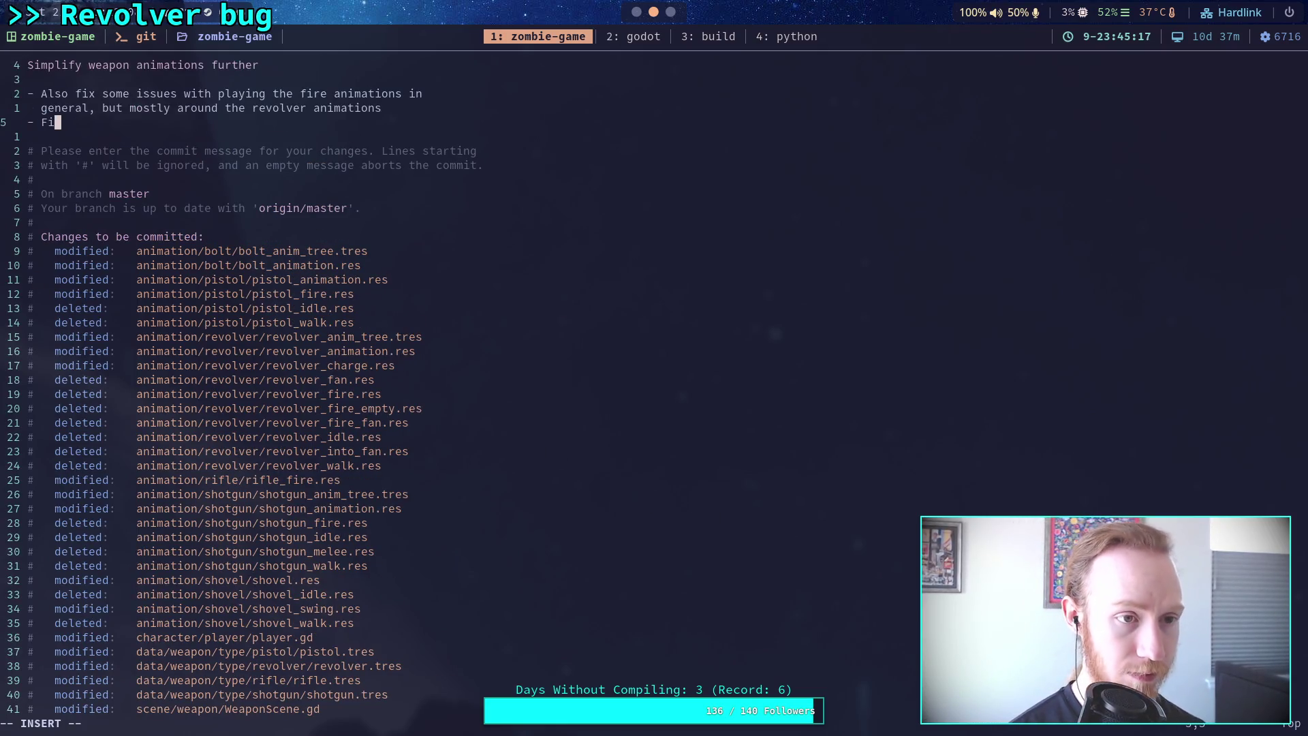
text(x some bugs)
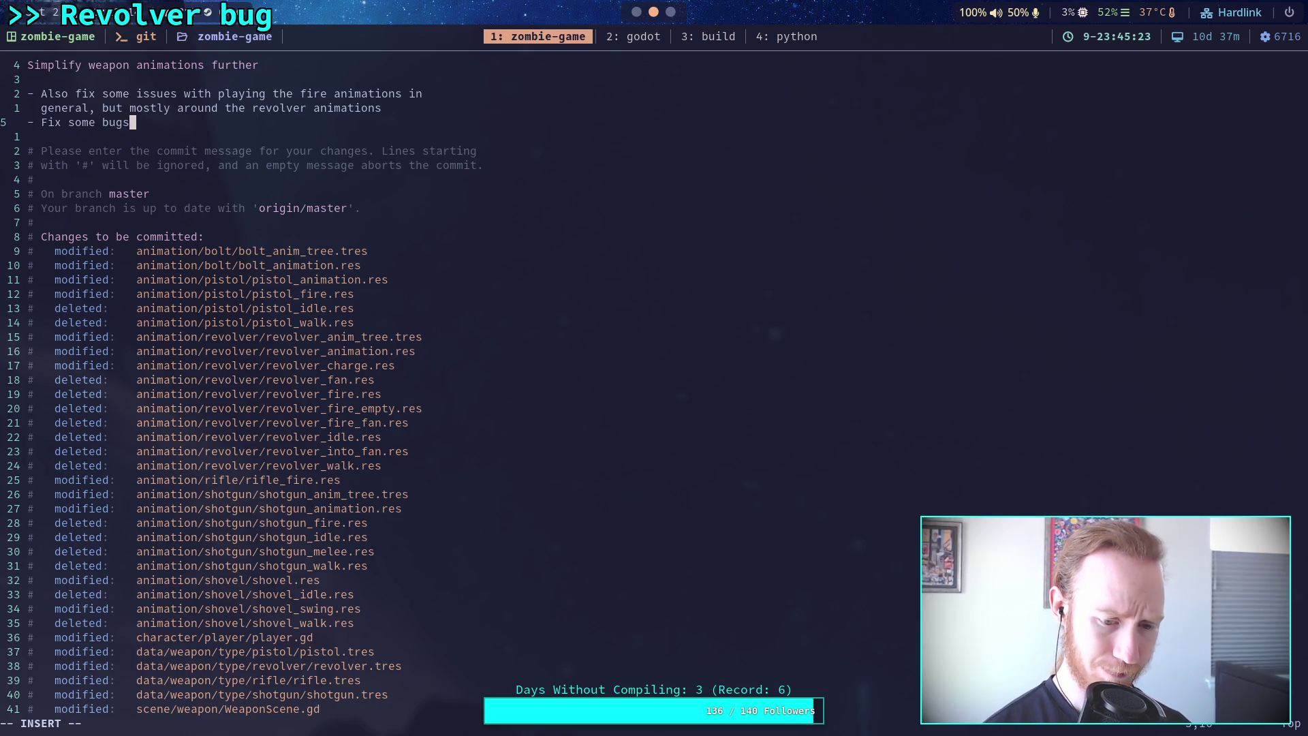
key(Return)
text(- )
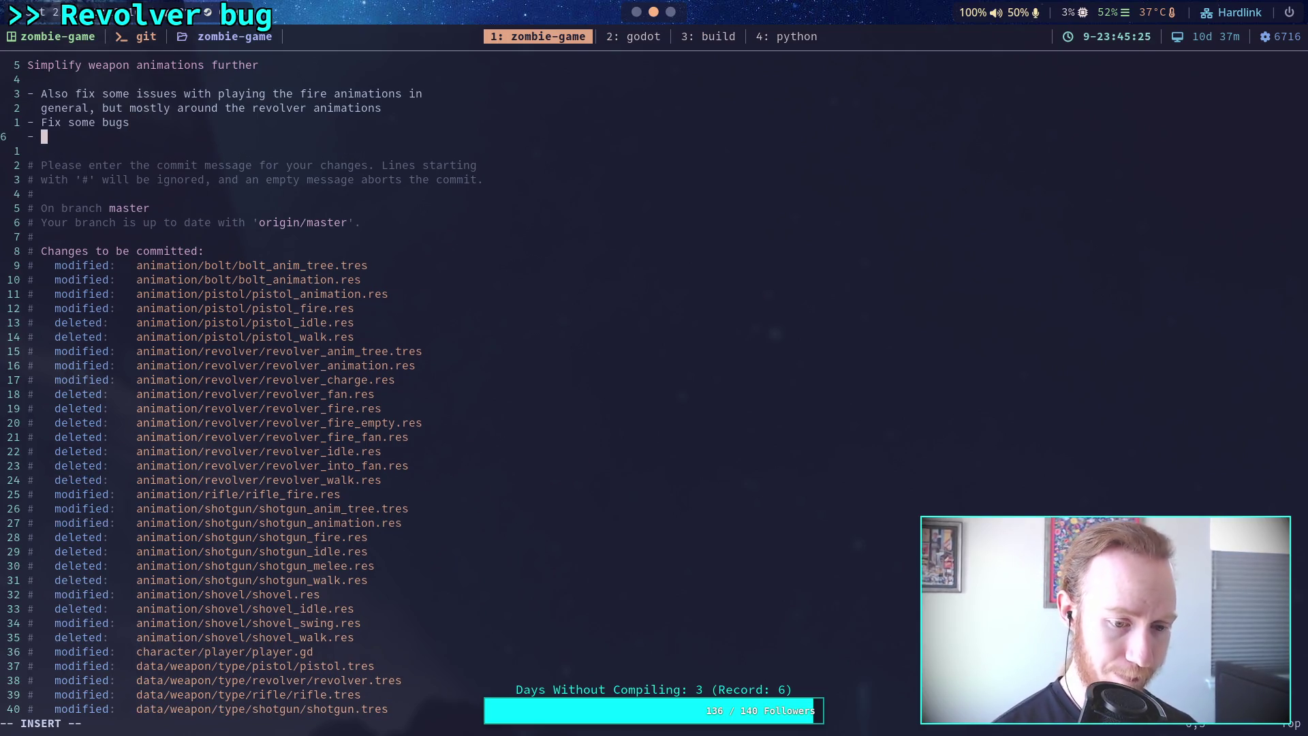
text(Delete a )
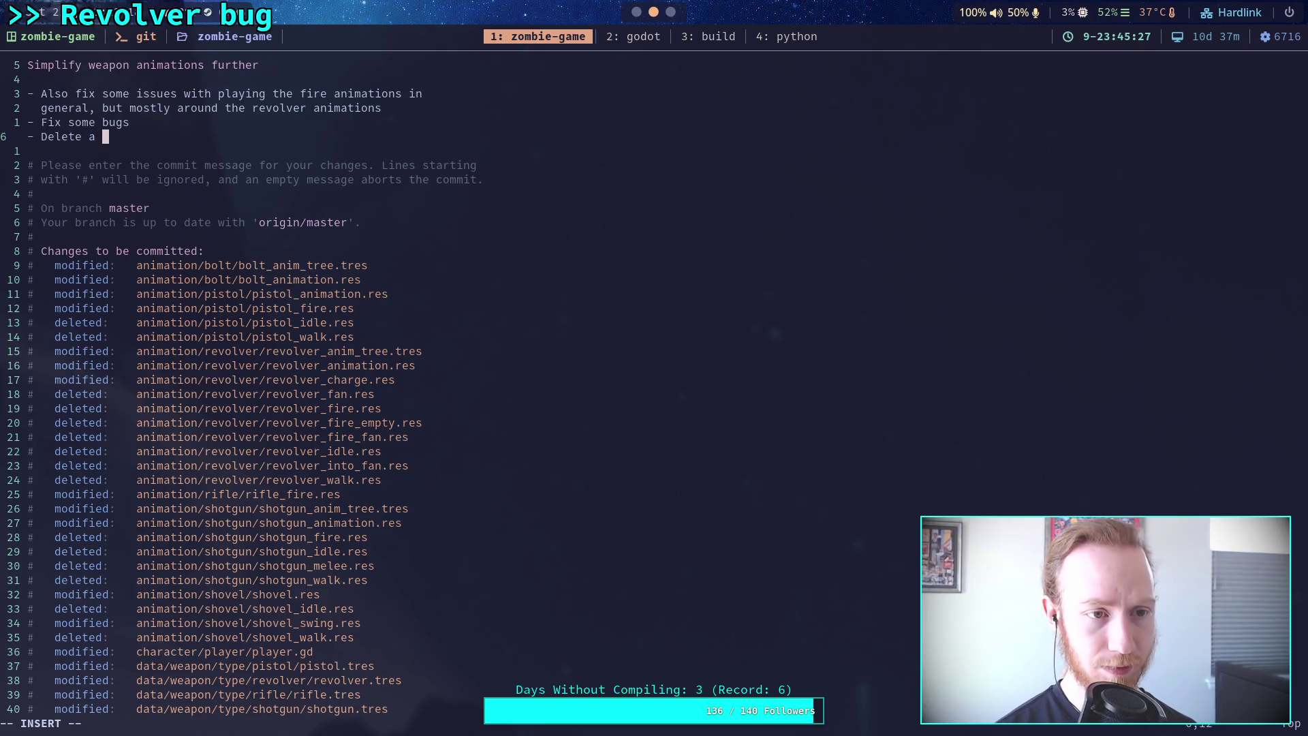
text(lot of dead a)
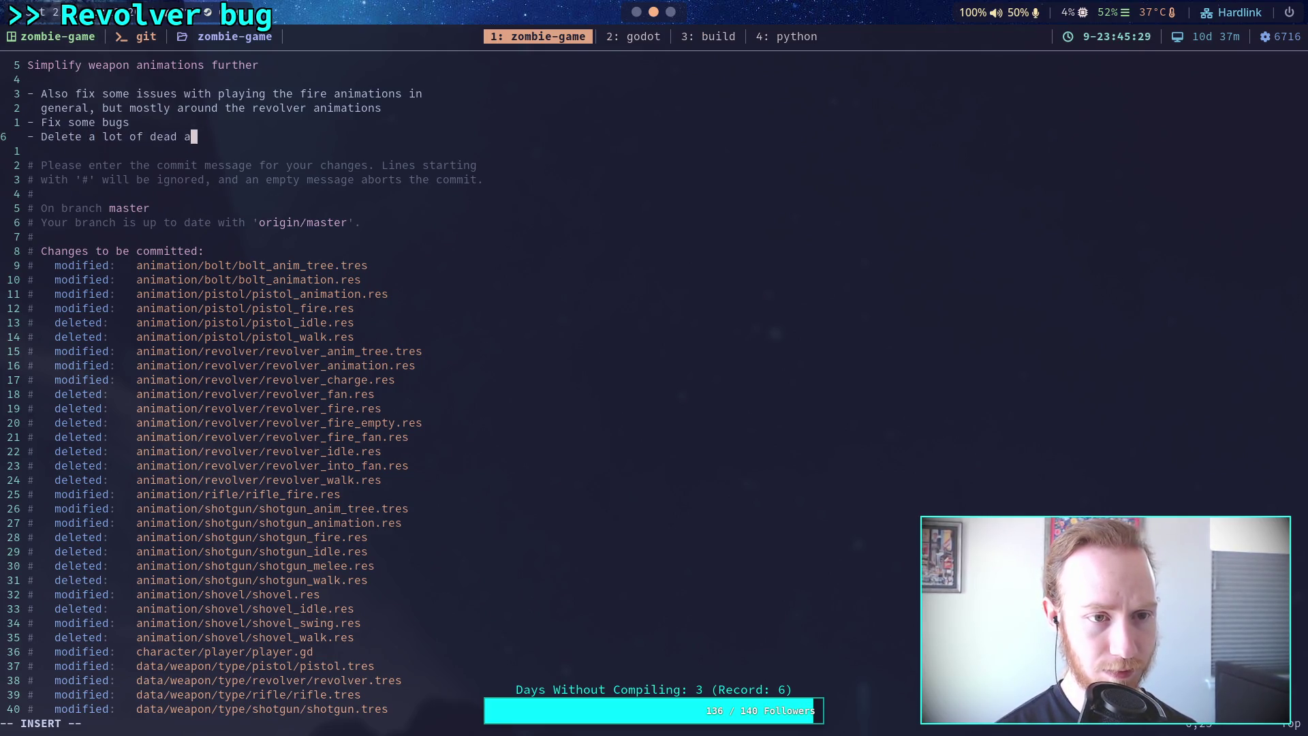
text(nimation files)
Save and quit vim with :wq to complete the commit.
key(Escape)
text(:wq)
key(Return)
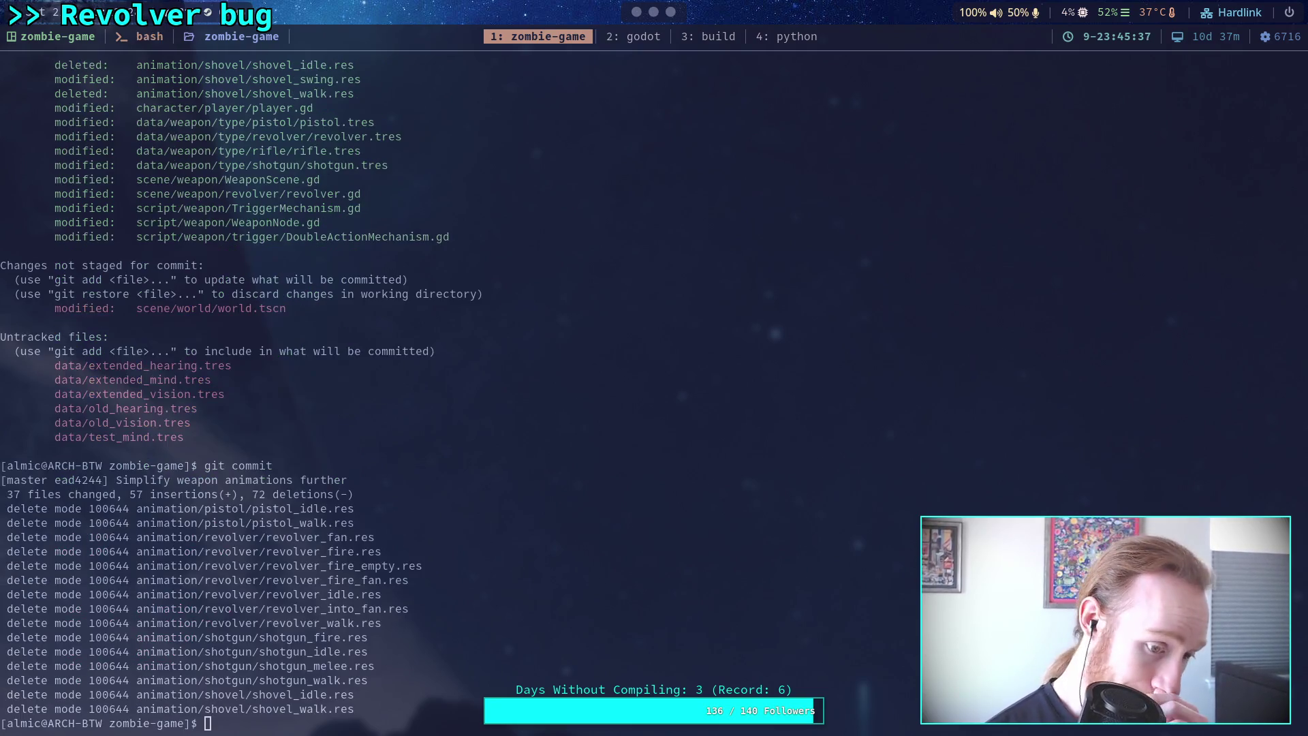
Reload the current project in Godot via Project > Reload Current Project, then return to the terminal.
key(super+2)
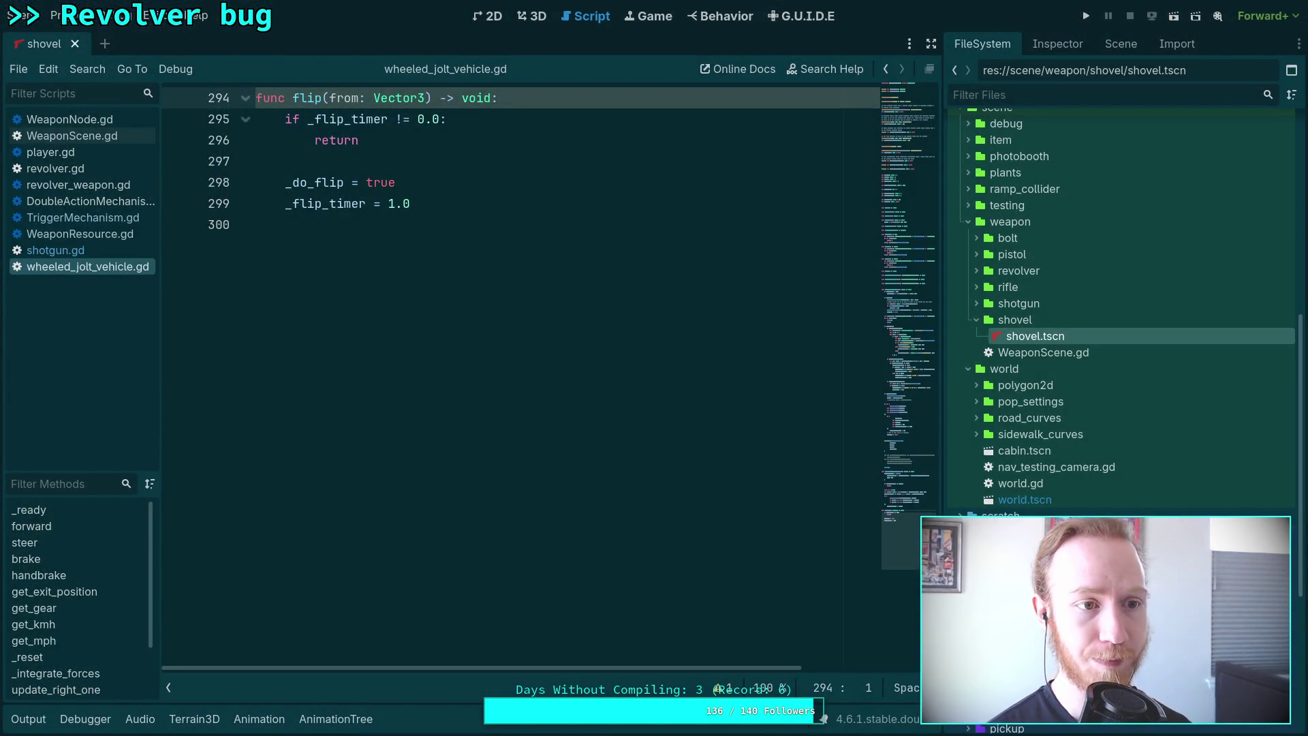
click(56, 15)
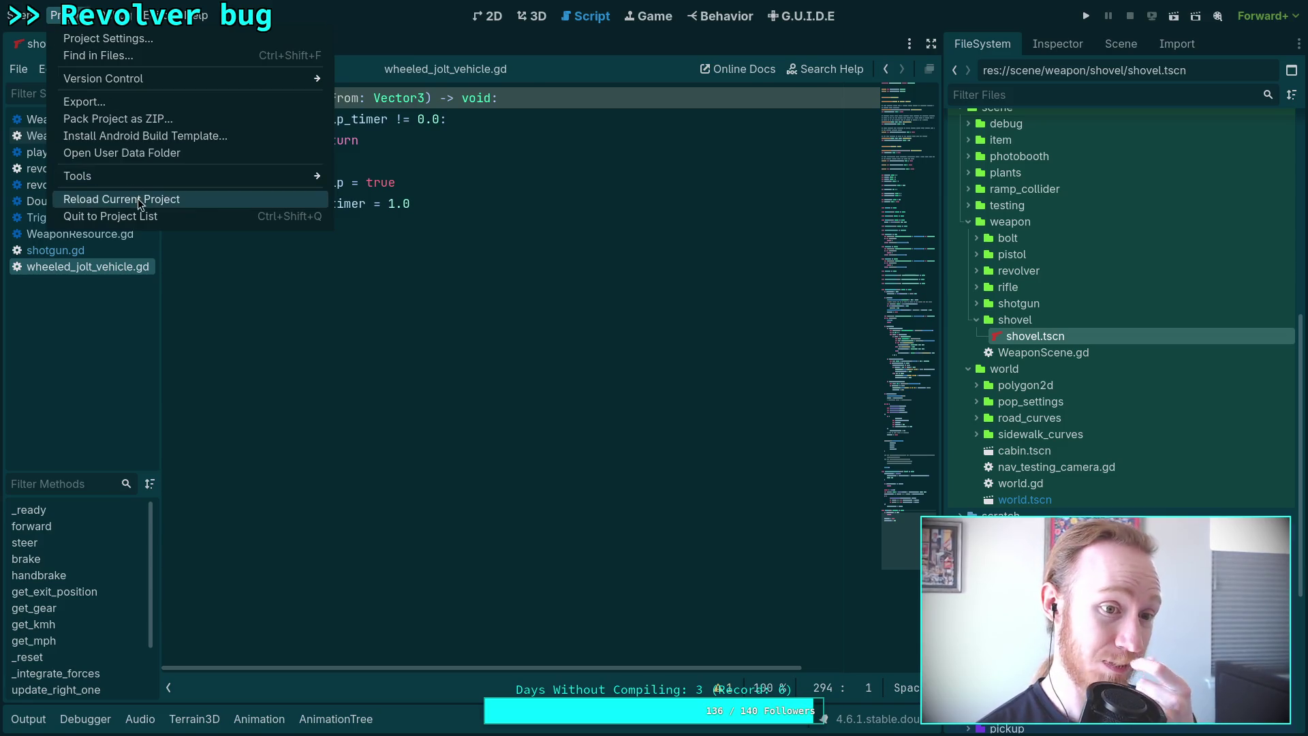
click(137, 198)
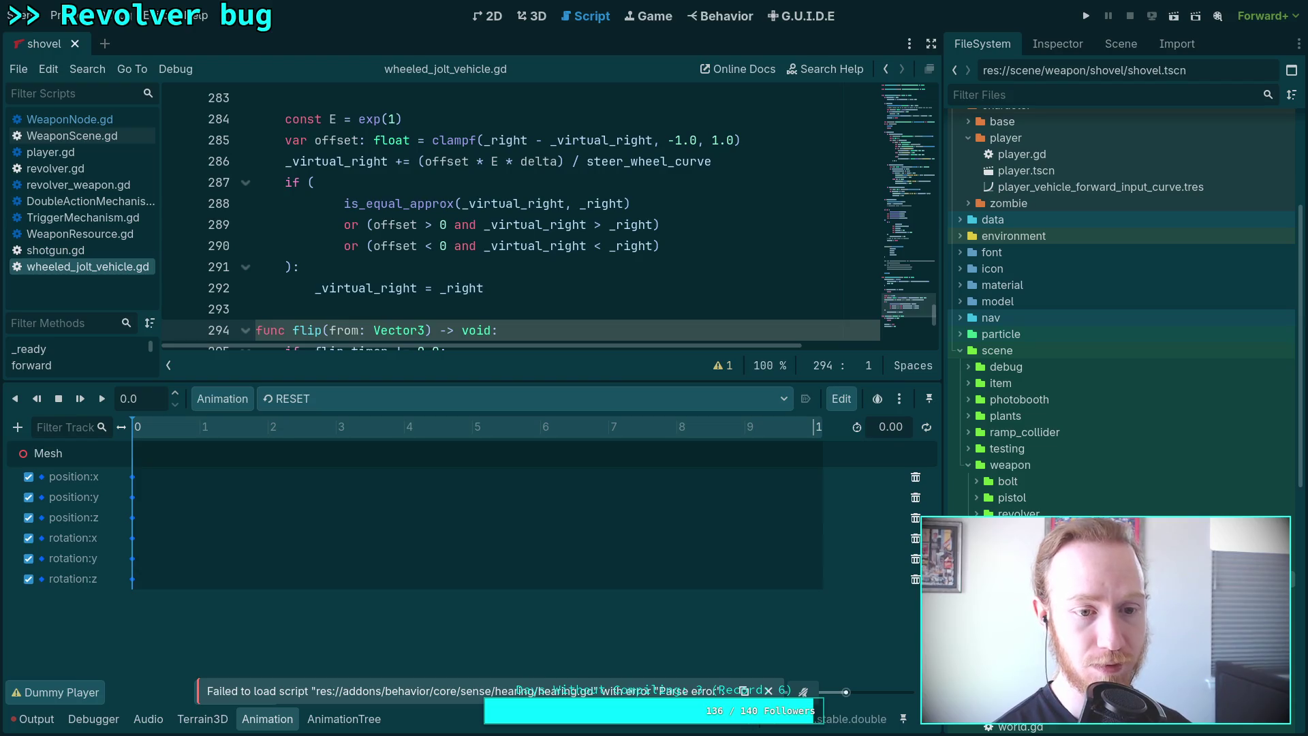
key(super+1)
Run git status to confirm master is one commit ahead of origin/master.
text(git status)
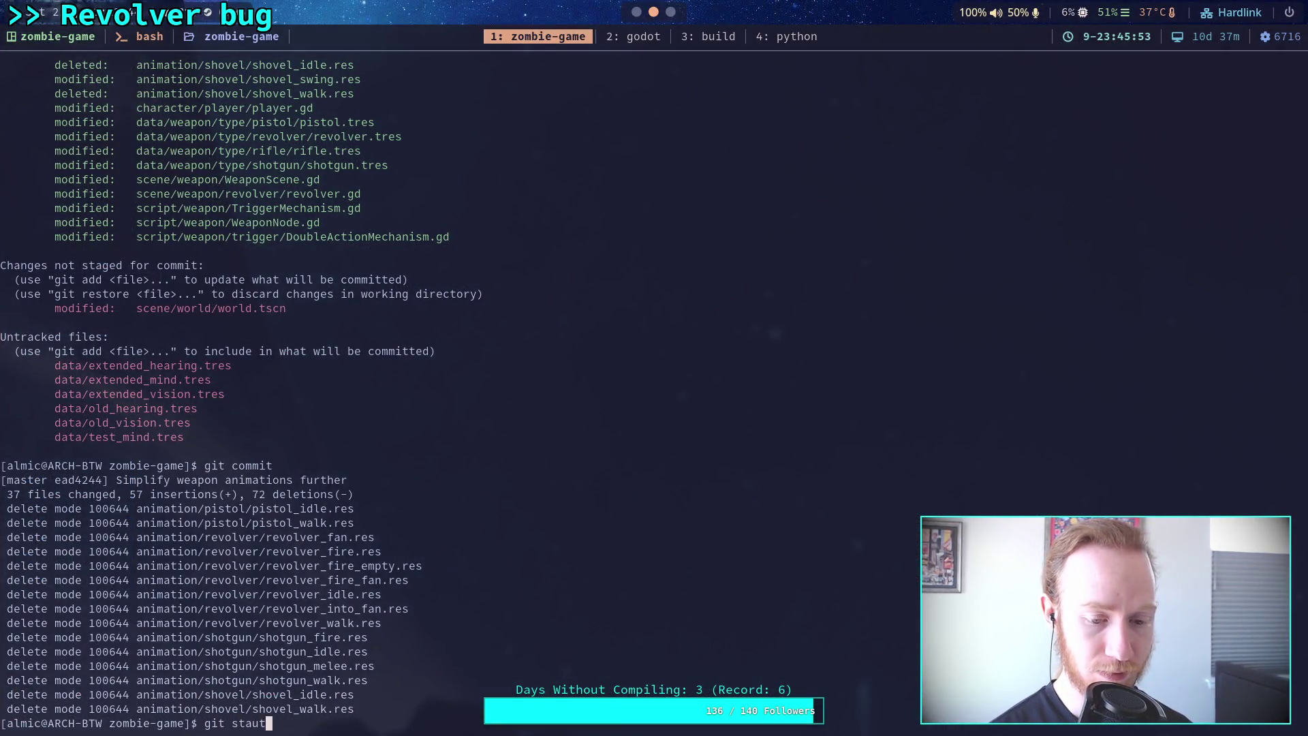
key(BackSpace)
key(BackSpace)
key(BackSpace)
text(tus)
key(Return)
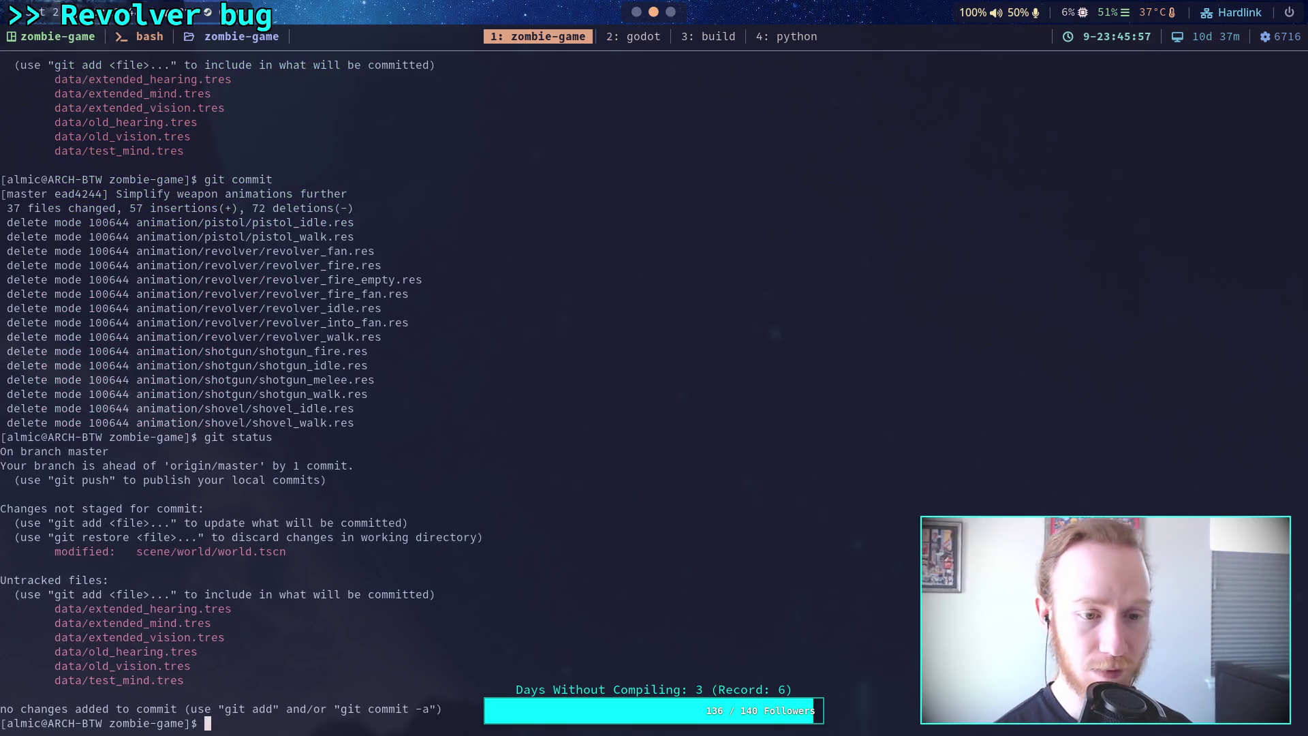
Push the commit to origin master with git push.
text(git push)
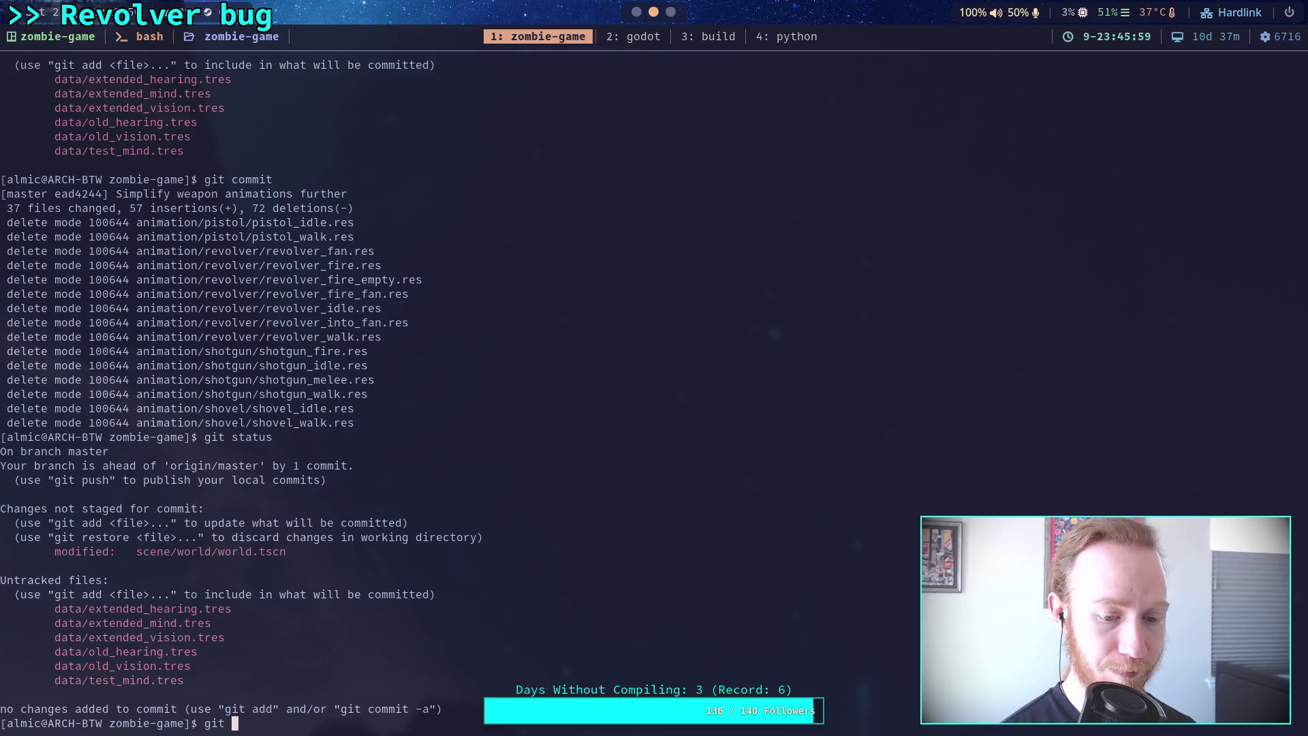
key(Return)
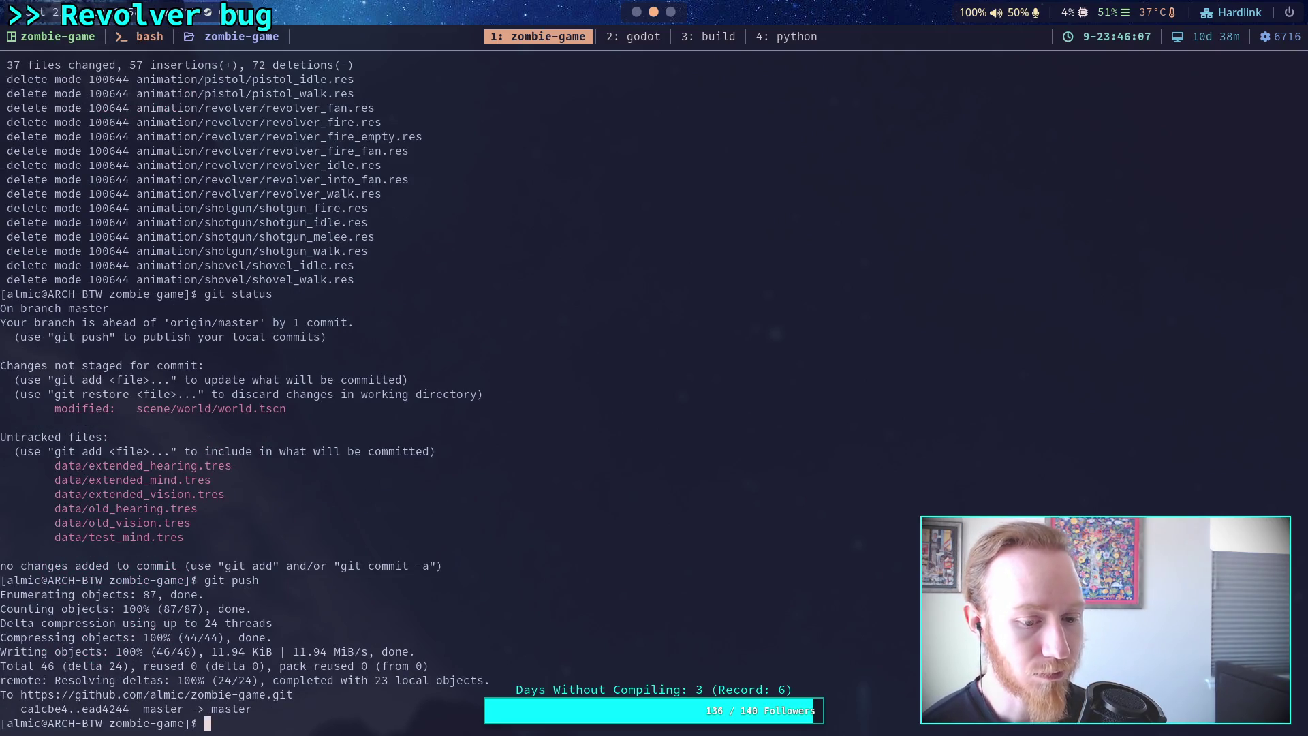
key(super+2)
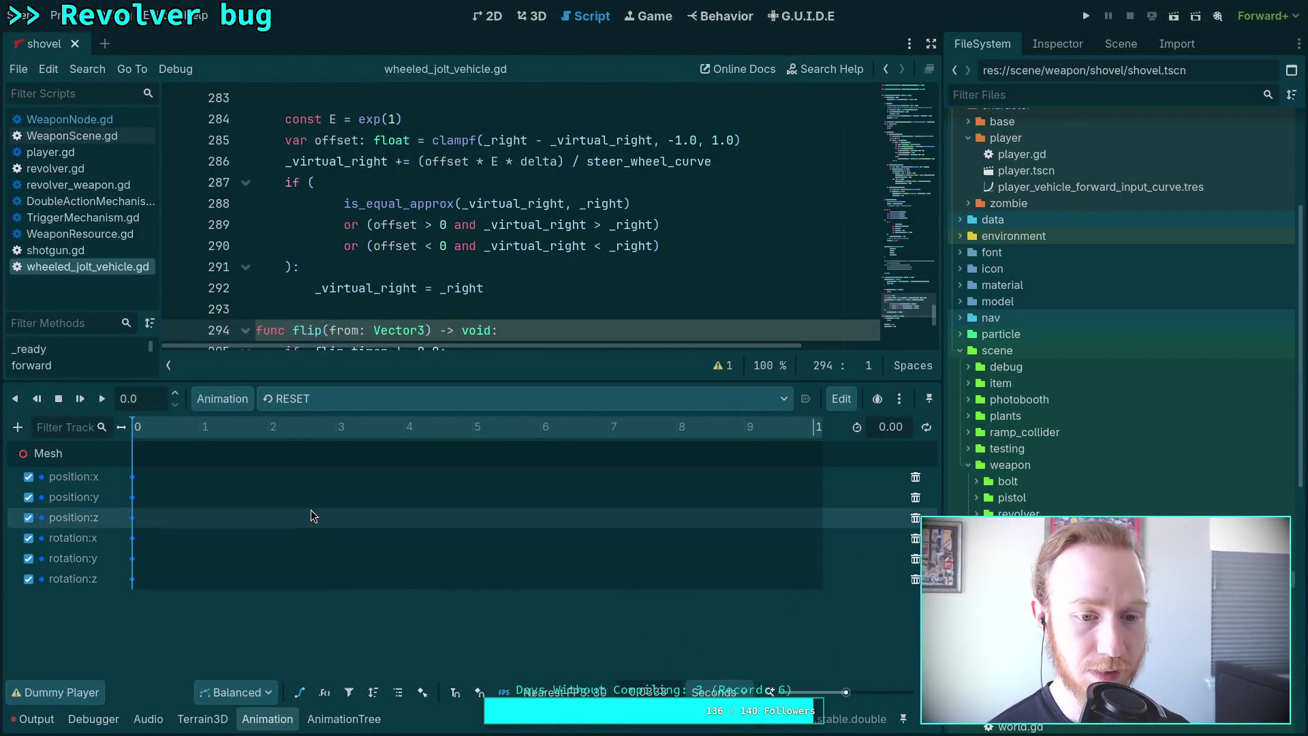
Hide the Animation panel, close wheeled_jolt_vehicle.gd, then close all remaining open scripts.
click(272, 721)
click(544, 393)
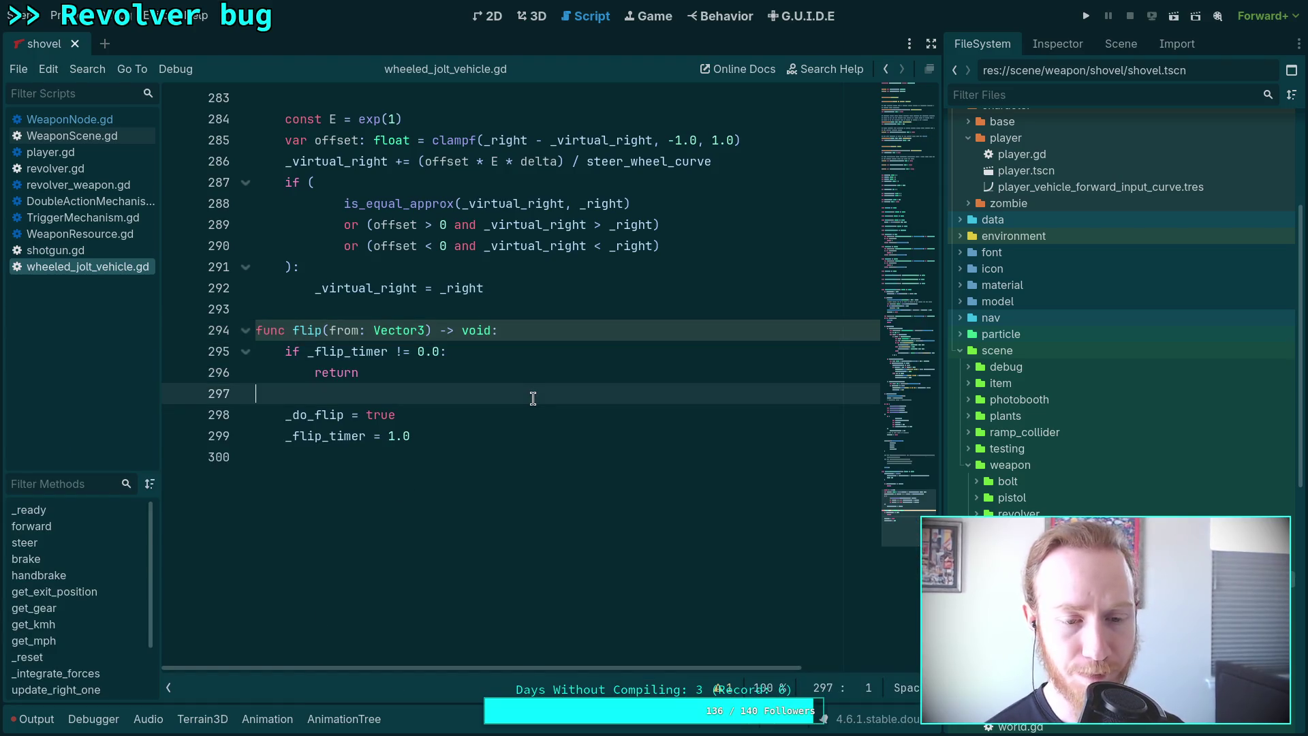
scroll(532, 393, up, 3)
right_click(109, 267)
click(136, 318)
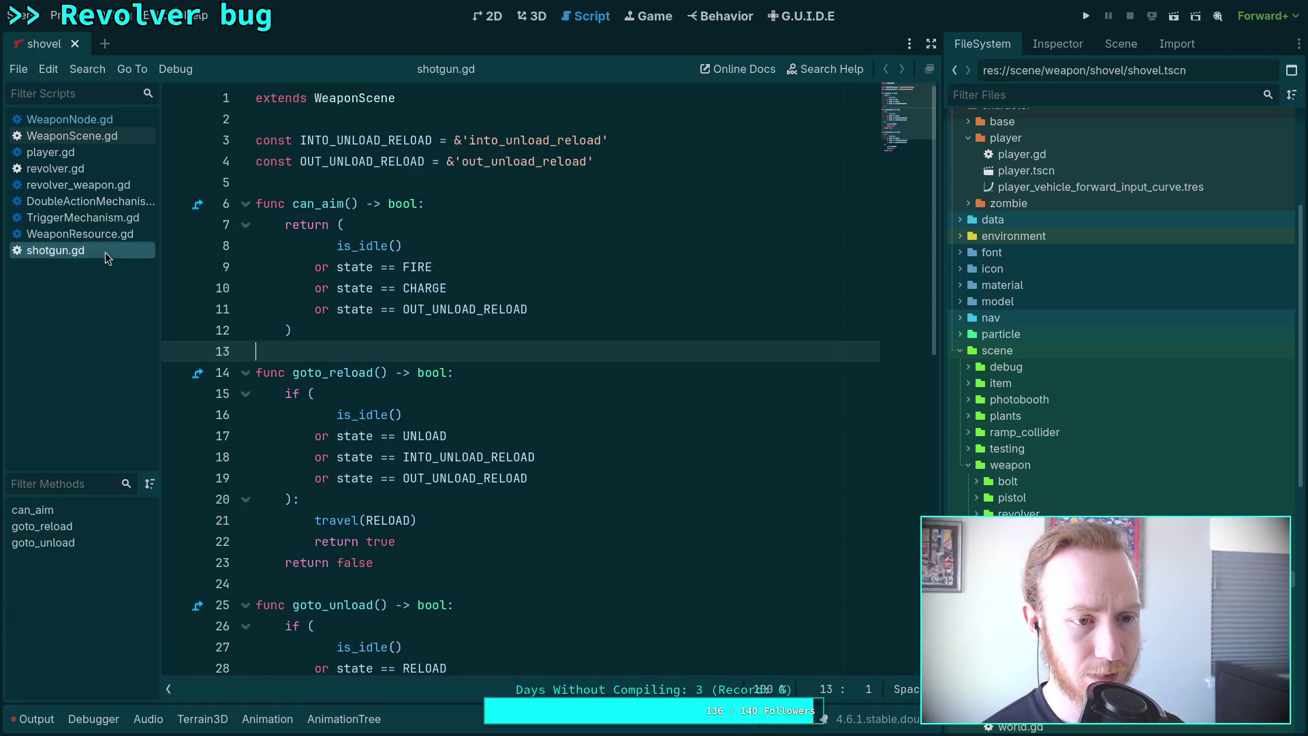
right_click(80, 245)
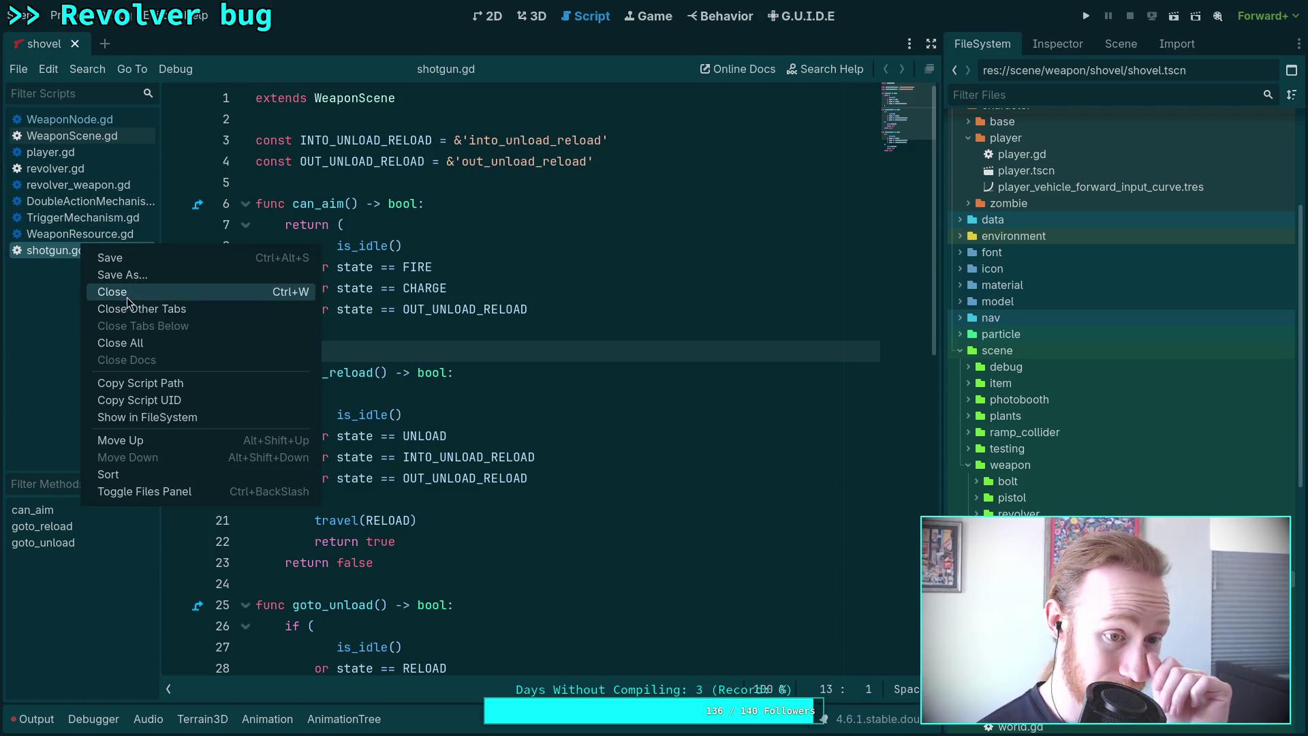
click(126, 339)
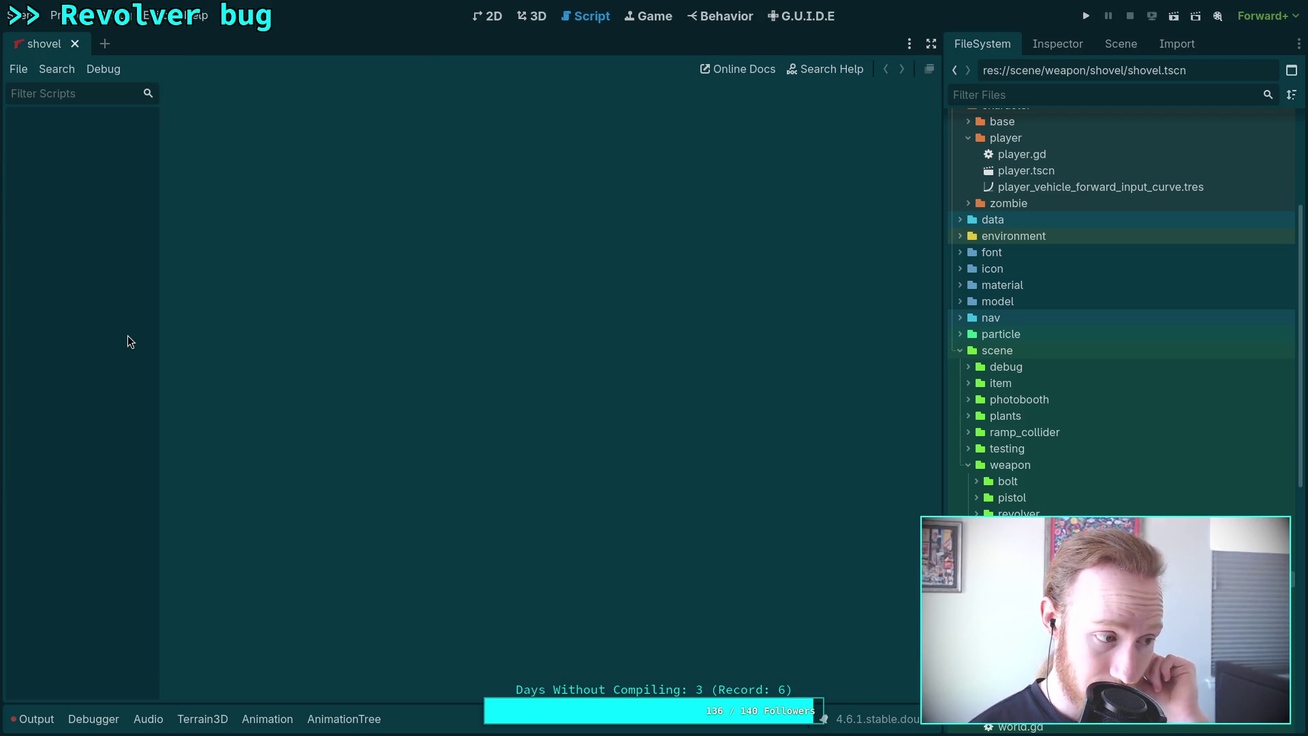